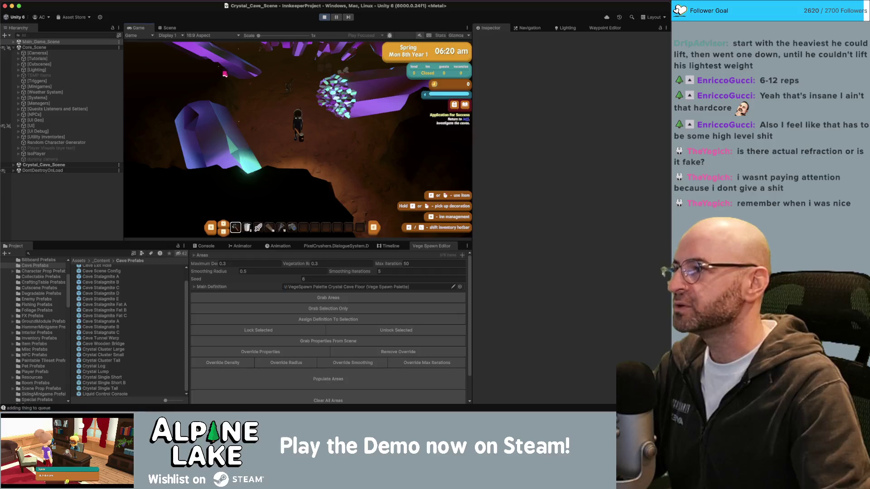
Step: Leave the running game for the Scene view and select the cave salamander to inspect its Animal Cel Shader material
{"action": "key", "text": "w"}
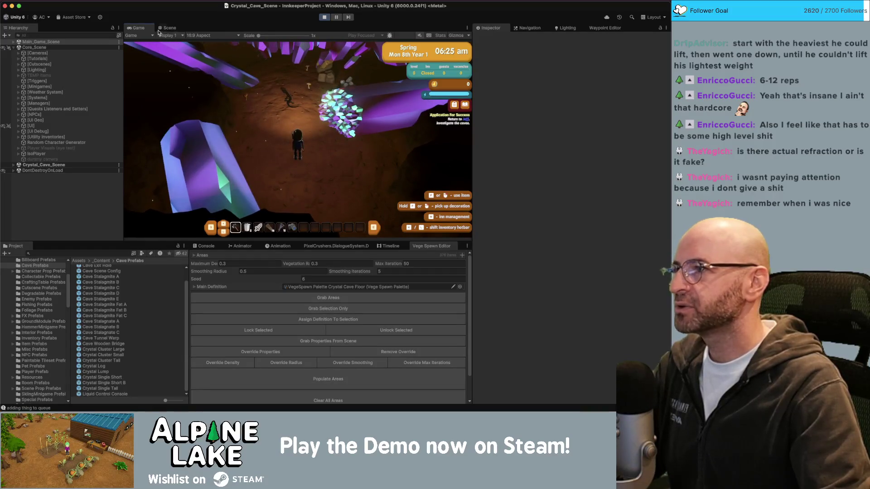
{"action": "left_click", "coordinate": [170, 28]}
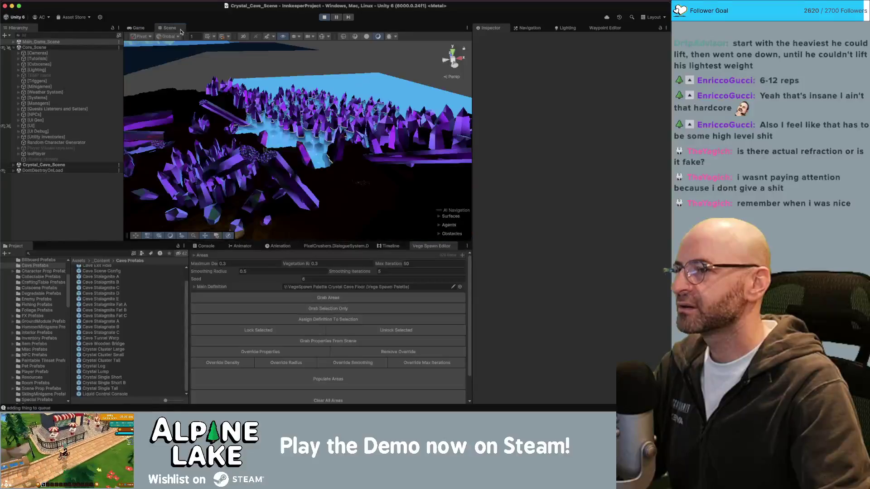
{"action": "mouse_move", "coordinate": [254, 129]}
{"action": "left_mouse_down"}
{"action": "mouse_move", "coordinate": [237, 139]}
{"action": "mouse_move", "coordinate": [248, 121]}
{"action": "mouse_move", "coordinate": [247, 129]}
{"action": "left_mouse_up"}
{"action": "left_click", "coordinate": [247, 131]}
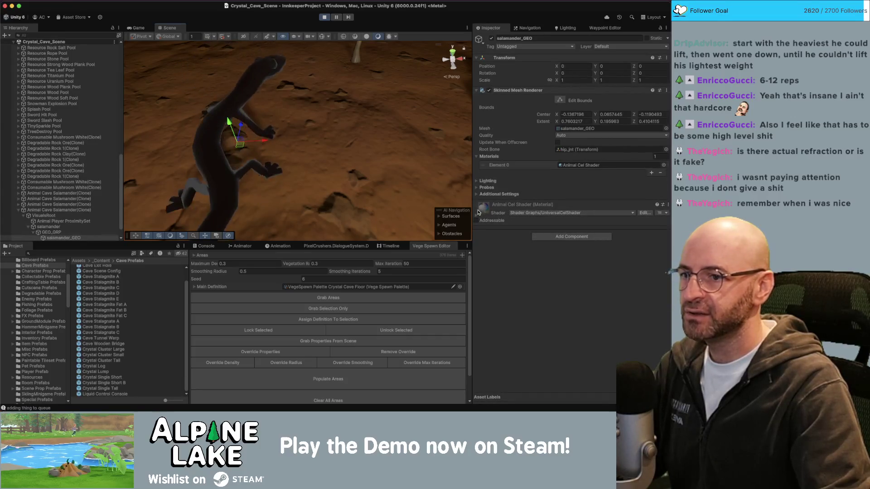
{"action": "left_click_drag", "start_coordinate": [222, 115], "coordinate": [277, 98]}
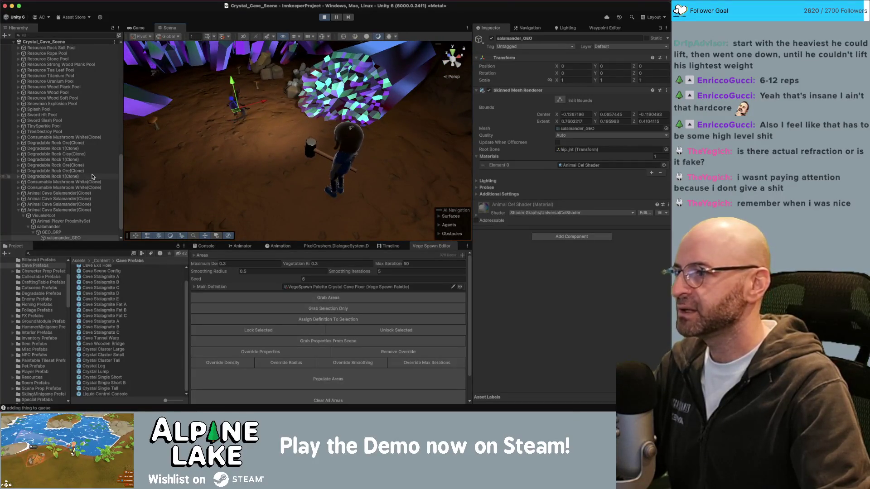
{"action": "scroll", "coordinate": [81, 199], "scroll_direction": "down", "scroll_amount": 2}
{"action": "left_click", "coordinate": [83, 193]}
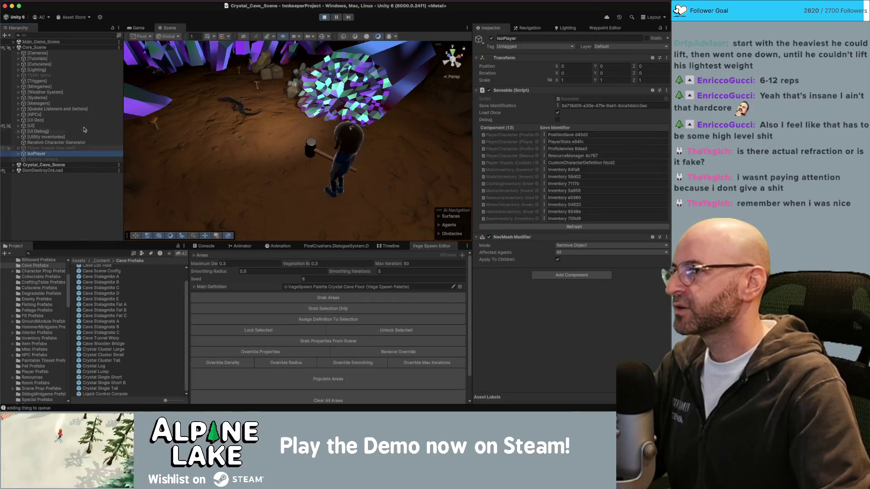
{"action": "left_click", "coordinate": [89, 71]}
{"action": "key", "text": "Right"}
{"action": "left_click", "coordinate": [90, 80]}
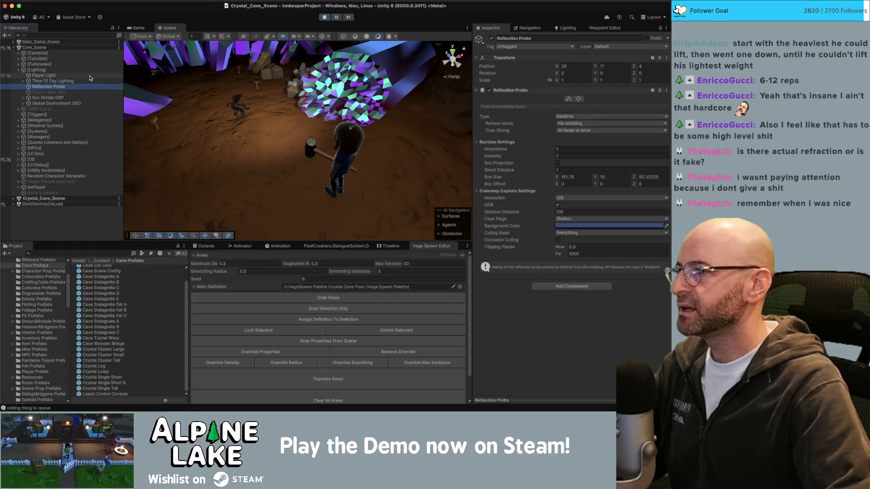
{"action": "key", "text": "Left"}
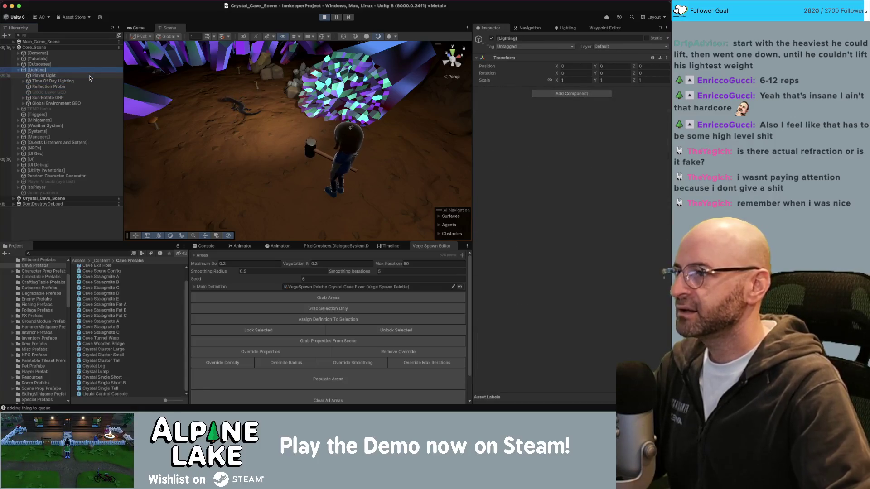
{"action": "left_click", "coordinate": [94, 132]}
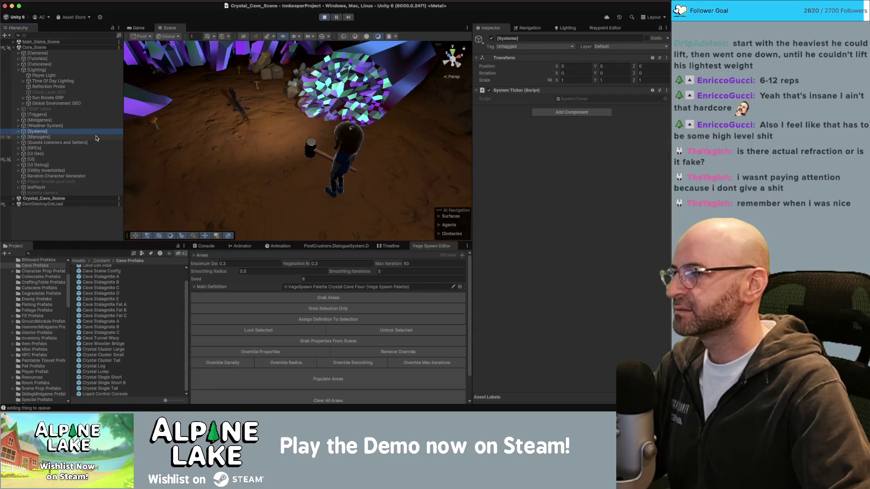
{"action": "left_click", "coordinate": [96, 138]}
{"action": "key", "text": "Right"}
{"action": "key", "text": "Left"}
{"action": "key", "text": "Up"}
{"action": "key", "text": "Right"}
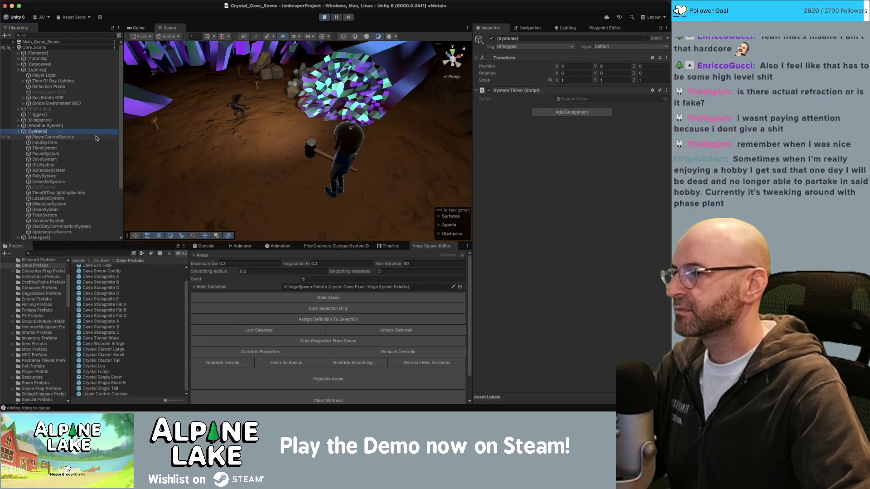
{"action": "left_click", "coordinate": [89, 192]}
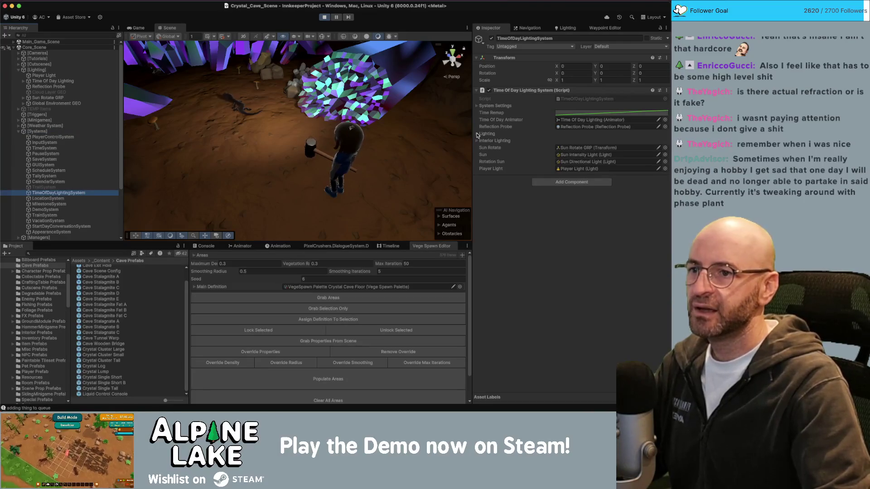
{"action": "left_click", "coordinate": [478, 135]}
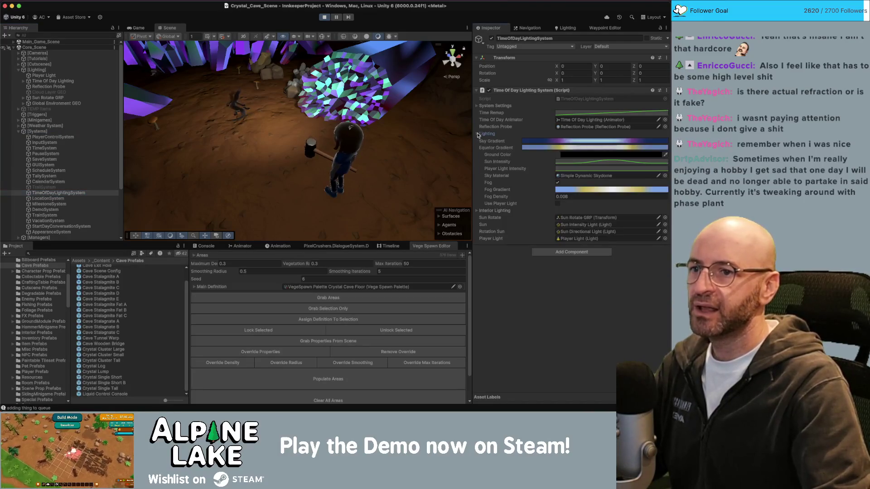
{"action": "left_click", "coordinate": [570, 163]}
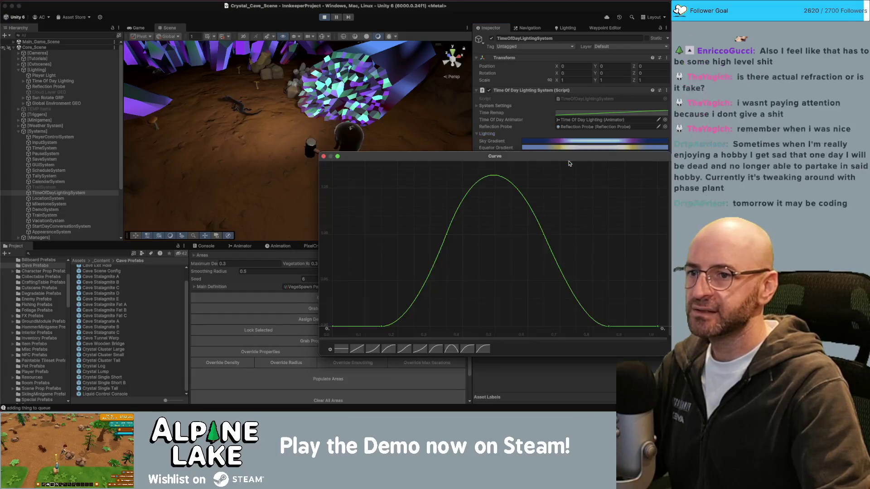
{"action": "left_click", "coordinate": [324, 156]}
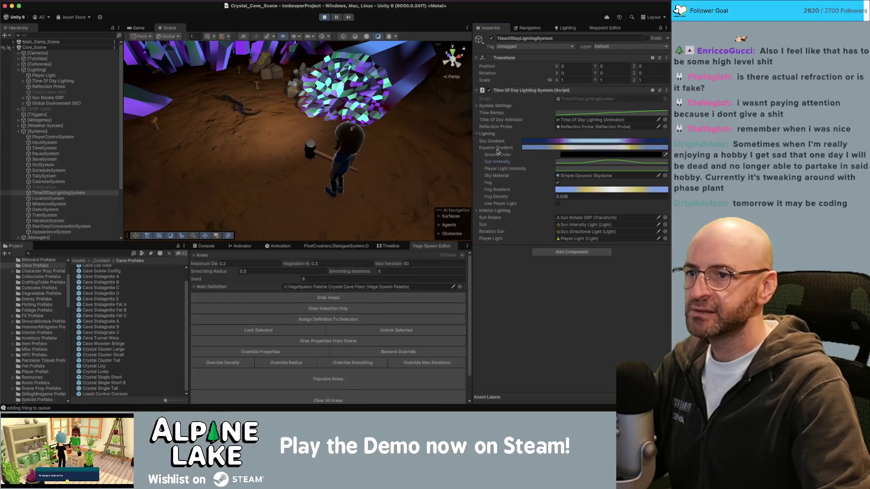
{"action": "left_click", "coordinate": [481, 135]}
{"action": "left_click", "coordinate": [485, 141]}
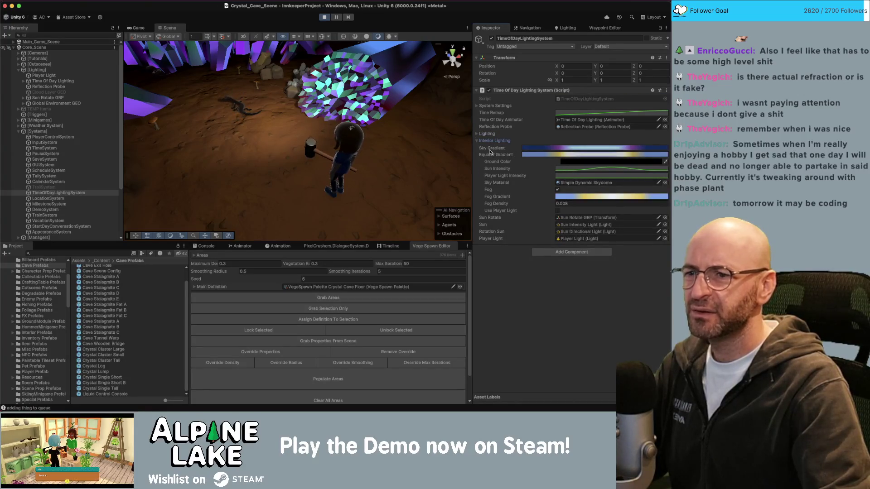
{"action": "left_click", "coordinate": [477, 141]}
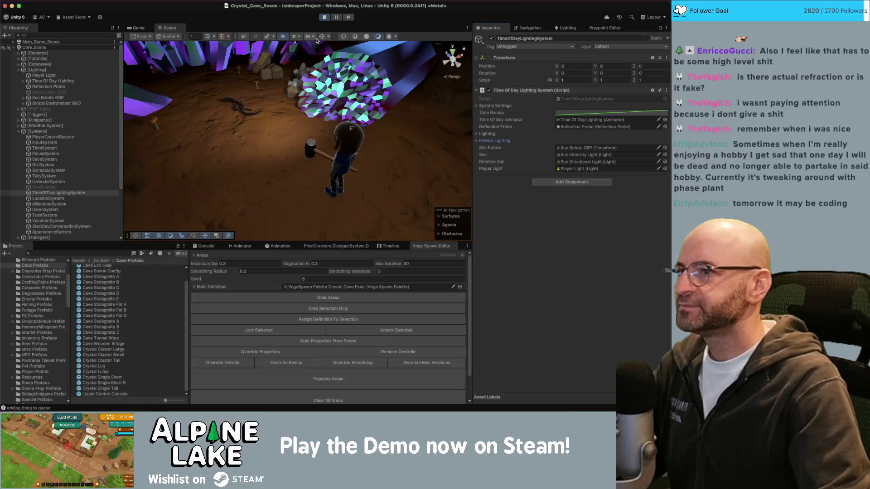
{"action": "left_click", "coordinate": [65, 80]}
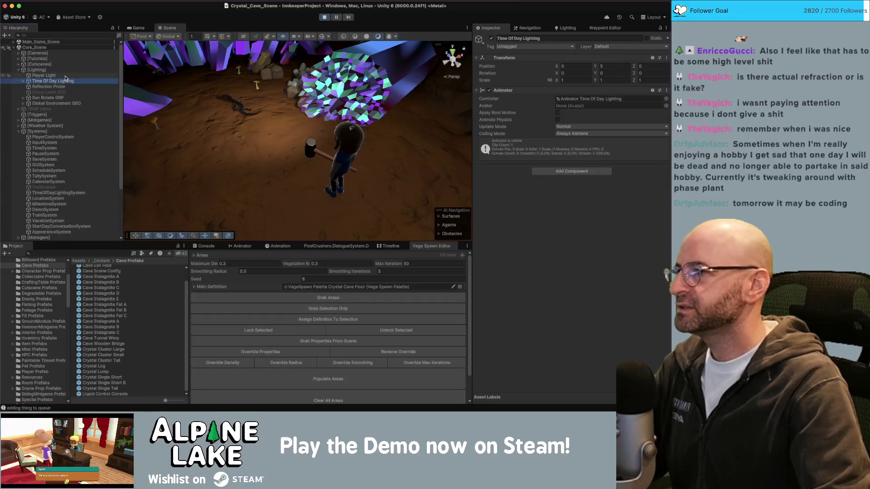
Step: Expand the Sun hierarchy down to Sun Directional Light and try adjusting its Light intensity
{"action": "key", "text": "Right"}
{"action": "key", "text": "Down"}
{"action": "key", "text": "Right"}
{"action": "key", "text": "Down"}
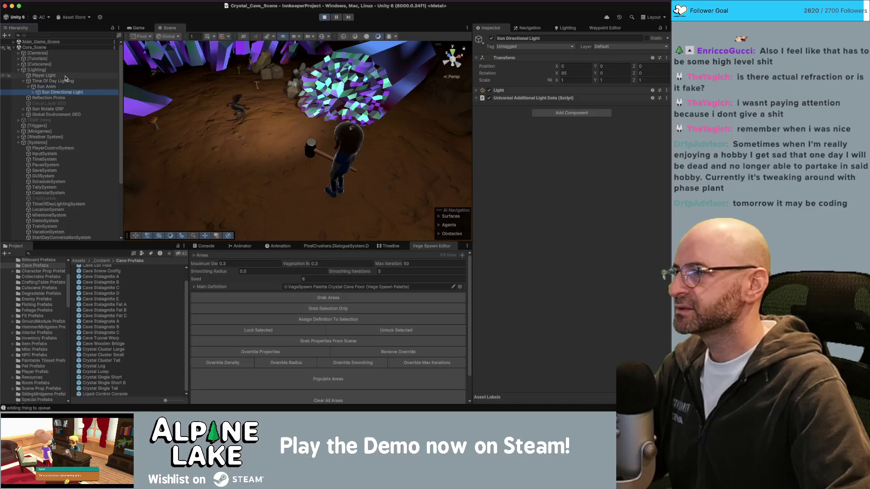
{"action": "key", "text": "Right"}
{"action": "key", "text": "Down"}
{"action": "key", "text": "Up"}
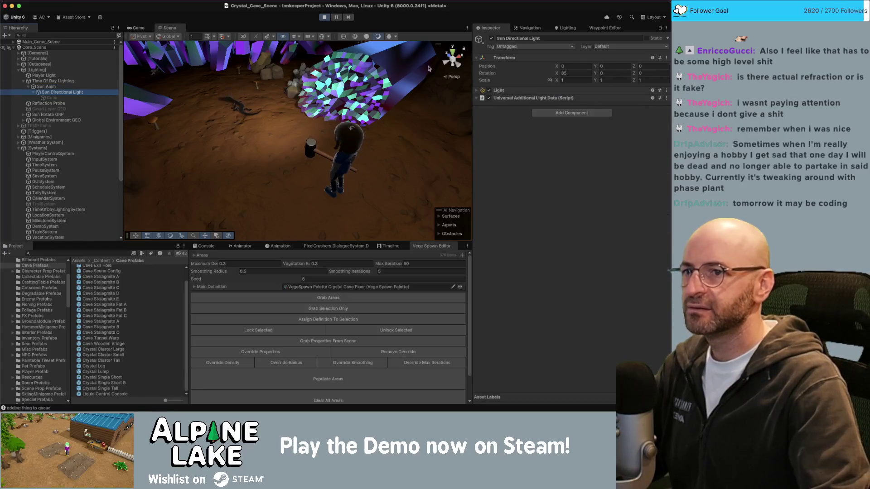
{"action": "left_click", "coordinate": [478, 90]}
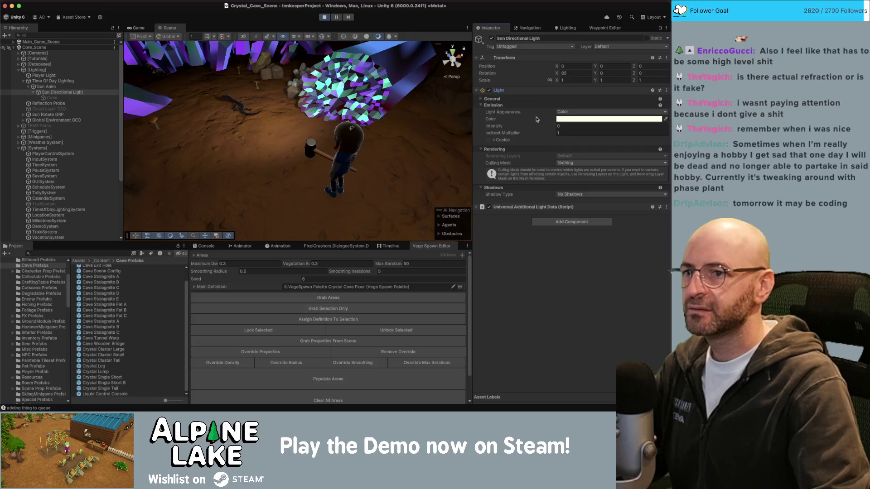
{"action": "left_click_drag", "start_coordinate": [538, 125], "coordinate": [566, 127]}
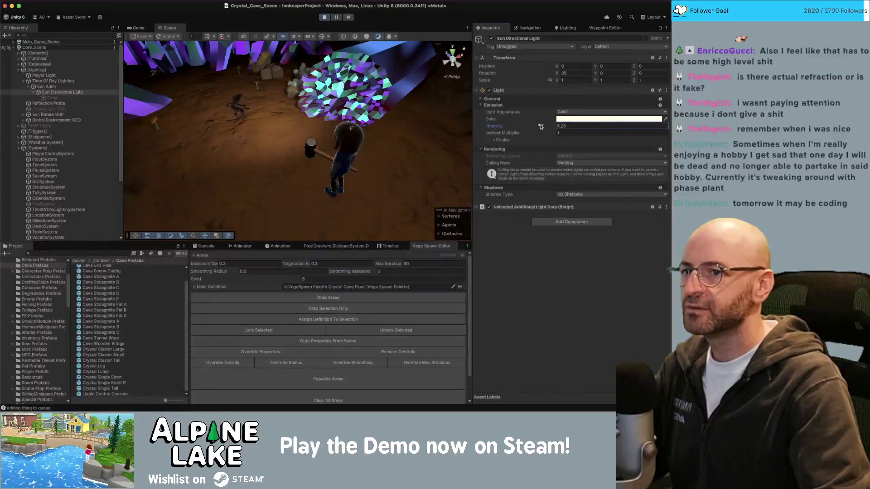
{"action": "type", "text": "0"}
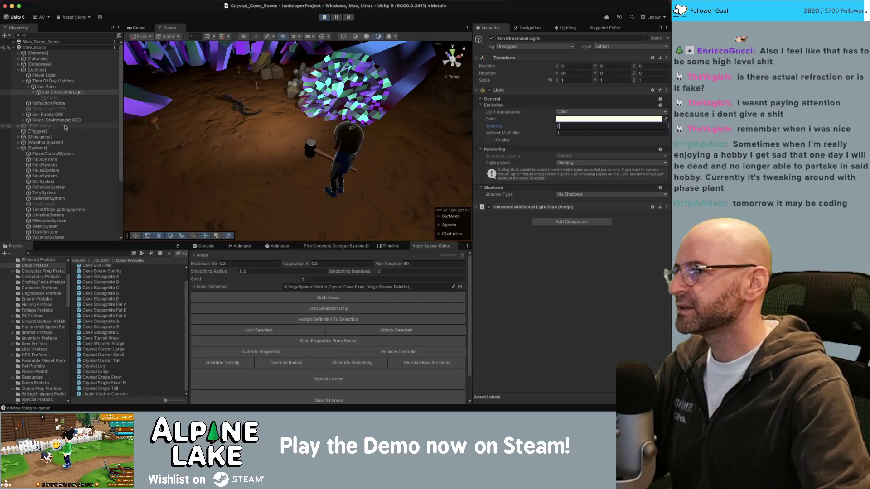
Step: Change the Sun Intensity Light's colour from dark grey to white, keeping its intensity at 0.55
{"action": "left_click", "coordinate": [103, 113]}
{"action": "key", "text": "Right"}
{"action": "key", "text": "Down"}
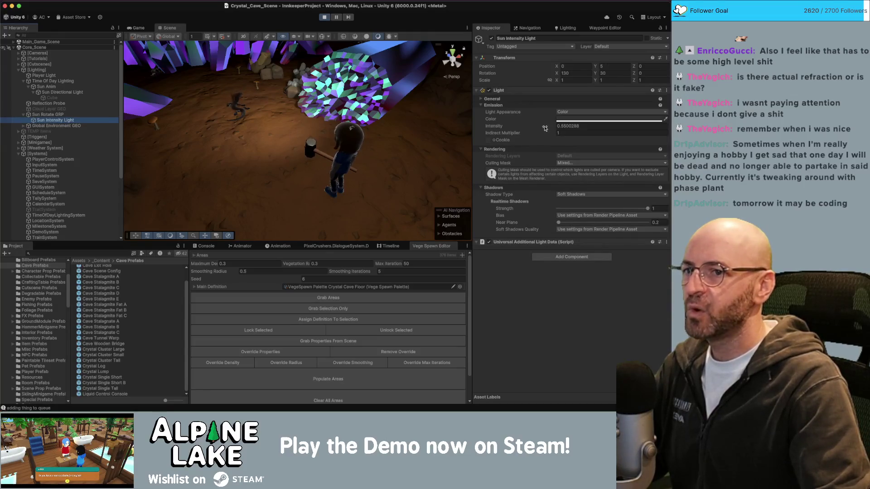
{"action": "left_click_drag", "start_coordinate": [545, 129], "coordinate": [657, 126]}
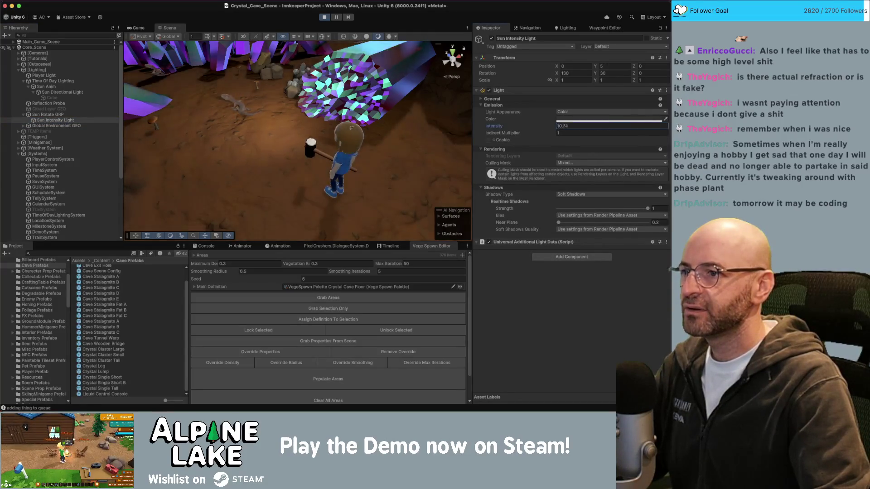
{"action": "key", "text": "super+z"}
{"action": "left_click", "coordinate": [579, 119]}
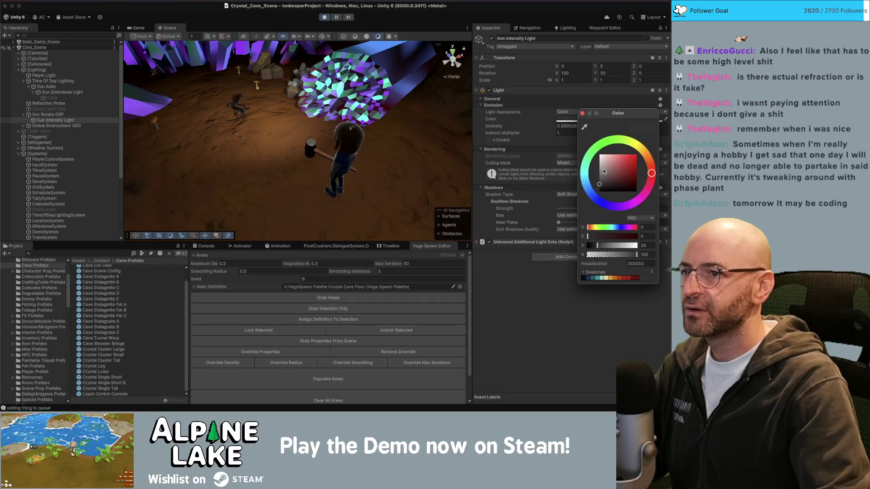
{"action": "left_click_drag", "start_coordinate": [604, 171], "coordinate": [595, 155]}
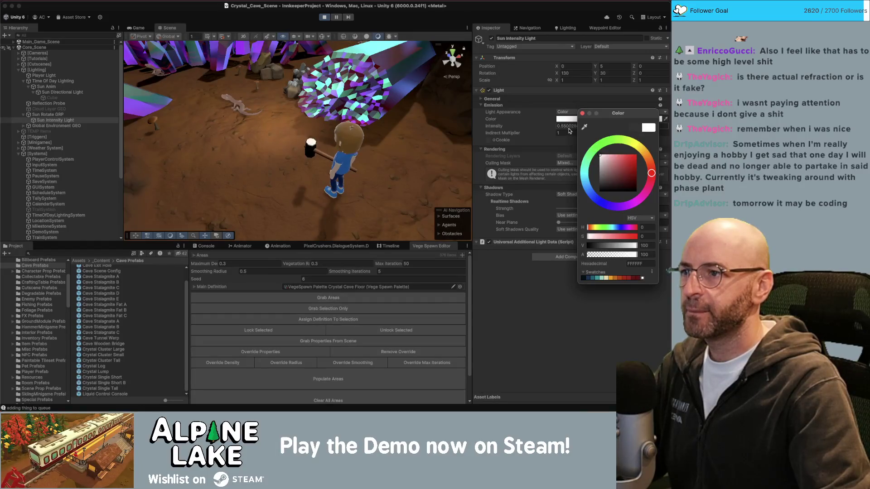
{"action": "mouse_move", "coordinate": [378, 126]}
{"action": "left_mouse_down"}
{"action": "mouse_move", "coordinate": [305, 144]}
{"action": "mouse_move", "coordinate": [353, 123]}
{"action": "mouse_move", "coordinate": [299, 157]}
{"action": "left_mouse_up"}
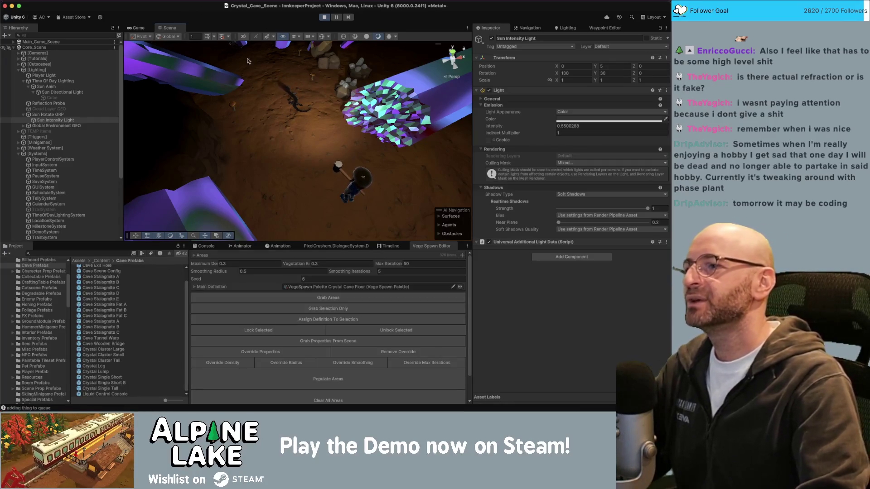
Step: Back in the running game, take a photo of the cave salamander in photo mode
{"action": "left_click", "coordinate": [138, 28]}
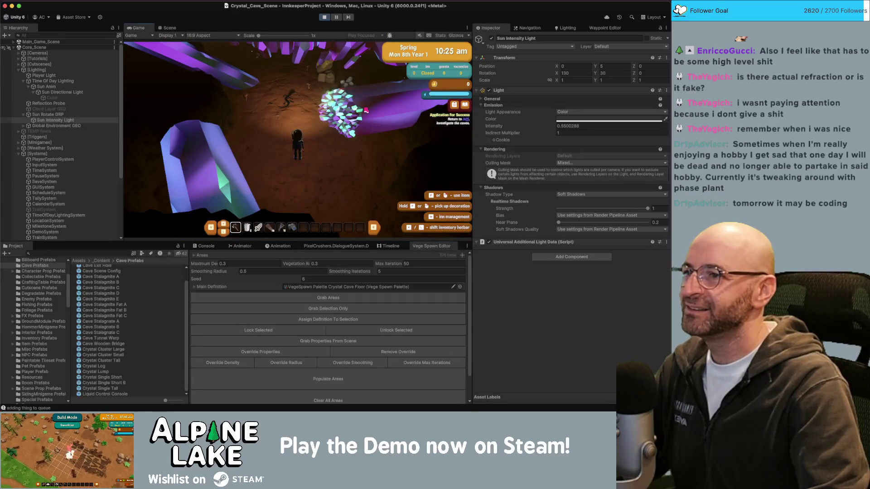
{"action": "key", "text": "q"}
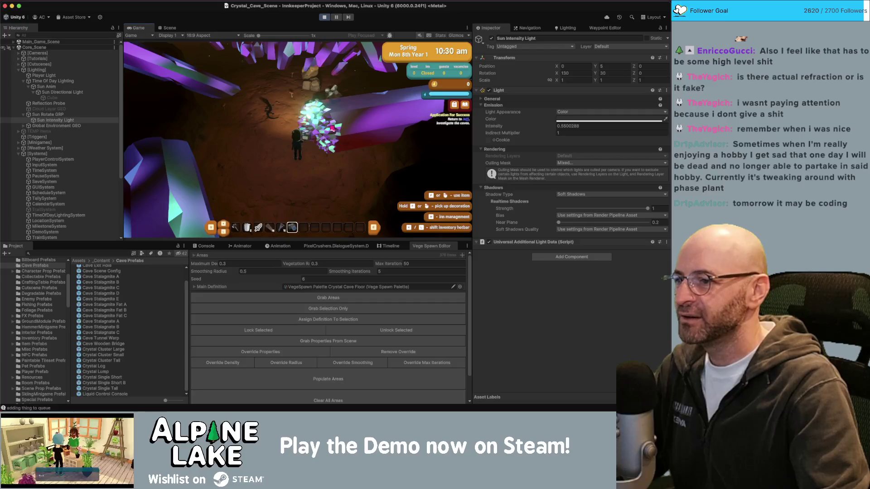
{"action": "left_click", "coordinate": [328, 123]}
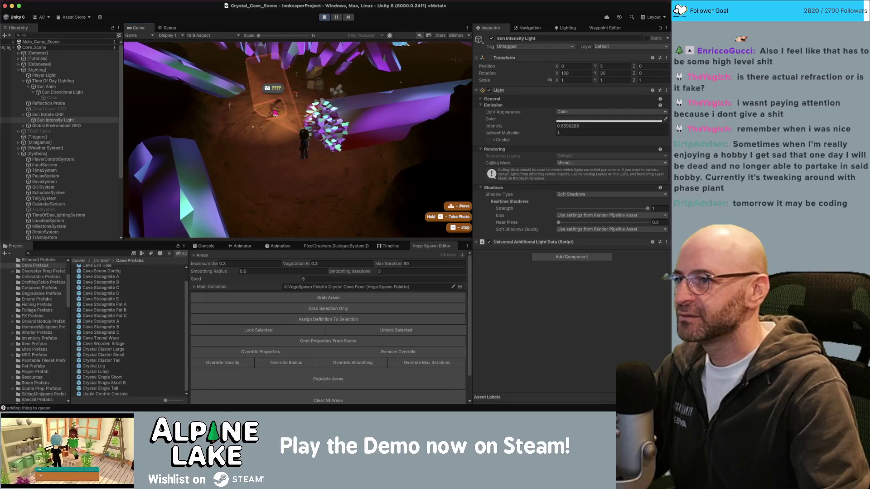
{"action": "key", "text": "f"}
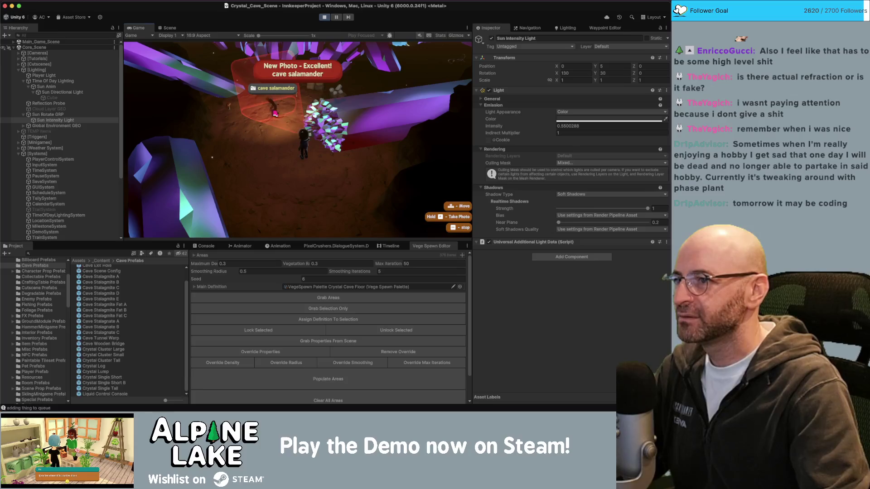
{"action": "key", "text": "Escape"}
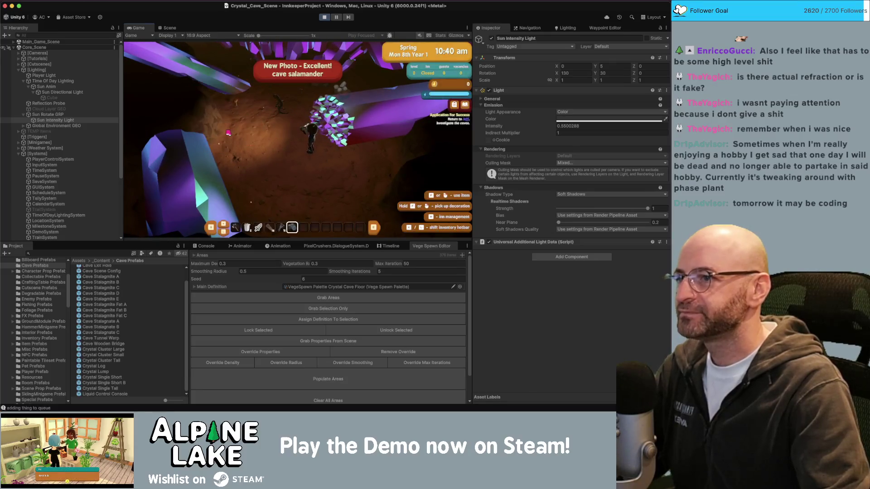
Step: Walk the character around the crystal cluster and through the cave, then stop play mode
{"action": "key", "text": "w"}
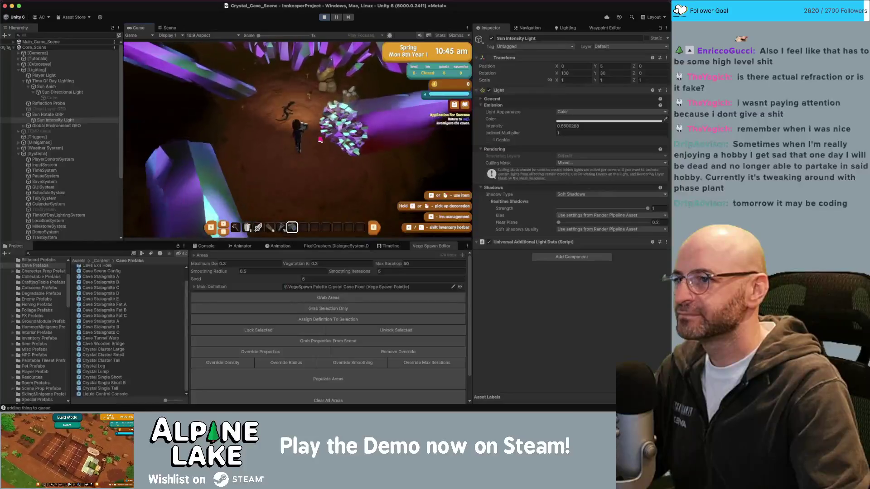
{"action": "key", "text": "w"}
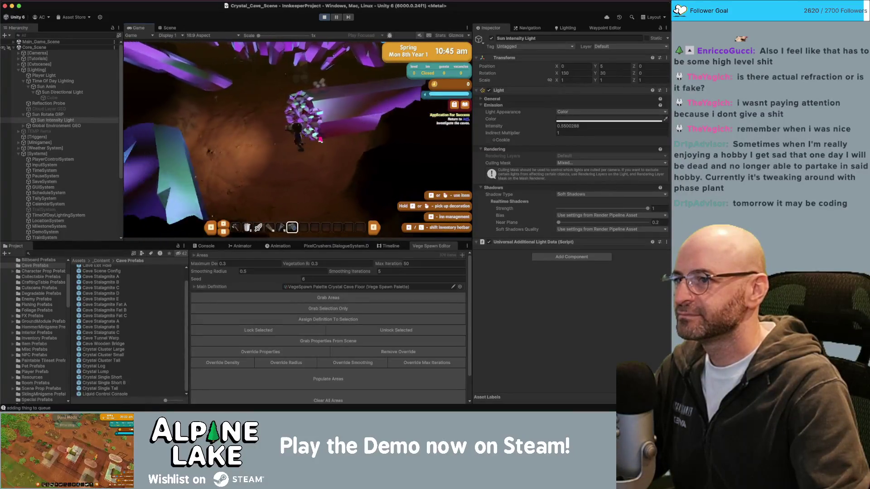
{"action": "key", "text": "w"}
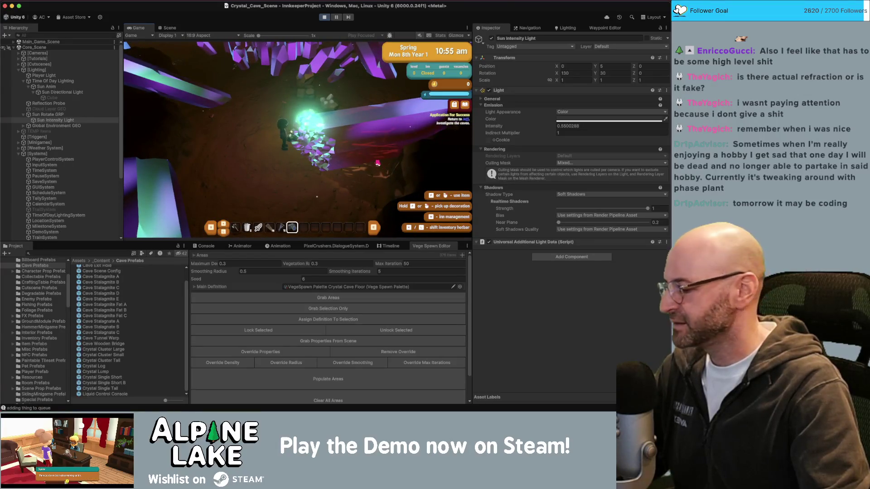
{"action": "key", "text": "w"}
{"action": "key", "text": "d"}
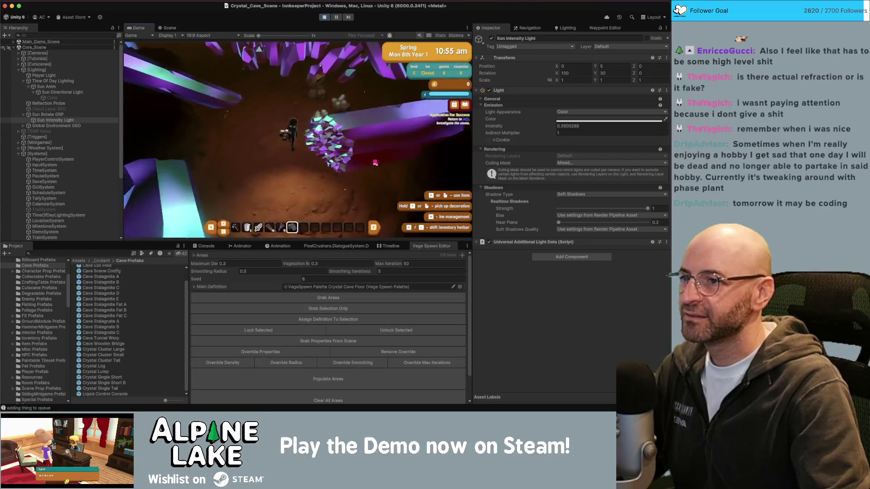
{"action": "key", "text": "a"}
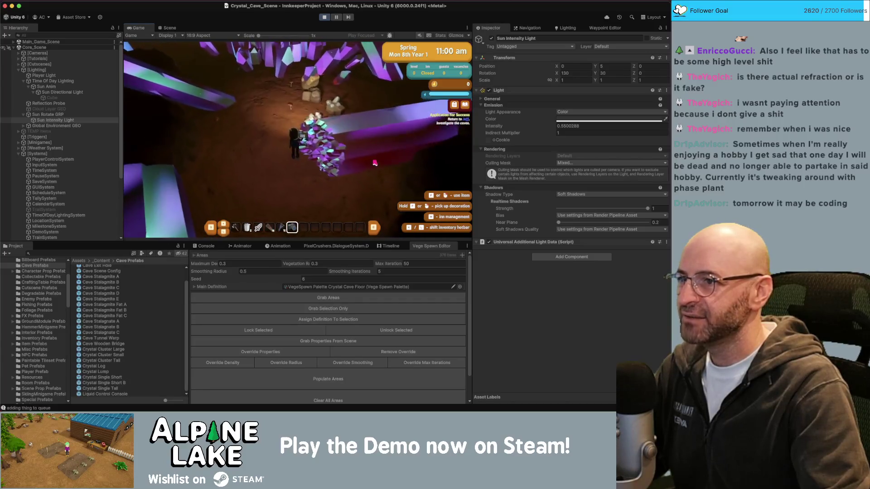
{"action": "key", "text": "w"}
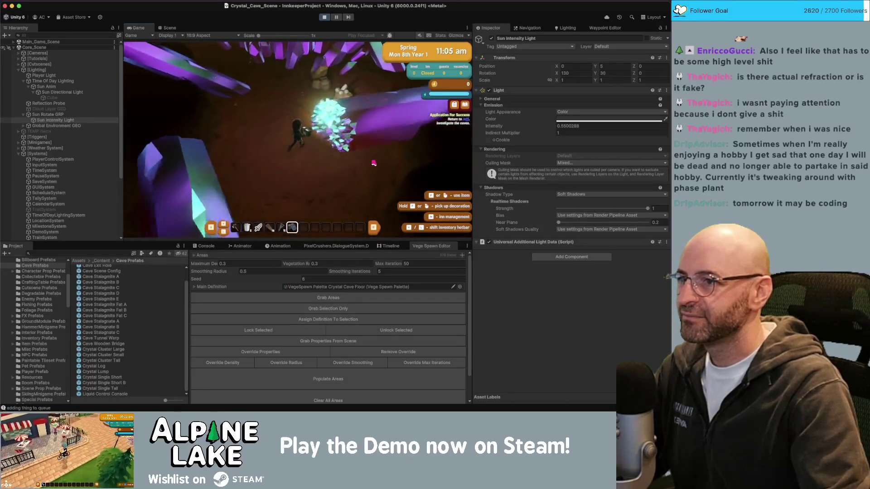
{"action": "key", "text": "a"}
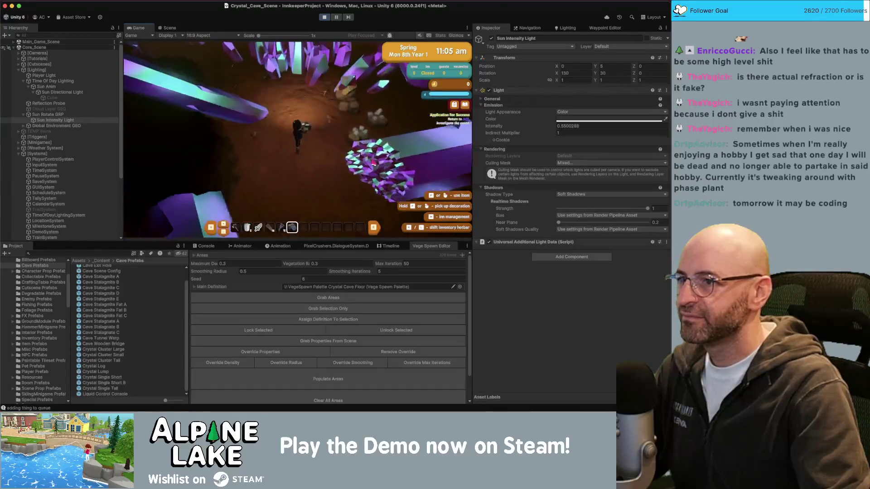
{"action": "key", "text": "w"}
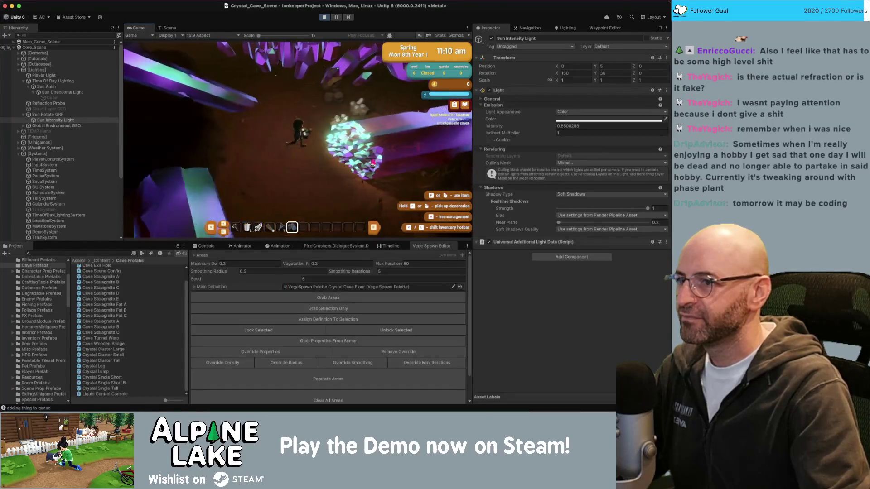
{"action": "key", "text": "w"}
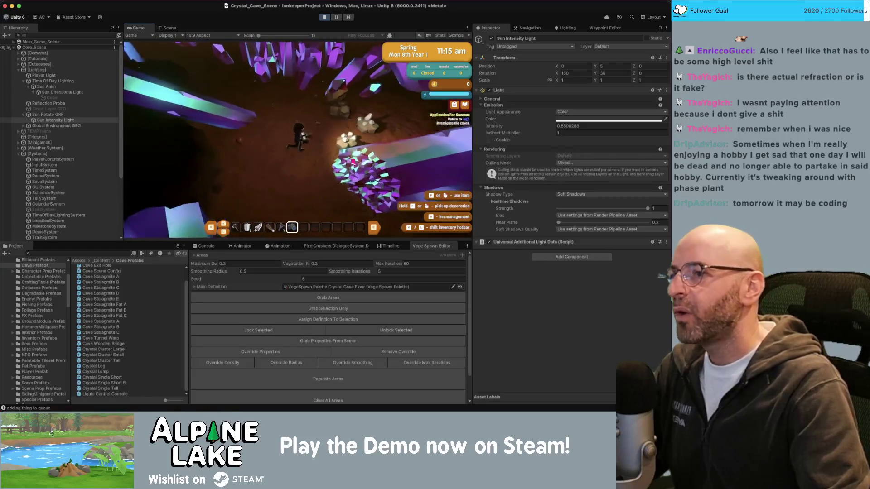
{"action": "key", "text": "w"}
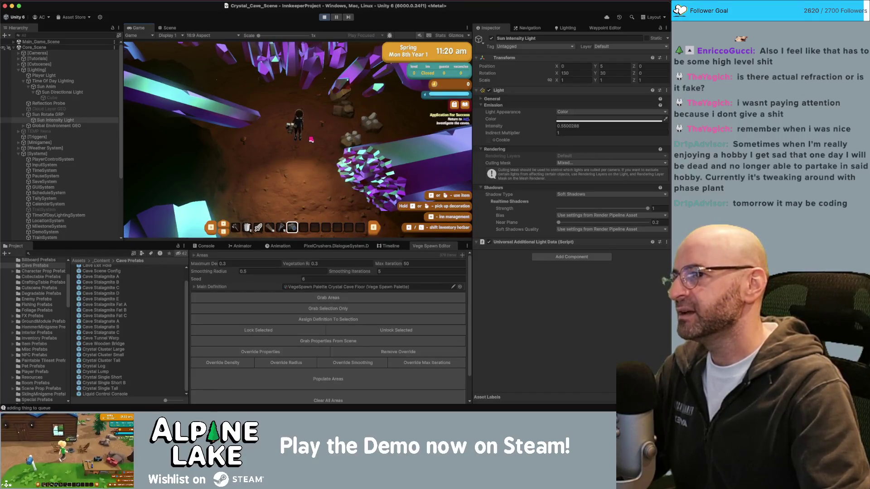
{"action": "left_click", "coordinate": [326, 18]}
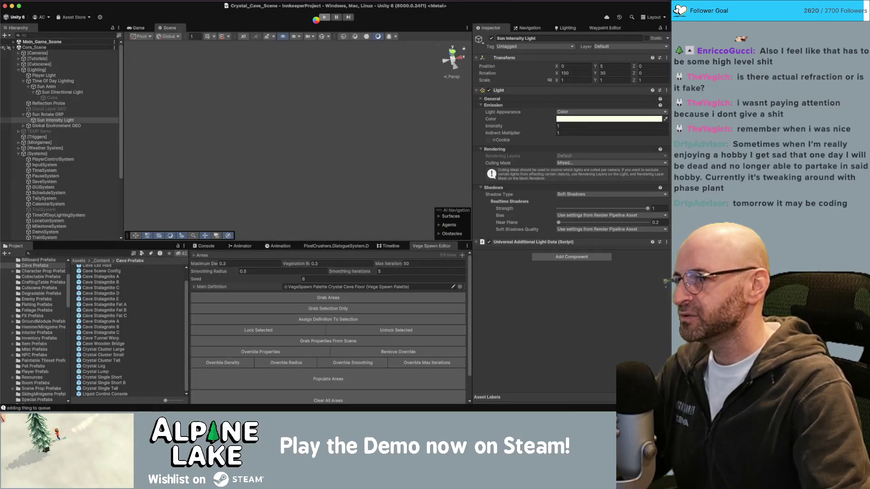
Step: Search the project for 'salama' and select the Animal Cave Salamander prefab
{"action": "left_click", "coordinate": [104, 253]}
{"action": "type", "text": "s"}
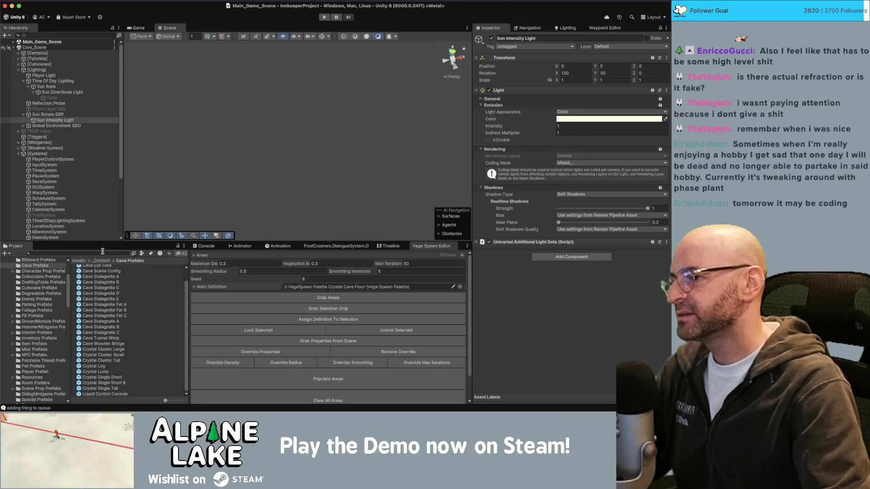
{"action": "type", "text": "alama"}
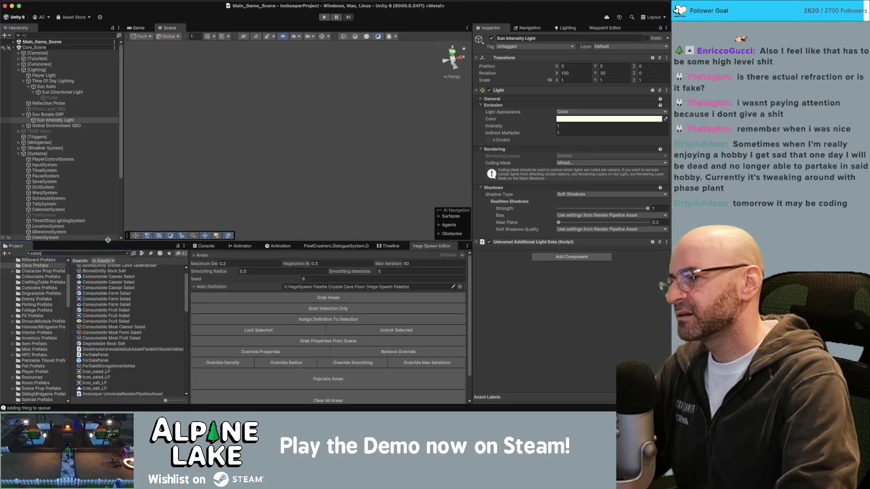
{"action": "left_click", "coordinate": [110, 268]}
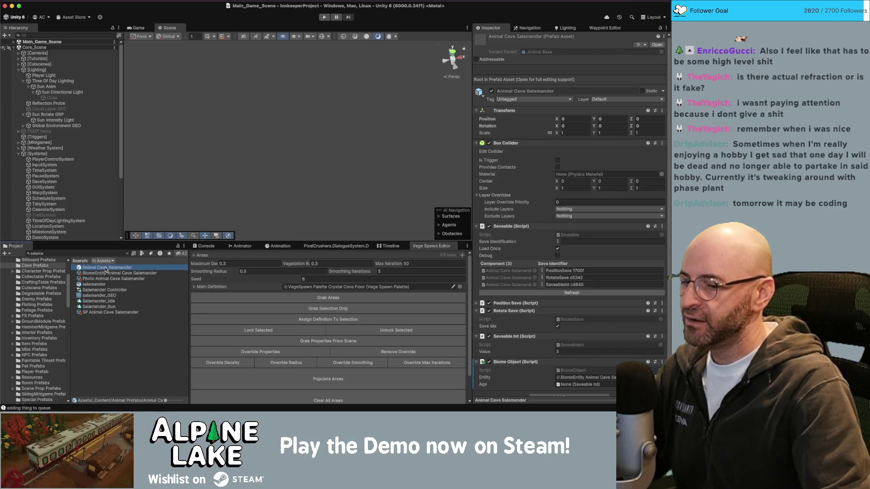
Step: Open the Animal Cave Salamander prefab, select salamander_GEO, and edit its material's UniversalCelShader graph
{"action": "double_click", "coordinate": [109, 269]}
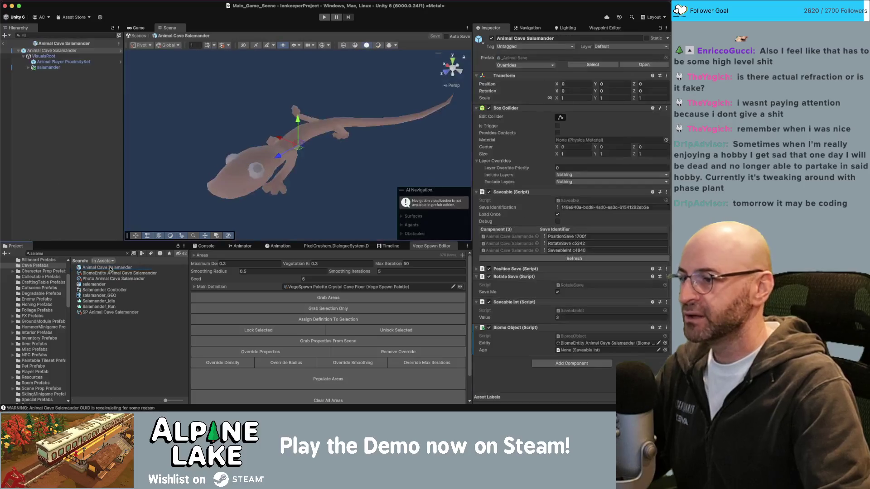
{"action": "left_click", "coordinate": [358, 121]}
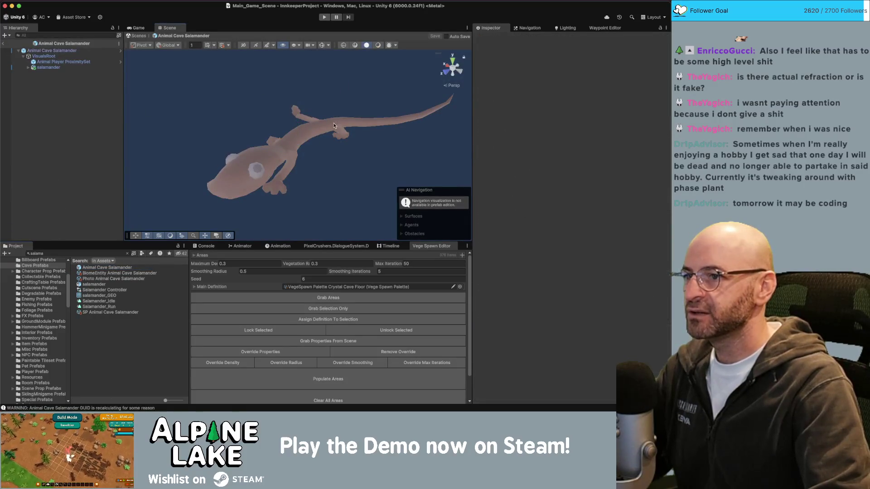
{"action": "left_click", "coordinate": [338, 123]}
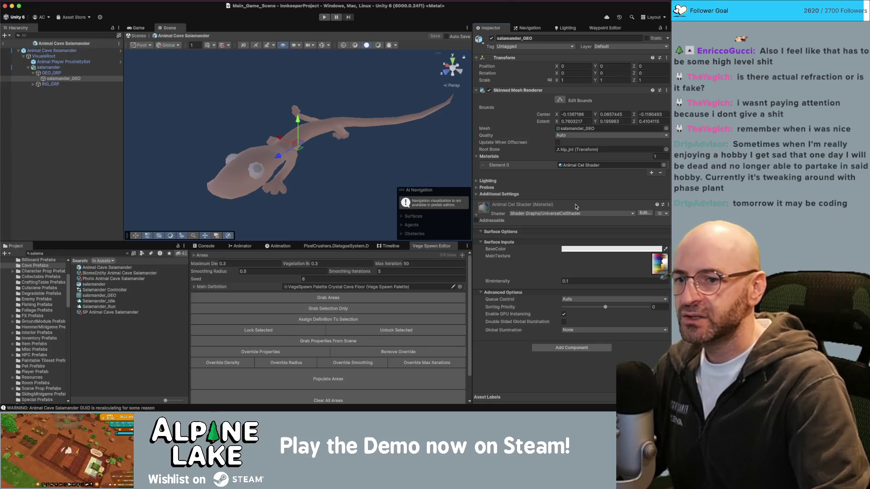
{"action": "left_click", "coordinate": [643, 214]}
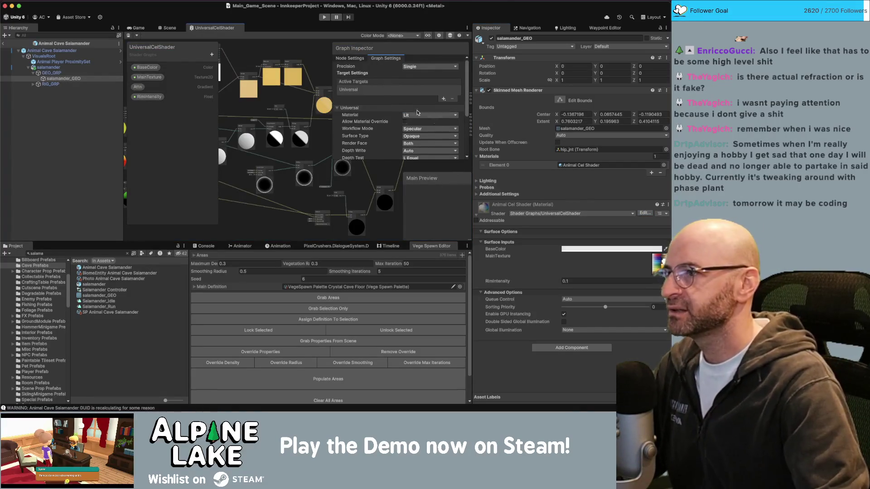
{"action": "double_click", "coordinate": [218, 28]}
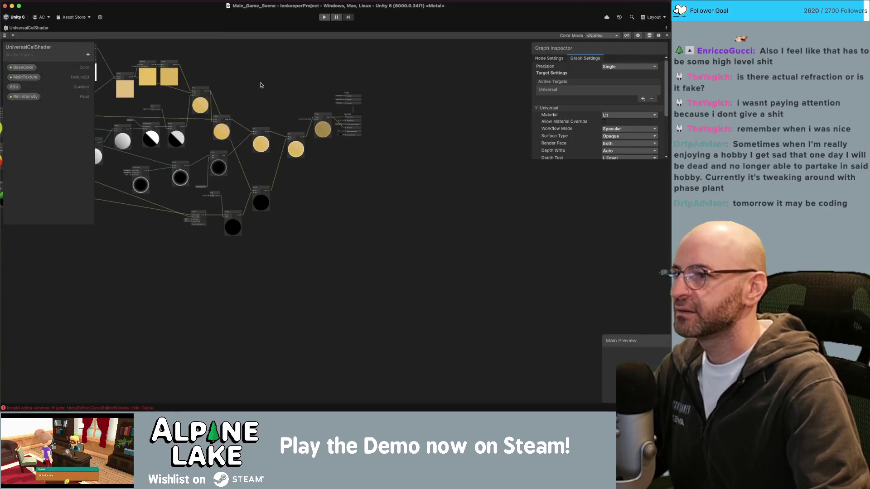
{"action": "scroll", "coordinate": [260, 83], "scroll_direction": "up", "scroll_amount": 6}
{"action": "scroll", "coordinate": [162, 164], "scroll_direction": "up", "scroll_amount": 5}
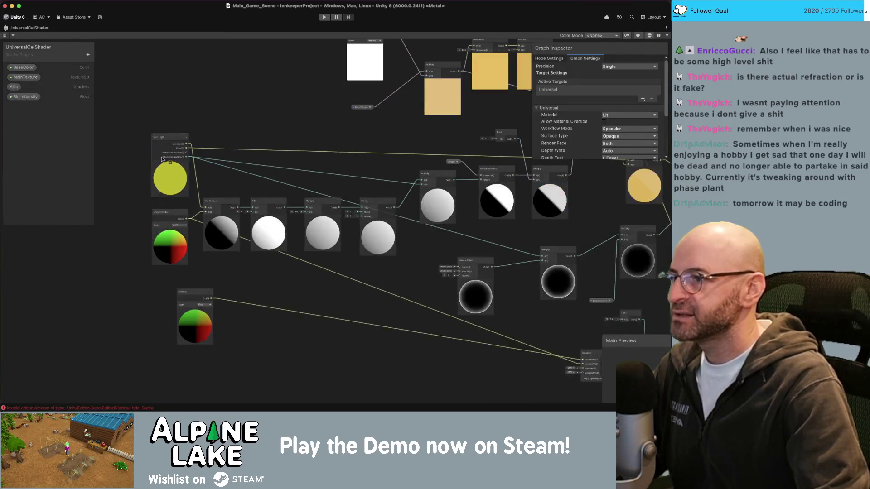
{"action": "left_click", "coordinate": [171, 131]}
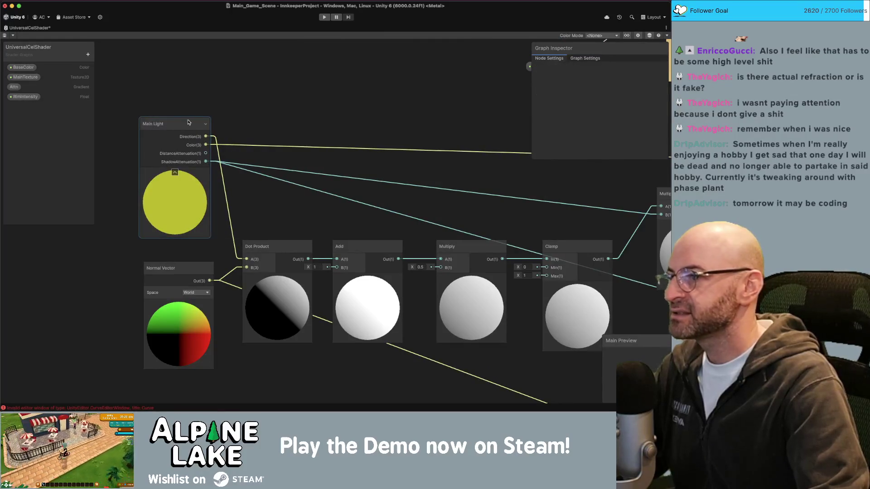
{"action": "scroll", "coordinate": [191, 131], "scroll_direction": "down", "scroll_amount": 3}
{"action": "scroll", "coordinate": [349, 145], "scroll_direction": "down", "scroll_amount": 5}
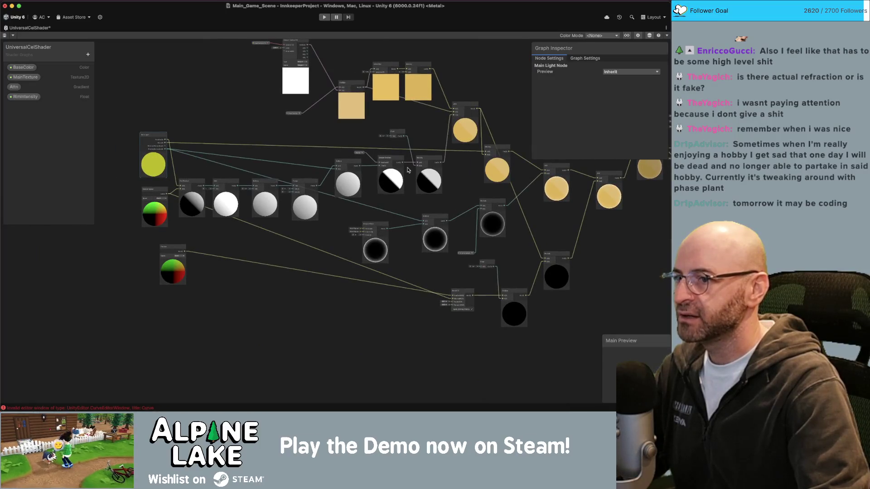
{"action": "scroll", "coordinate": [206, 199], "scroll_direction": "up", "scroll_amount": 3}
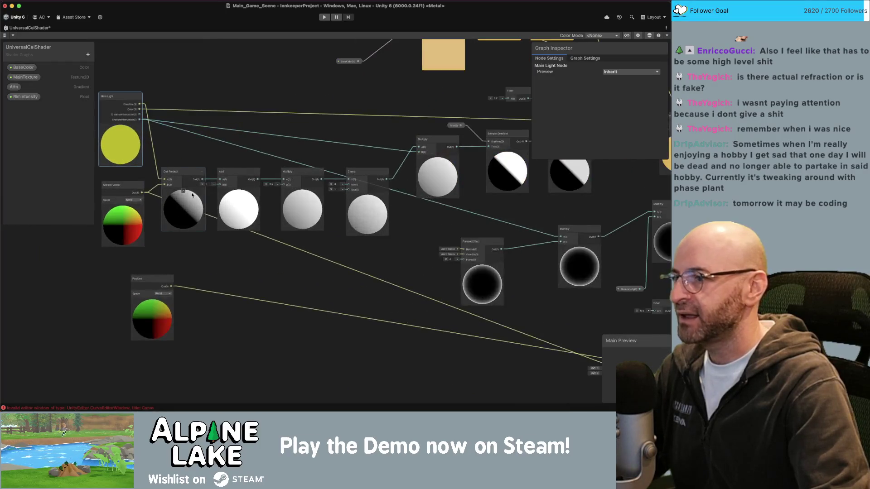
{"action": "scroll", "coordinate": [261, 135], "scroll_direction": "down", "scroll_amount": 2}
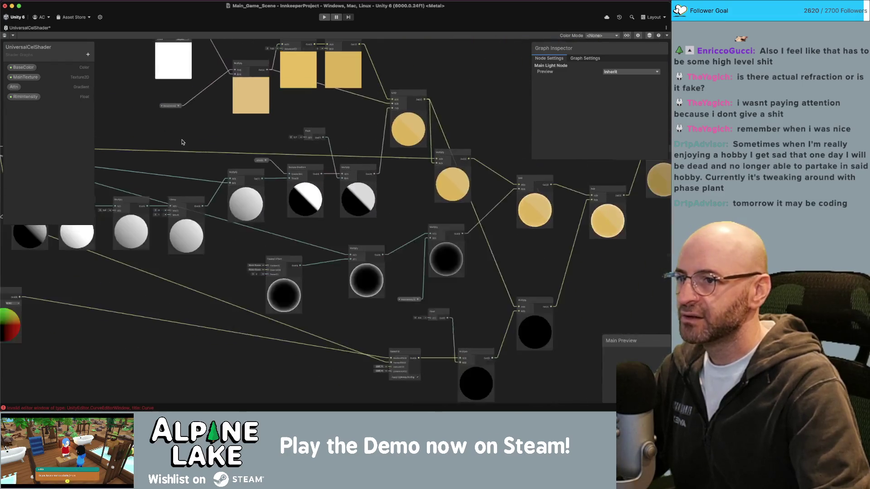
{"action": "left_click_drag", "start_coordinate": [262, 136], "coordinate": [172, 141]}
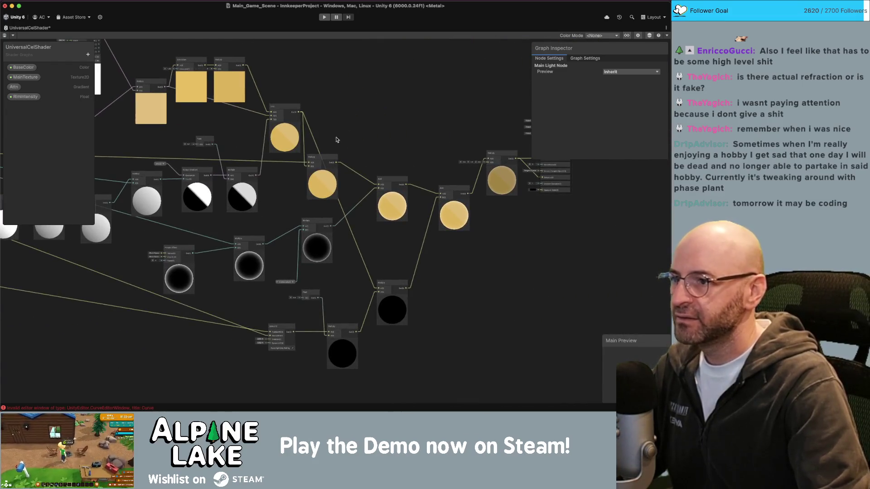
{"action": "scroll", "coordinate": [229, 97], "scroll_direction": "up", "scroll_amount": 5}
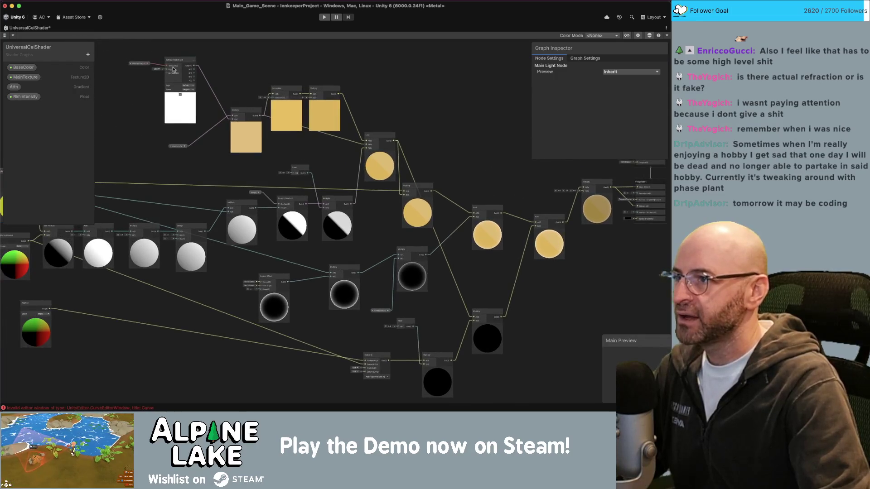
{"action": "scroll", "coordinate": [229, 98], "scroll_direction": "down", "scroll_amount": 2}
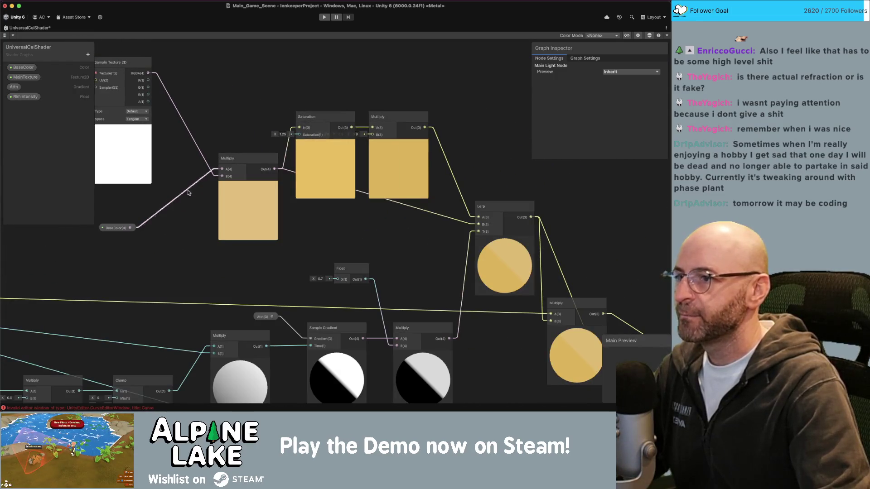
{"action": "left_click", "coordinate": [337, 120]}
{"action": "left_click", "coordinate": [335, 97]}
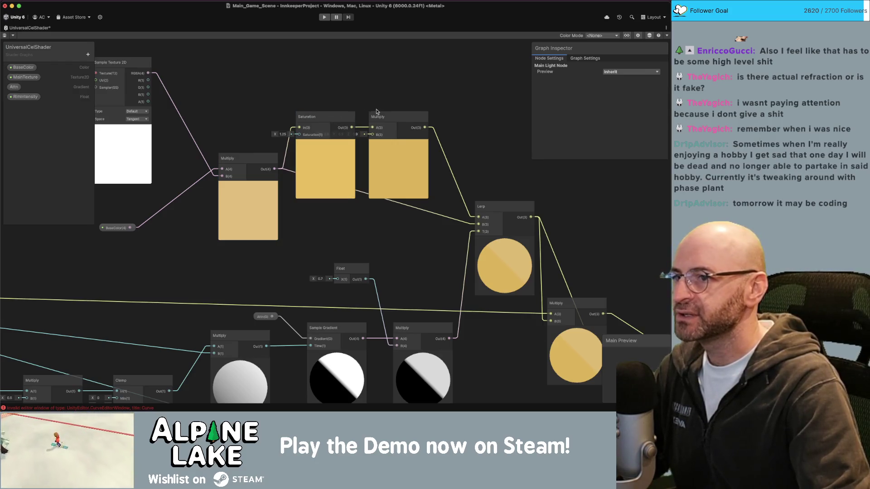
{"action": "left_click", "coordinate": [464, 102]}
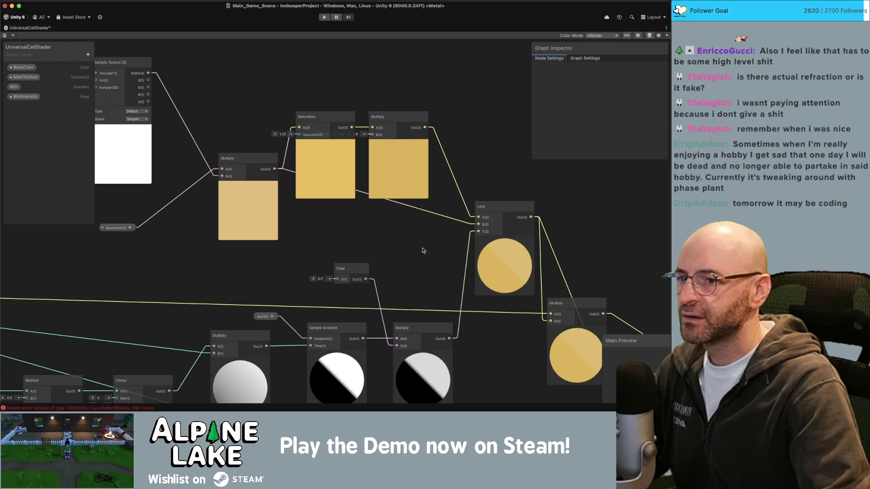
{"action": "scroll", "coordinate": [422, 250], "scroll_direction": "up", "scroll_amount": 5}
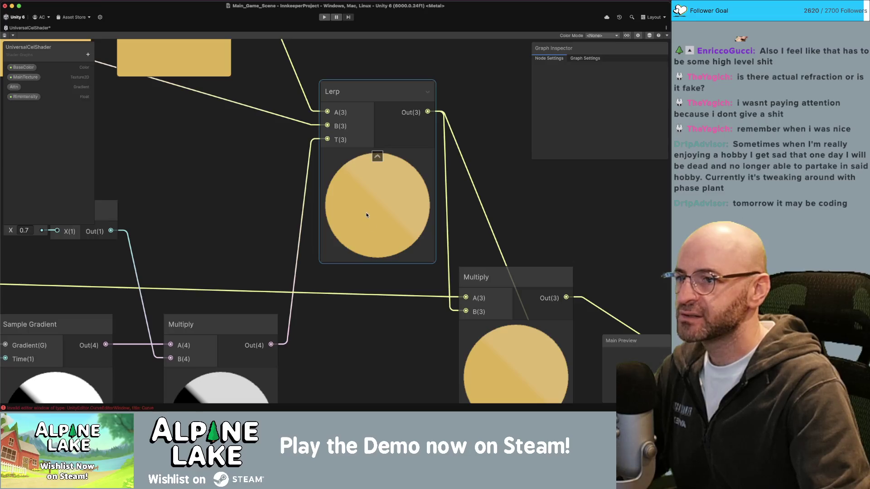
{"action": "scroll", "coordinate": [370, 202], "scroll_direction": "down", "scroll_amount": 5}
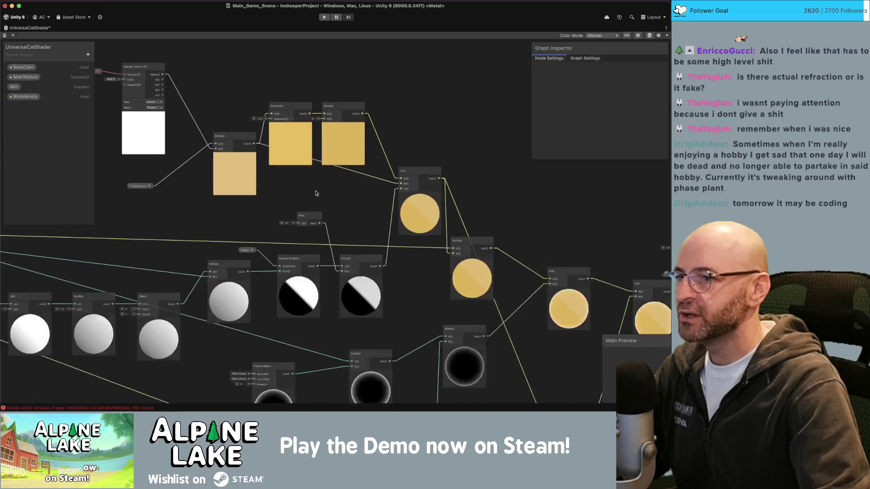
{"action": "scroll", "coordinate": [336, 183], "scroll_direction": "down", "scroll_amount": 4}
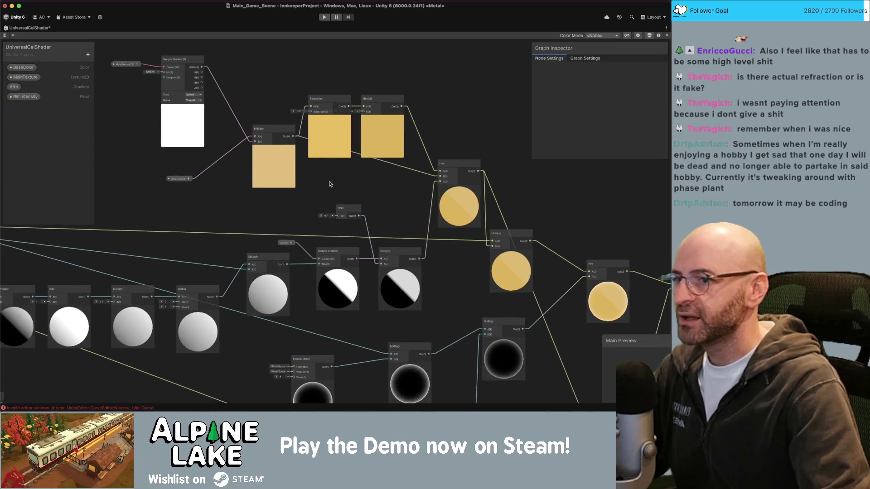
{"action": "scroll", "coordinate": [344, 182], "scroll_direction": "left", "scroll_amount": 2}
{"action": "scroll", "coordinate": [390, 176], "scroll_direction": "right", "scroll_amount": 5}
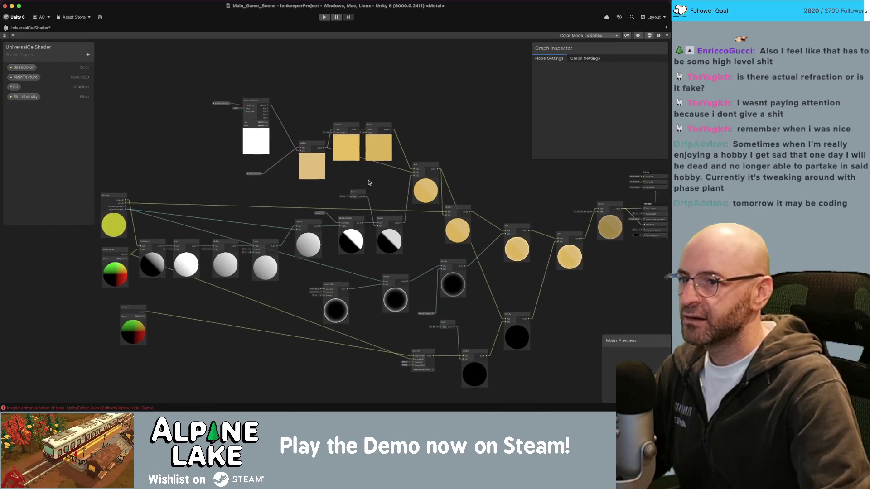
{"action": "scroll", "coordinate": [363, 174], "scroll_direction": "up", "scroll_amount": 4}
{"action": "scroll", "coordinate": [408, 178], "scroll_direction": "down", "scroll_amount": 2}
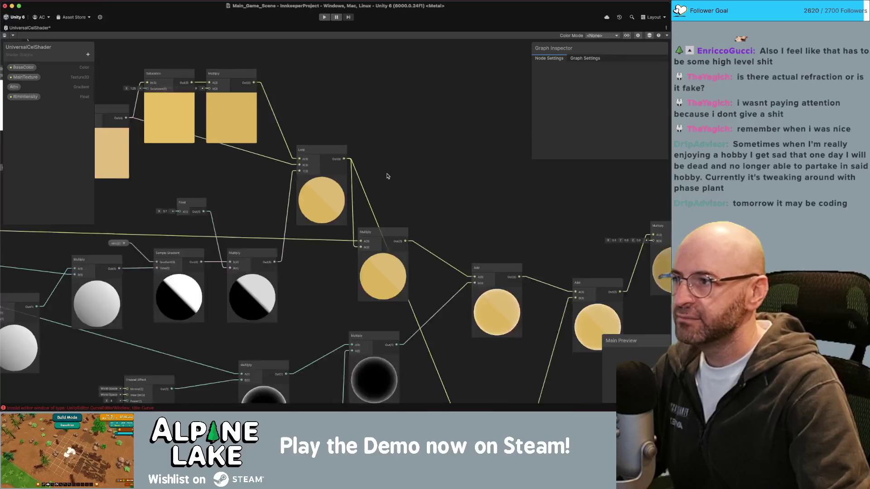
{"action": "scroll", "coordinate": [451, 181], "scroll_direction": "right", "scroll_amount": 3}
{"action": "scroll", "coordinate": [344, 175], "scroll_direction": "left", "scroll_amount": 4}
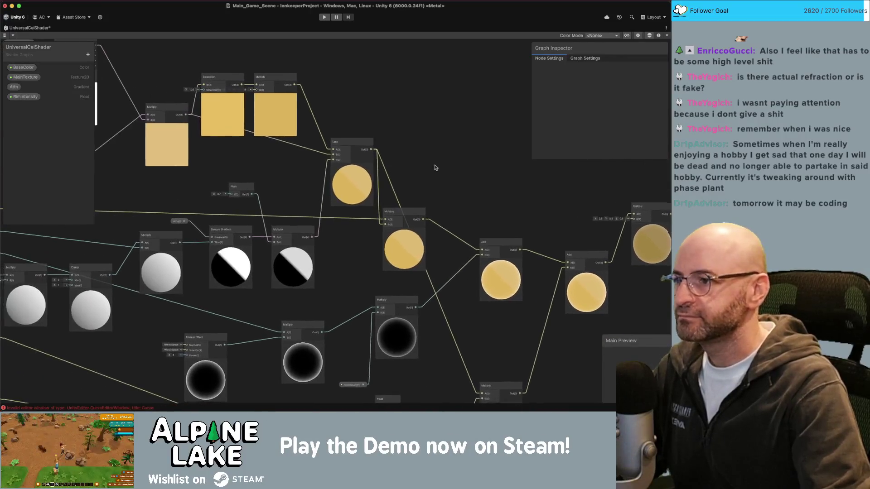
{"action": "scroll", "coordinate": [410, 153], "scroll_direction": "right", "scroll_amount": 6}
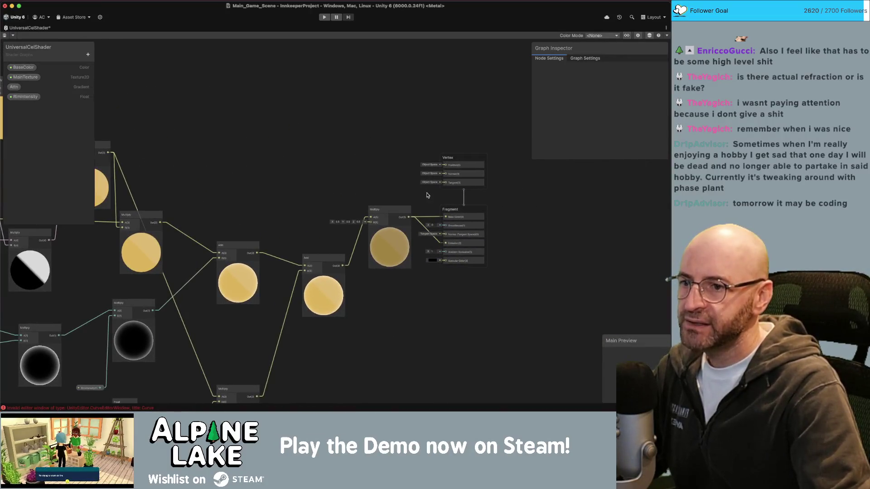
{"action": "scroll", "coordinate": [422, 208], "scroll_direction": "up", "scroll_amount": 4}
{"action": "scroll", "coordinate": [320, 179], "scroll_direction": "down", "scroll_amount": 2}
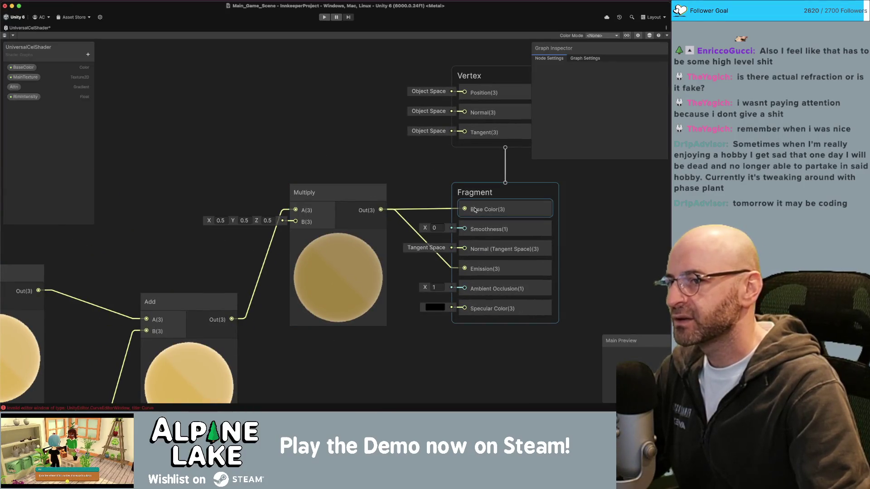
{"action": "left_click_drag", "start_coordinate": [475, 209], "coordinate": [480, 206]}
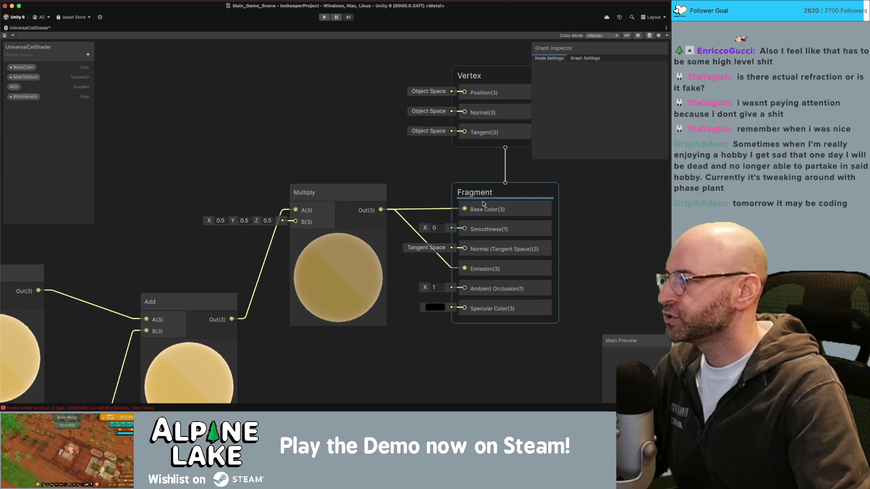
{"action": "mouse_move", "coordinate": [483, 209]}
{"action": "left_mouse_down"}
{"action": "mouse_move", "coordinate": [473, 197]}
{"action": "mouse_move", "coordinate": [470, 205]}
{"action": "left_mouse_up"}
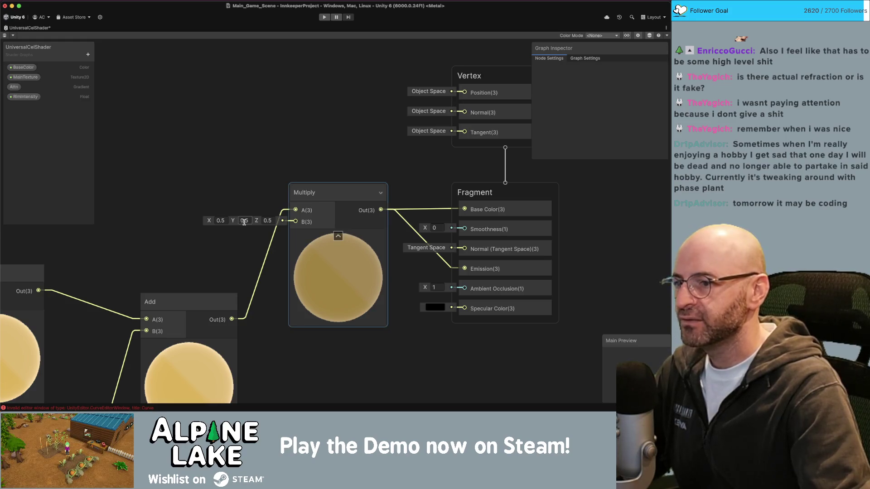
{"action": "scroll", "coordinate": [295, 180], "scroll_direction": "down", "scroll_amount": 5}
{"action": "scroll", "coordinate": [361, 170], "scroll_direction": "left", "scroll_amount": 10}
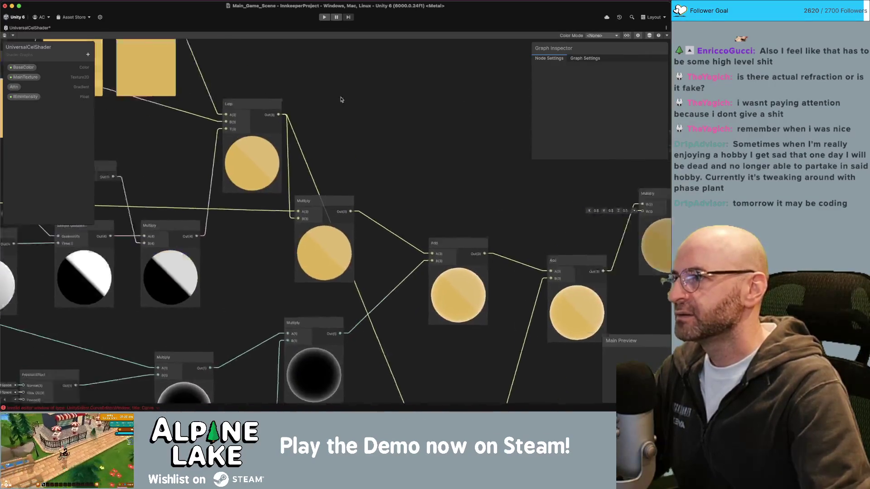
{"action": "scroll", "coordinate": [289, 134], "scroll_direction": "left", "scroll_amount": 2}
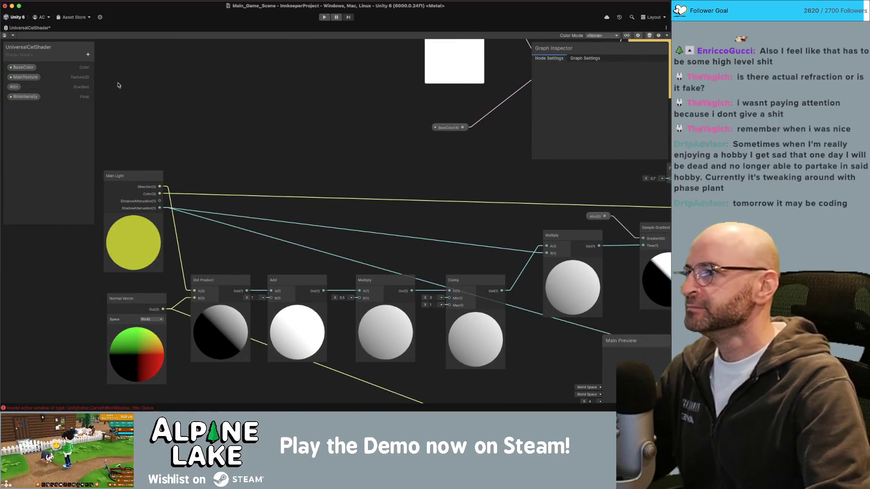
Step: Add a Color property named AmbientColor and place it on the graph
{"action": "left_click", "coordinate": [88, 55]}
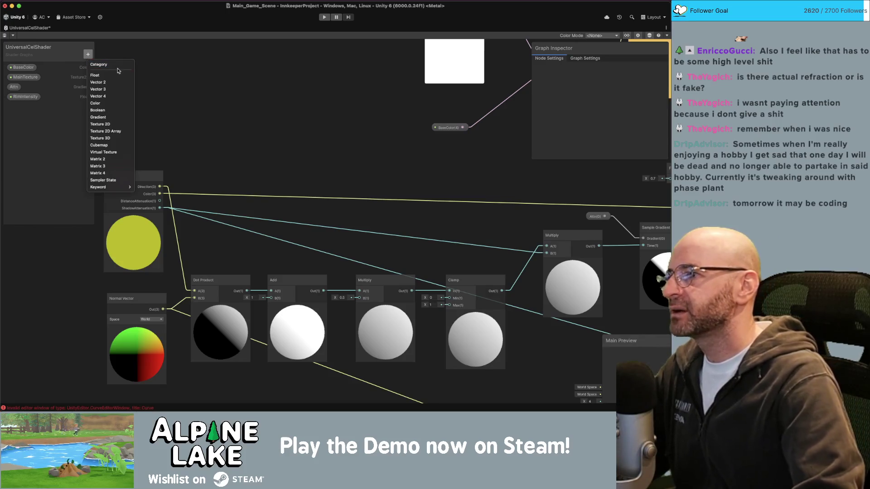
{"action": "left_click", "coordinate": [112, 104]}
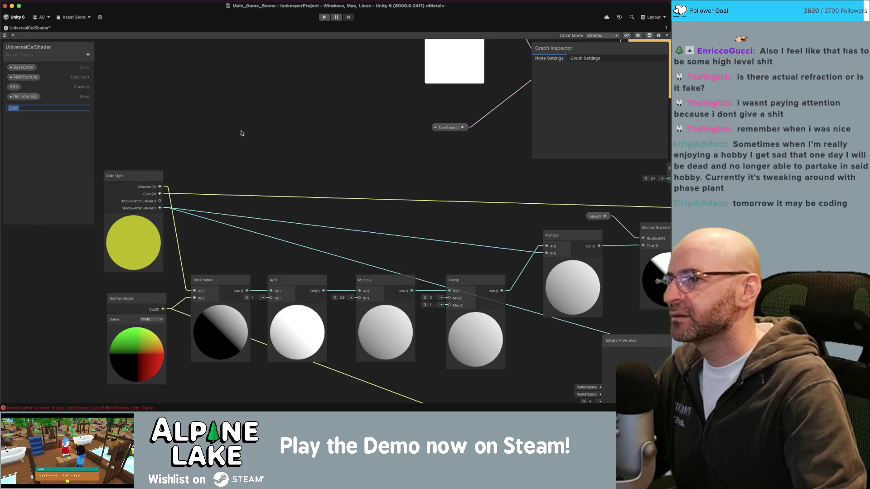
{"action": "type", "text": "Ambience"}
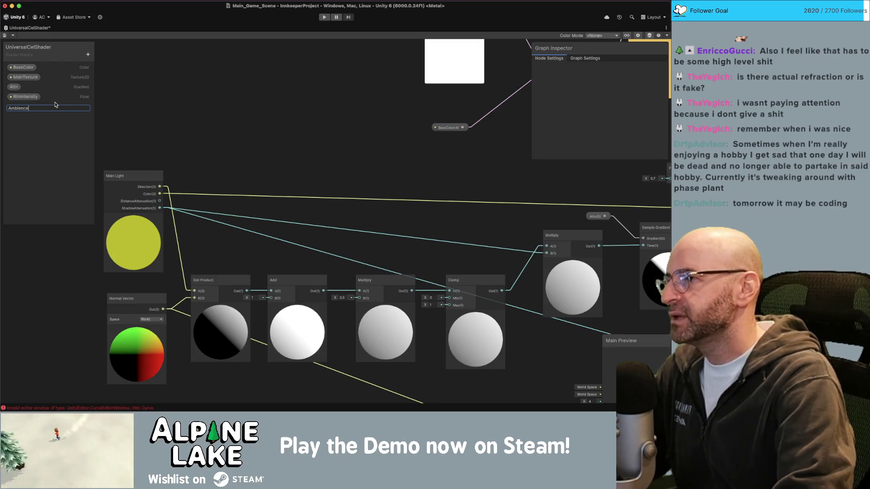
{"action": "key", "text": "Return"}
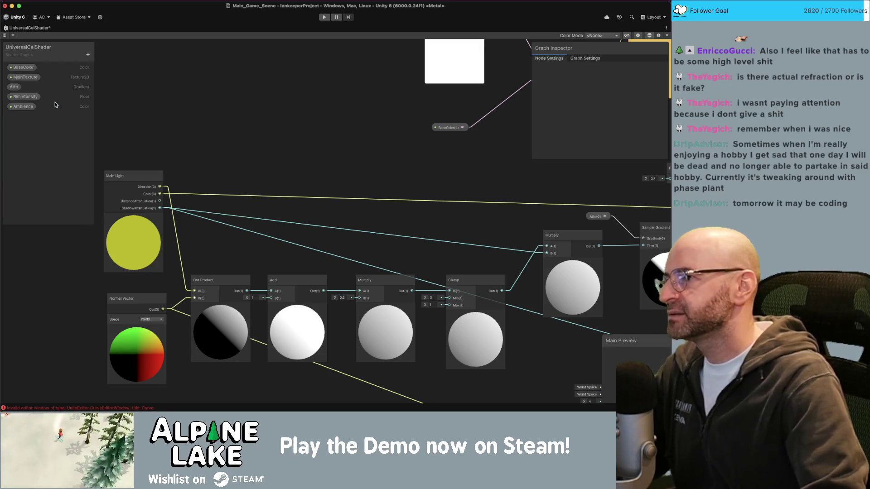
{"action": "double_click", "coordinate": [30, 107]}
{"action": "type", "text": "A"}
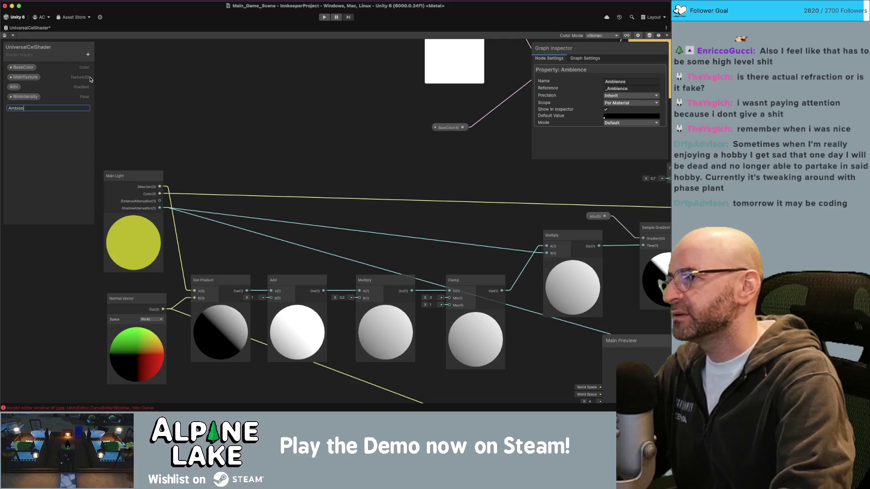
{"action": "type", "text": "or"}
{"action": "key", "text": "Return"}
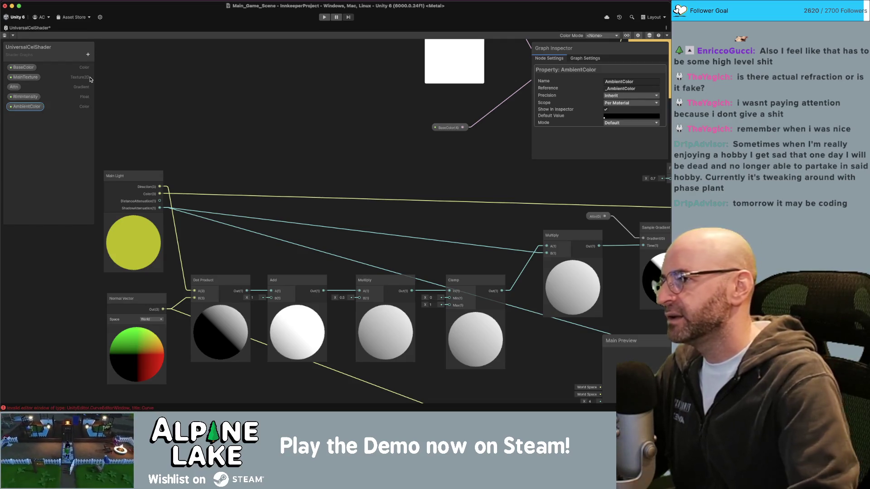
{"action": "left_click_drag", "start_coordinate": [52, 106], "coordinate": [301, 117]}
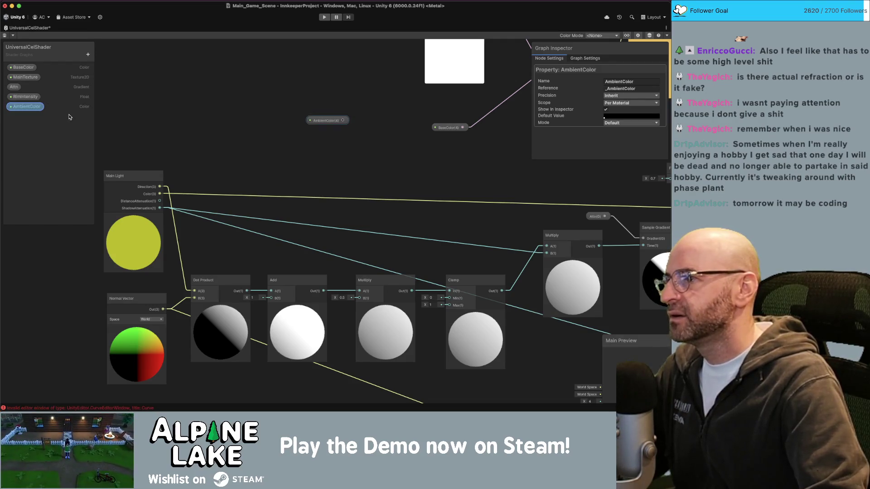
Step: Add a Float property AmbientAmount set to Slider mode (0–1) and place it on the graph
{"action": "left_click", "coordinate": [87, 56]}
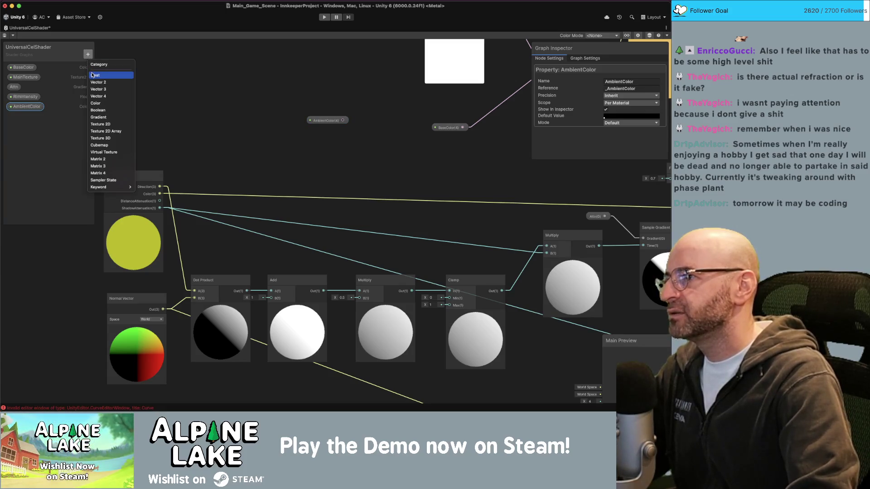
{"action": "left_click", "coordinate": [93, 75]}
{"action": "type", "text": "Ambie"}
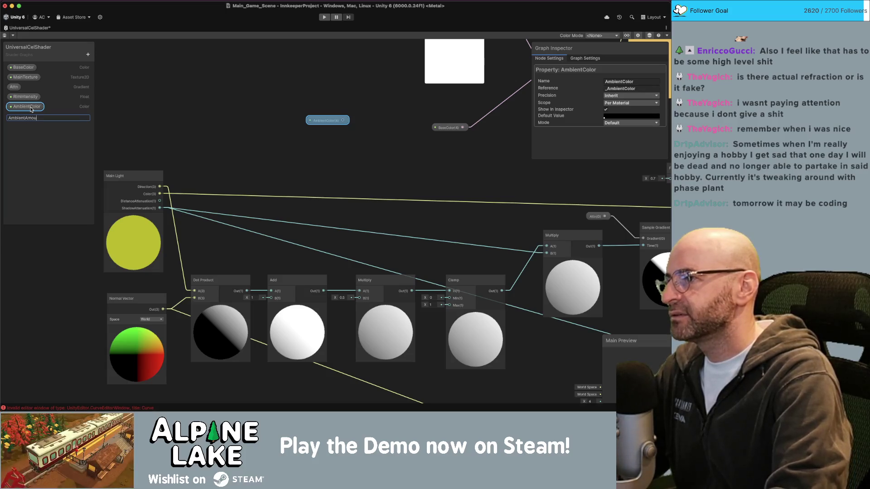
{"action": "type", "text": "ntAmou"}
{"action": "key", "text": "Return"}
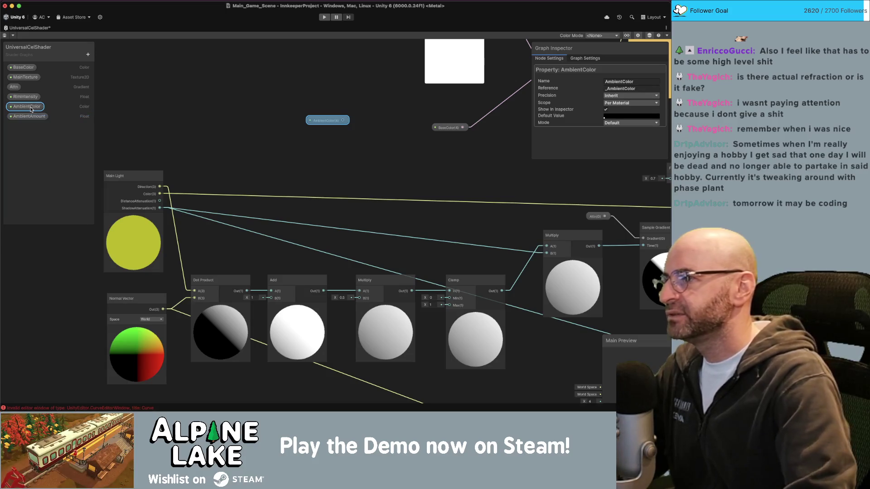
{"action": "left_click", "coordinate": [612, 123]}
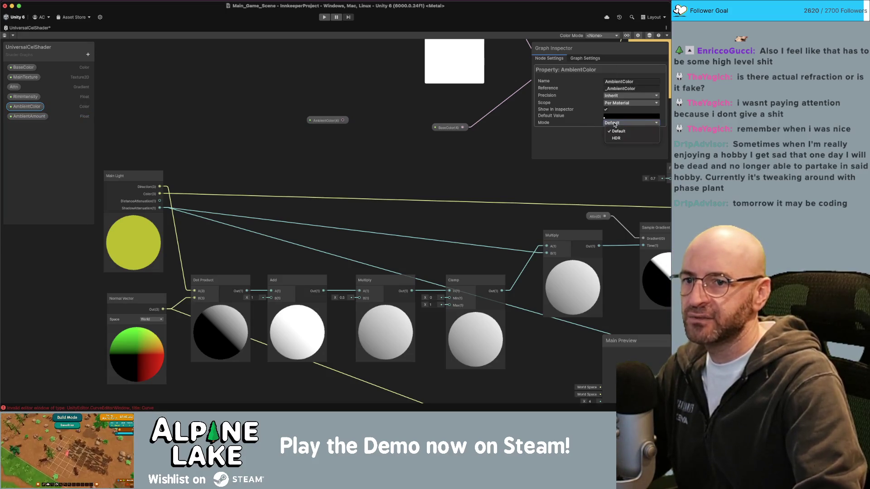
{"action": "left_click", "coordinate": [580, 129]}
{"action": "left_click", "coordinate": [27, 116]}
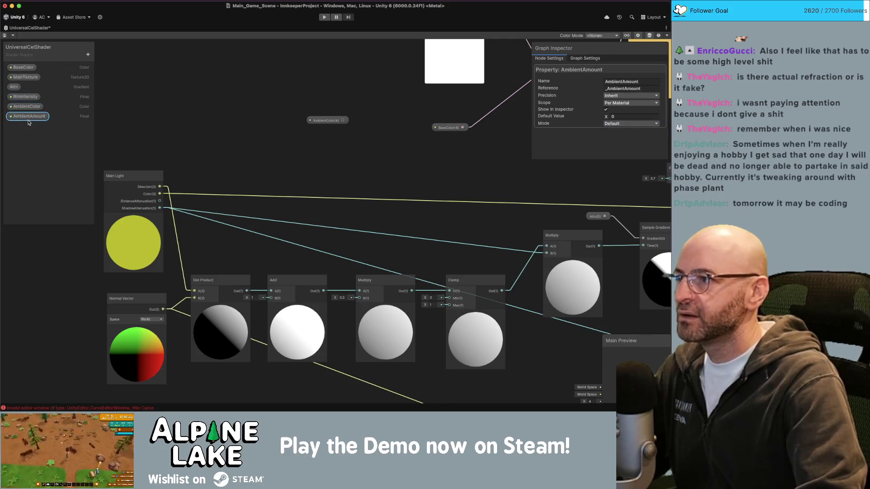
{"action": "left_click", "coordinate": [615, 124]}
{"action": "left_click", "coordinate": [617, 145]}
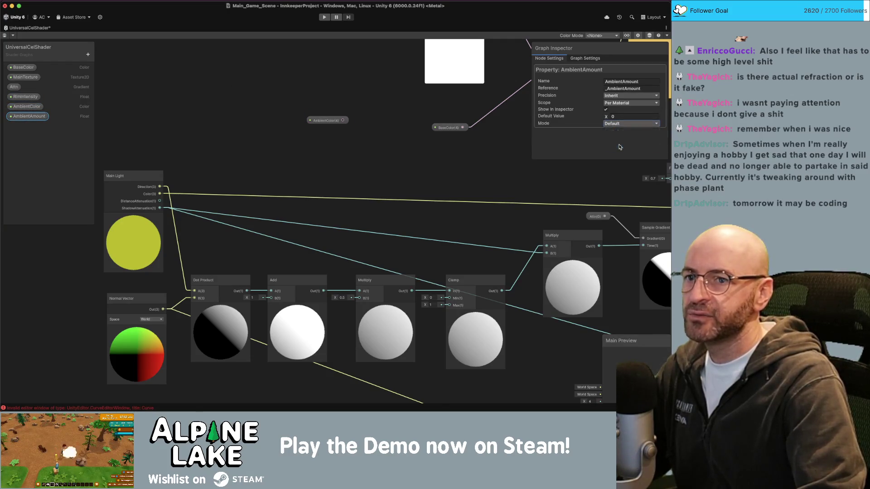
{"action": "left_click", "coordinate": [68, 126]}
{"action": "left_click_drag", "start_coordinate": [29, 116], "coordinate": [276, 157]}
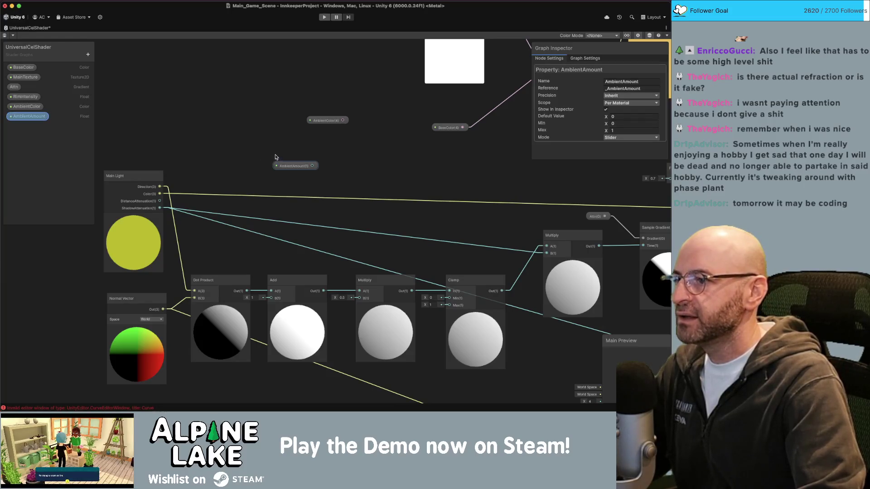
Step: Arrange the AmbientColor and AmbientAmount nodes on the canvas
{"action": "left_click_drag", "start_coordinate": [319, 123], "coordinate": [324, 140]}
{"action": "left_click_drag", "start_coordinate": [290, 166], "coordinate": [278, 165]}
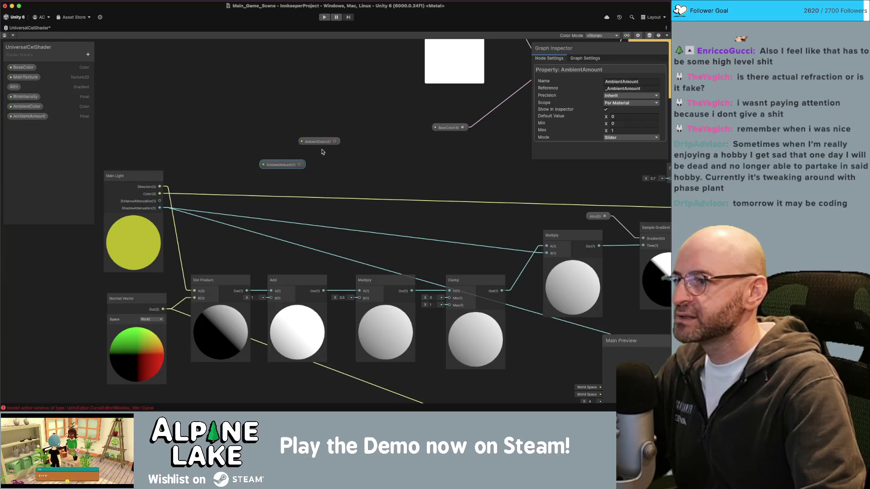
{"action": "mouse_move", "coordinate": [324, 137]}
{"action": "left_mouse_down"}
{"action": "mouse_move", "coordinate": [329, 150]}
{"action": "mouse_move", "coordinate": [201, 164]}
{"action": "left_mouse_up"}
{"action": "scroll", "coordinate": [201, 164], "scroll_direction": "down", "scroll_amount": 3}
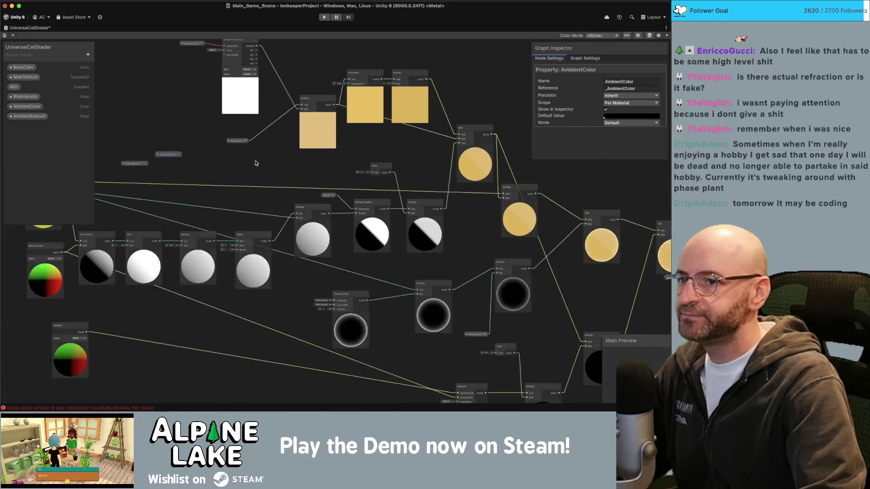
{"action": "scroll", "coordinate": [214, 160], "scroll_direction": "up", "scroll_amount": 4}
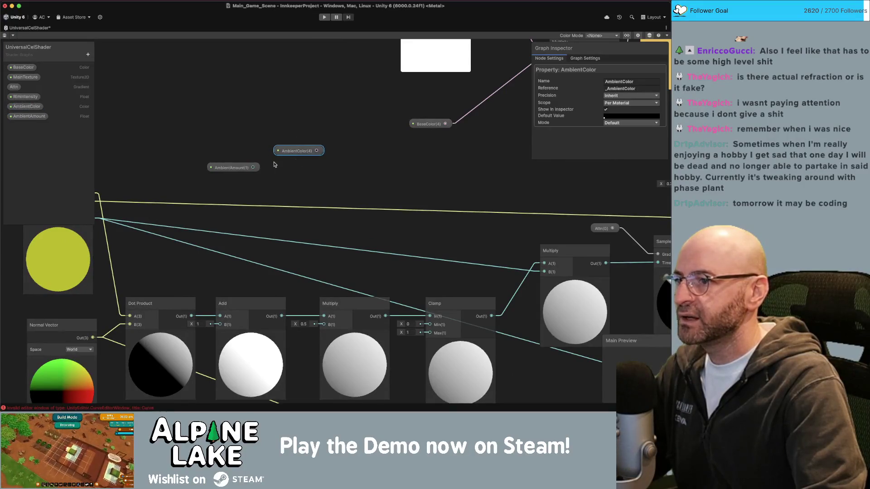
{"action": "left_click_drag", "start_coordinate": [294, 151], "coordinate": [231, 146]}
{"action": "key", "text": "space"}
Step: Add a Lerp node blending Main Light (A) with AmbientColor (B), using AmbientAmount as T
{"action": "type", "text": "lerp"}
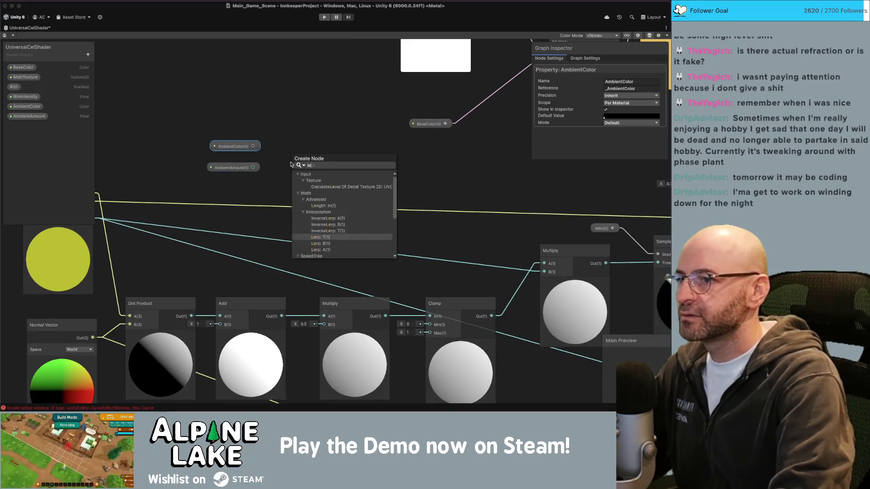
{"action": "key", "text": "Return"}
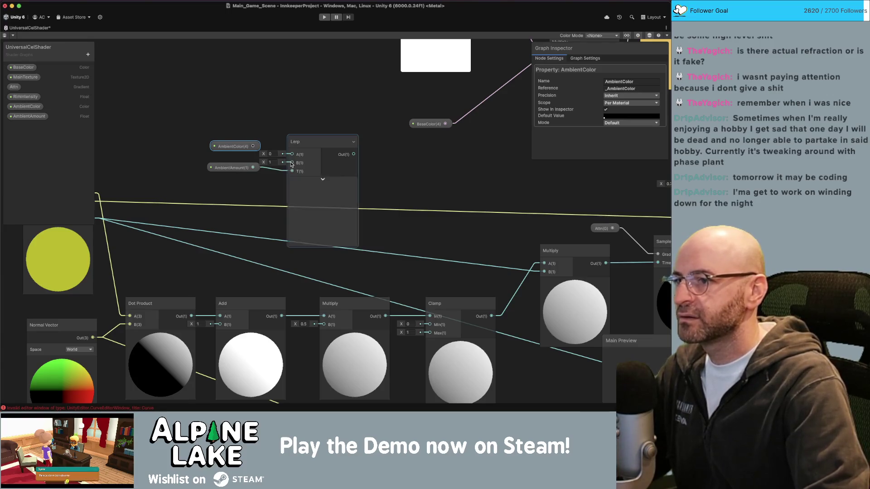
{"action": "mouse_move", "coordinate": [200, 169]}
{"action": "left_mouse_down"}
{"action": "mouse_move", "coordinate": [240, 172]}
{"action": "mouse_move", "coordinate": [240, 134]}
{"action": "mouse_move", "coordinate": [266, 164]}
{"action": "mouse_move", "coordinate": [358, 166]}
{"action": "left_mouse_up"}
{"action": "left_click", "coordinate": [254, 172]}
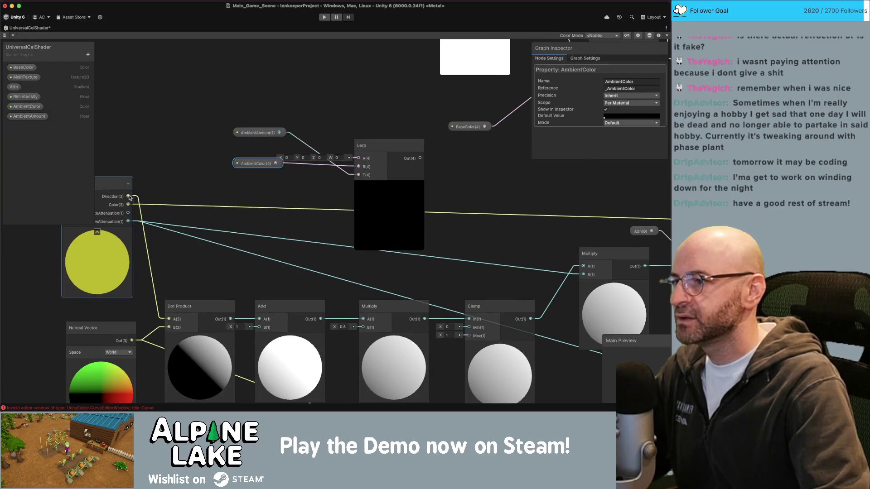
{"action": "left_click_drag", "start_coordinate": [129, 198], "coordinate": [354, 158]}
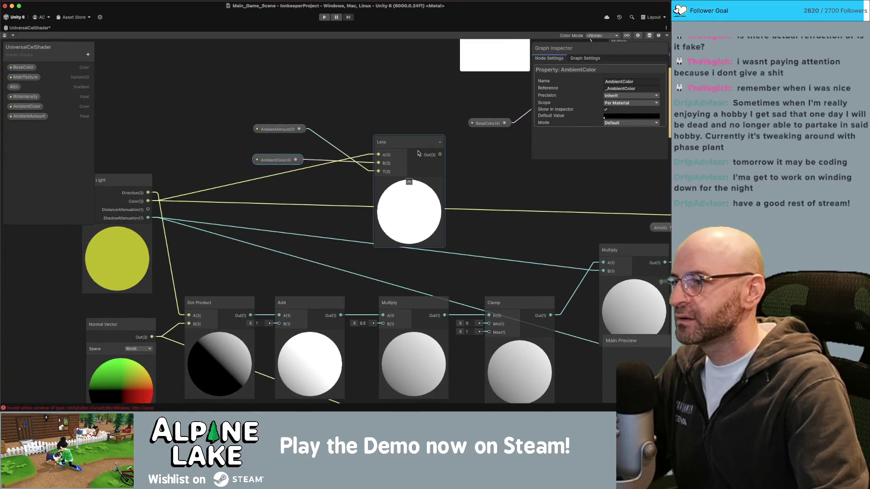
{"action": "scroll", "coordinate": [384, 159], "scroll_direction": "down", "scroll_amount": 3}
{"action": "scroll", "coordinate": [154, 201], "scroll_direction": "up", "scroll_amount": 3}
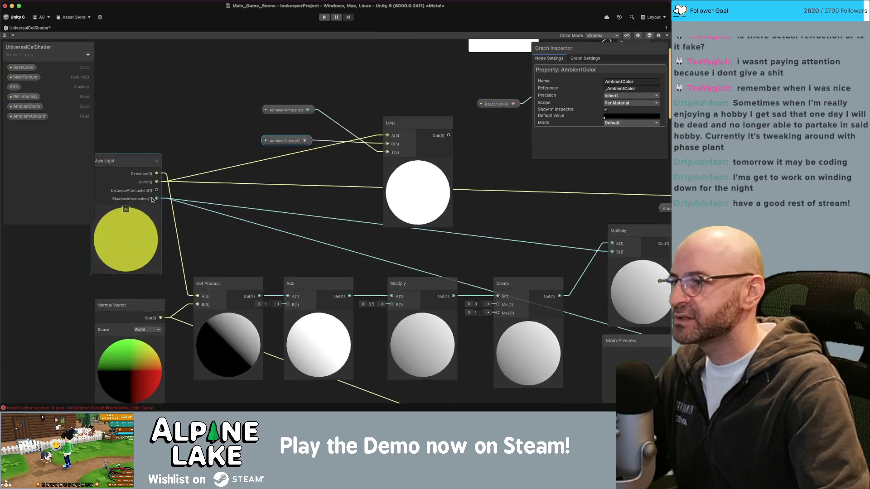
{"action": "scroll", "coordinate": [179, 212], "scroll_direction": "down", "scroll_amount": 2}
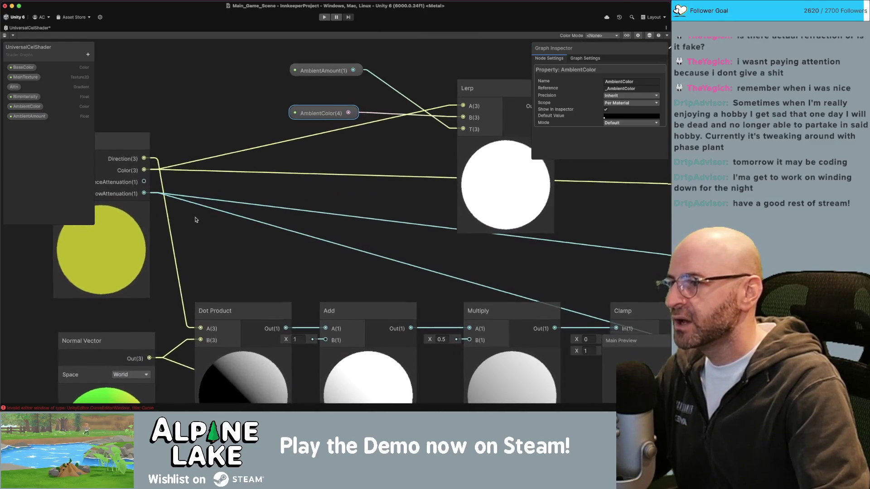
{"action": "left_click_drag", "start_coordinate": [442, 222], "coordinate": [178, 218]}
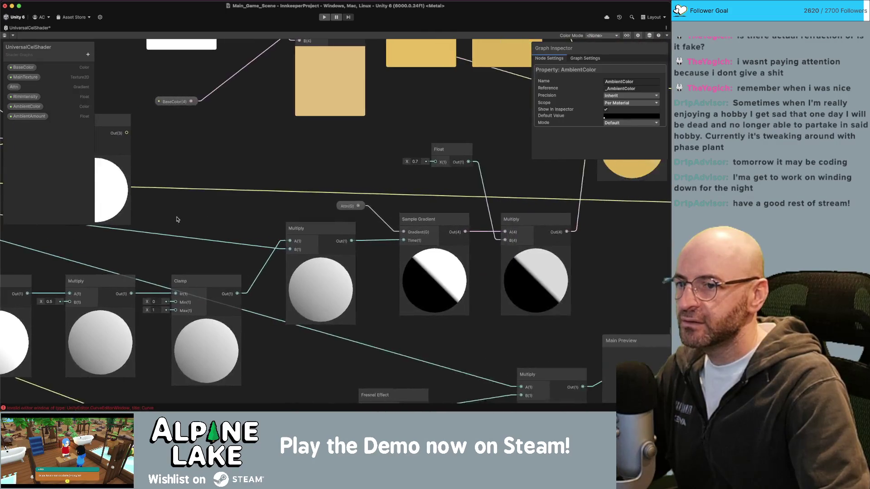
Step: Pan across the shader graph to review the Lerp, Main Light, Dot Product, Clamp and Fresnel nodes
{"action": "scroll", "coordinate": [204, 220], "scroll_direction": "down", "scroll_amount": 1}
{"action": "left_click_drag", "start_coordinate": [204, 182], "coordinate": [211, 181]}
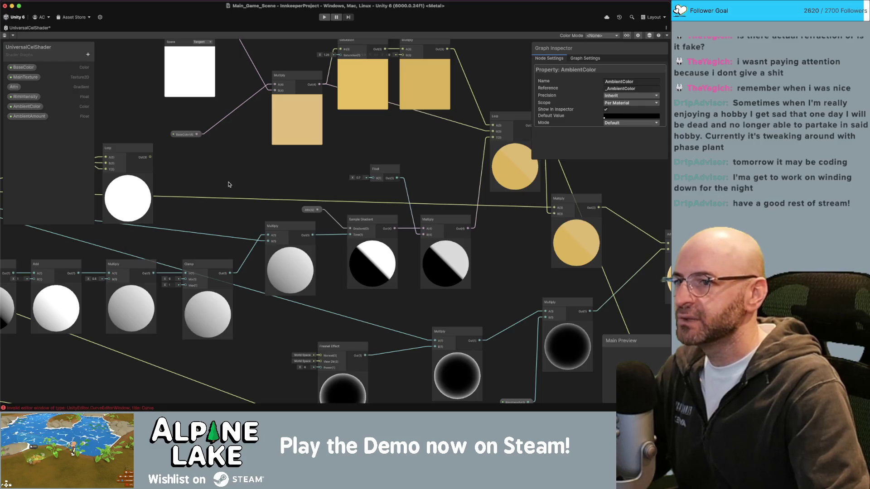
{"action": "left_click_drag", "start_coordinate": [194, 171], "coordinate": [425, 182]}
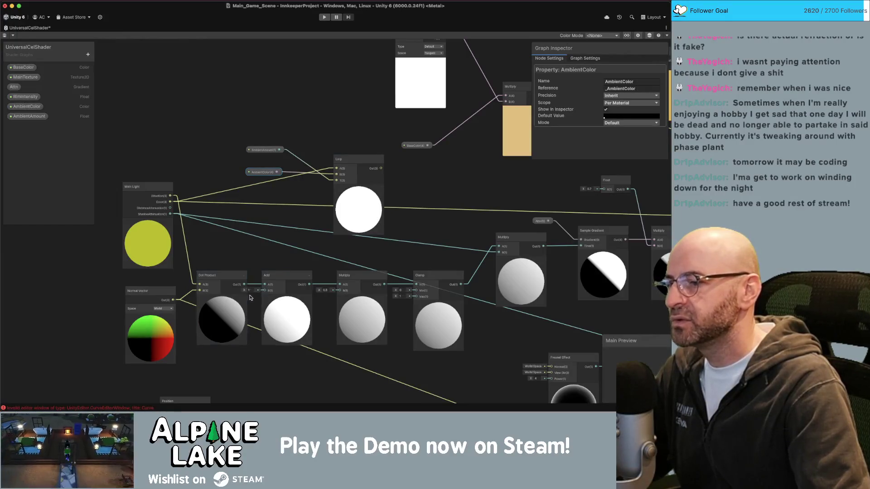
{"action": "left_click_drag", "start_coordinate": [442, 187], "coordinate": [194, 204]}
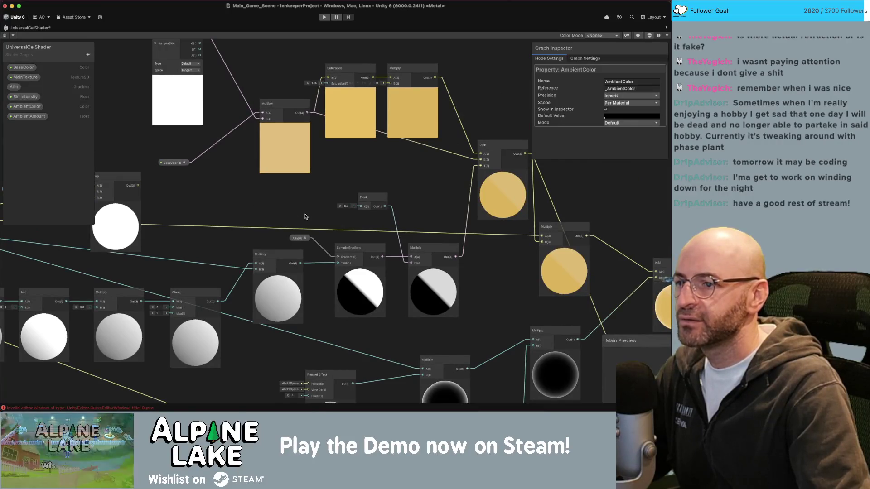
{"action": "left_click_drag", "start_coordinate": [305, 216], "coordinate": [478, 205]}
{"action": "left_click_drag", "start_coordinate": [99, 195], "coordinate": [189, 188]}
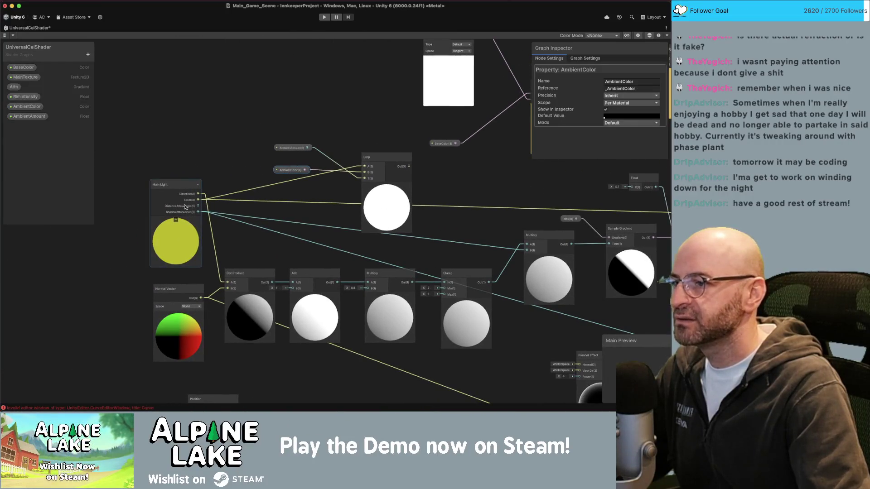
{"action": "scroll", "coordinate": [185, 211], "scroll_direction": "up", "scroll_amount": 4}
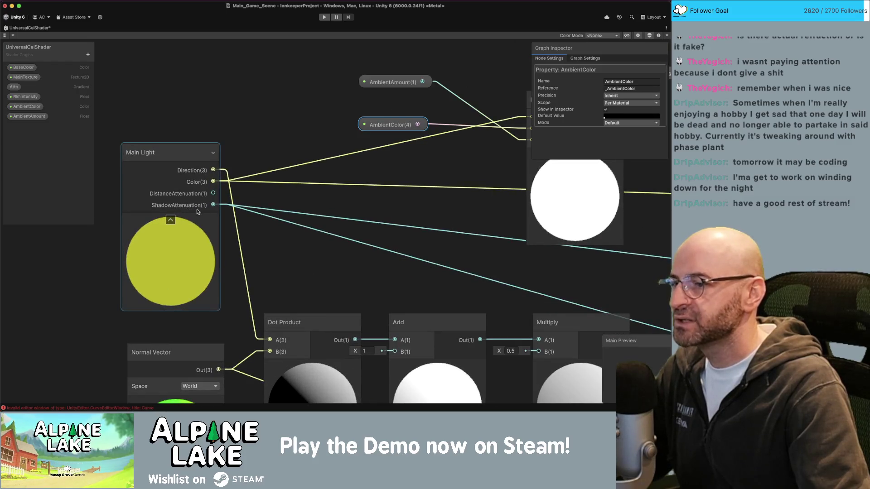
{"action": "left_click_drag", "start_coordinate": [301, 206], "coordinate": [170, 205]}
Step: Scroll along the graph, then restore the UniversalCelShader window to the normal editor layout
{"action": "scroll", "coordinate": [170, 205], "scroll_direction": "down", "scroll_amount": 4}
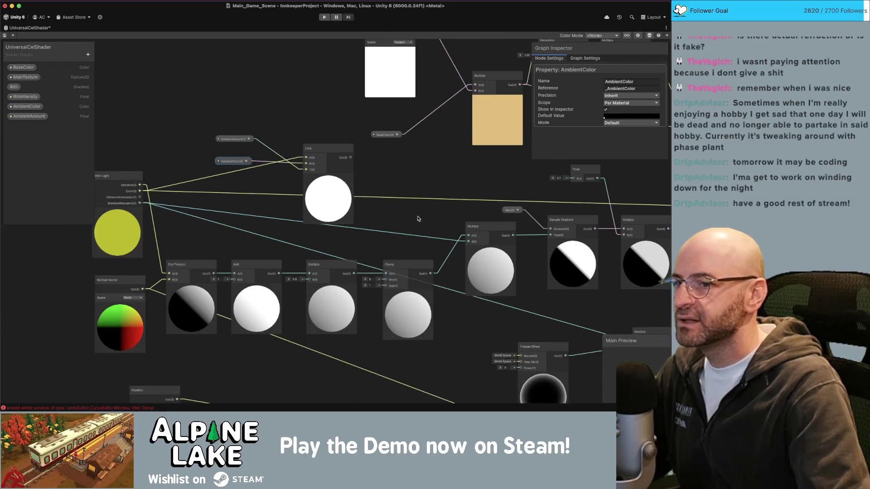
{"action": "scroll", "coordinate": [417, 219], "scroll_direction": "right", "scroll_amount": 5}
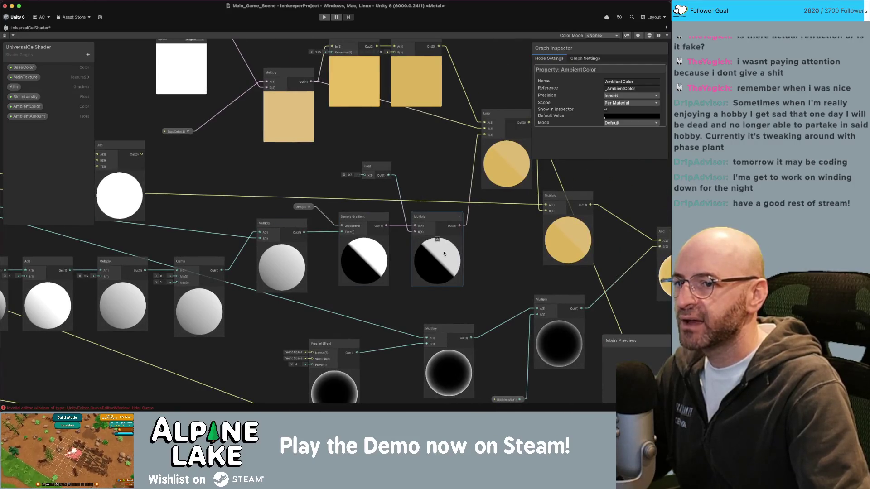
{"action": "scroll", "coordinate": [408, 259], "scroll_direction": "right", "scroll_amount": 3}
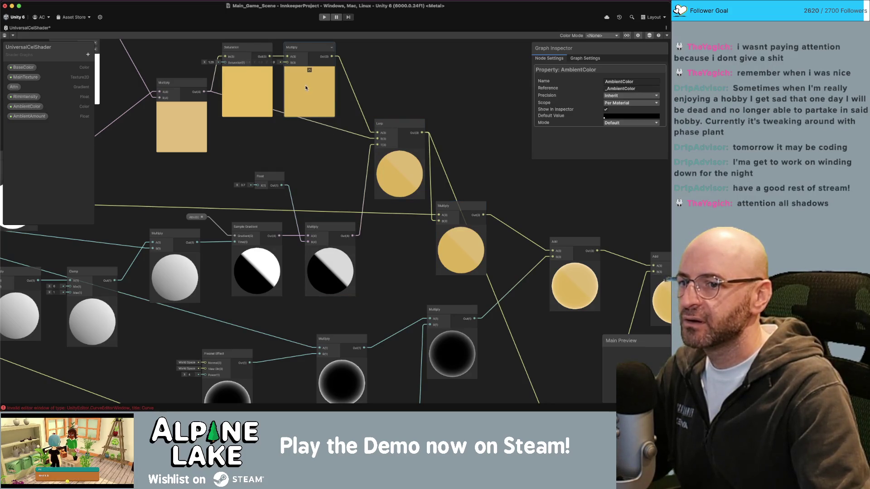
{"action": "scroll", "coordinate": [317, 104], "scroll_direction": "right", "scroll_amount": 10}
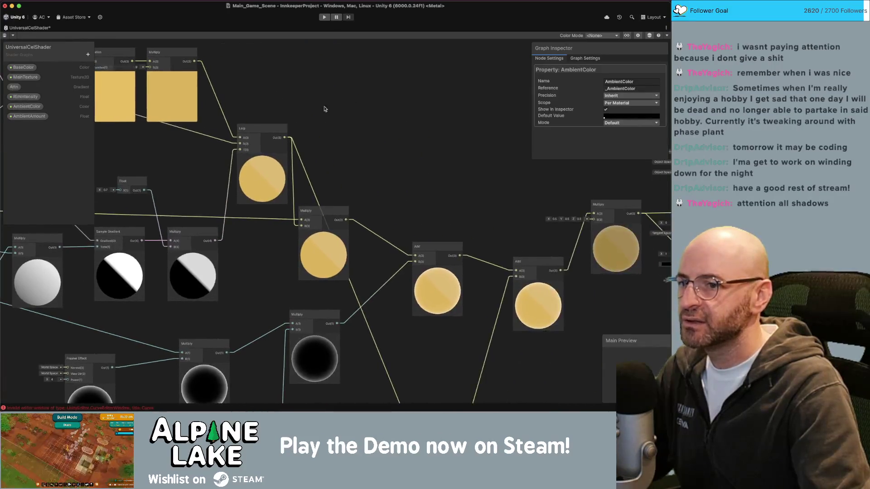
{"action": "scroll", "coordinate": [266, 112], "scroll_direction": "right", "scroll_amount": 1}
{"action": "scroll", "coordinate": [315, 130], "scroll_direction": "left", "scroll_amount": 5}
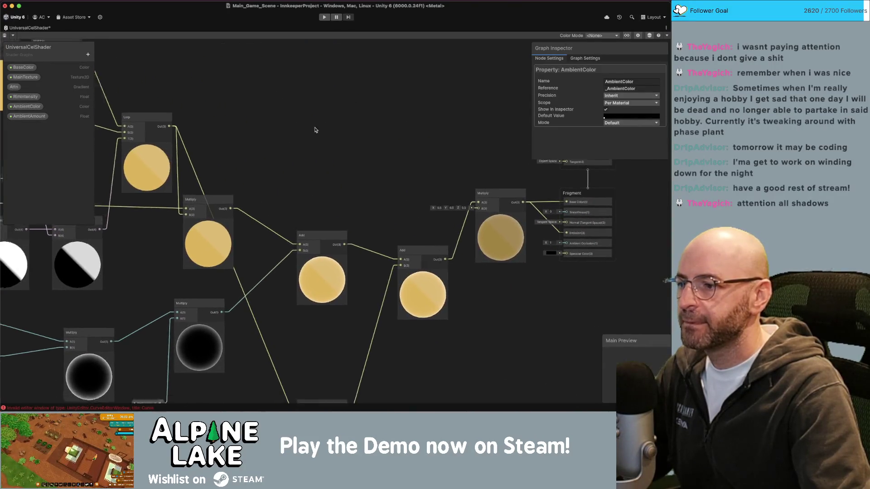
{"action": "double_click", "coordinate": [42, 28]}
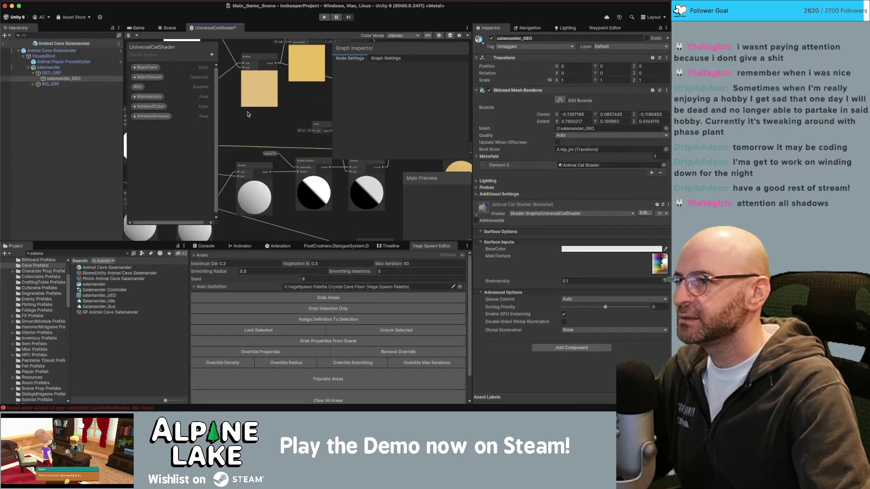
Step: Float the shader graph in its own window at the lower left so the salamander prefab shows in the Scene view
{"action": "scroll", "coordinate": [272, 115], "scroll_direction": "left", "scroll_amount": 5}
{"action": "left_click_drag", "start_coordinate": [245, 116], "coordinate": [244, 102]}
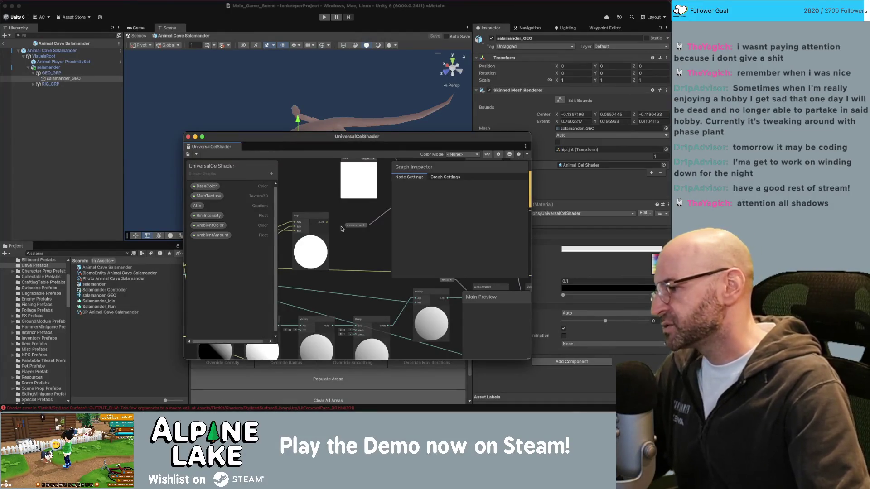
{"action": "mouse_move", "coordinate": [256, 140]}
{"action": "left_mouse_down"}
{"action": "mouse_move", "coordinate": [371, 179]}
{"action": "mouse_move", "coordinate": [340, 192]}
{"action": "left_mouse_up"}
{"action": "left_click", "coordinate": [256, 256]}
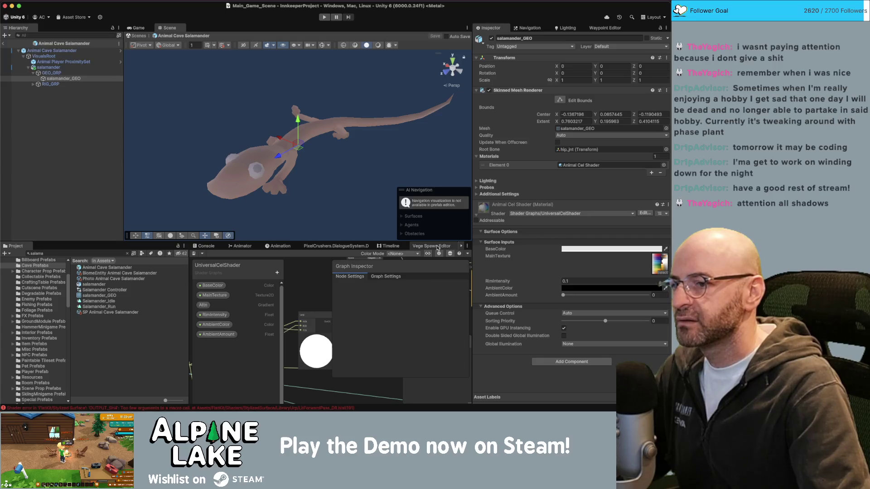
{"action": "left_click", "coordinate": [461, 246]}
{"action": "mouse_move", "coordinate": [451, 248]}
{"action": "left_mouse_down"}
{"action": "mouse_move", "coordinate": [345, 204]}
{"action": "mouse_move", "coordinate": [351, 129]}
{"action": "left_mouse_up"}
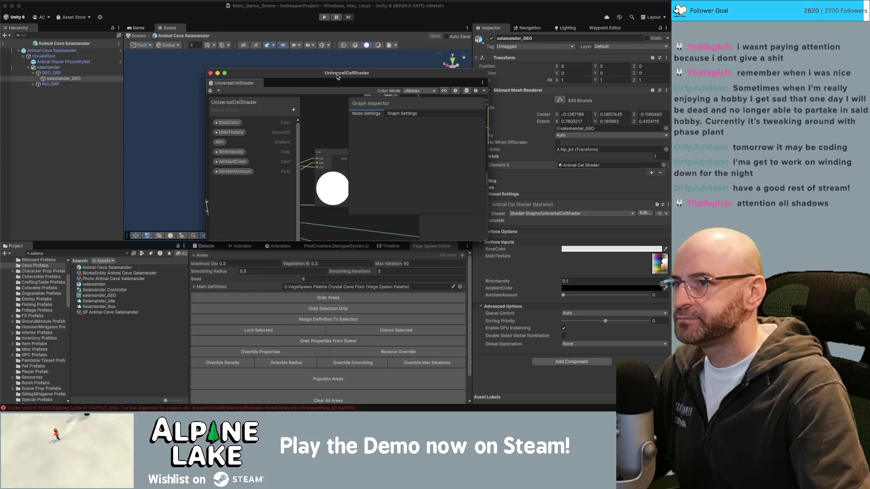
{"action": "left_click_drag", "start_coordinate": [337, 78], "coordinate": [191, 206]}
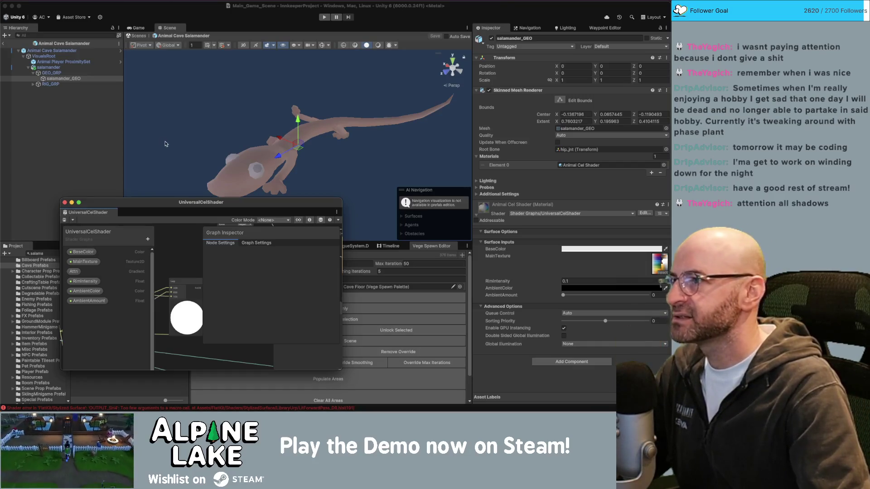
{"action": "left_click", "coordinate": [65, 115]}
{"action": "key", "text": "super+Tab"}
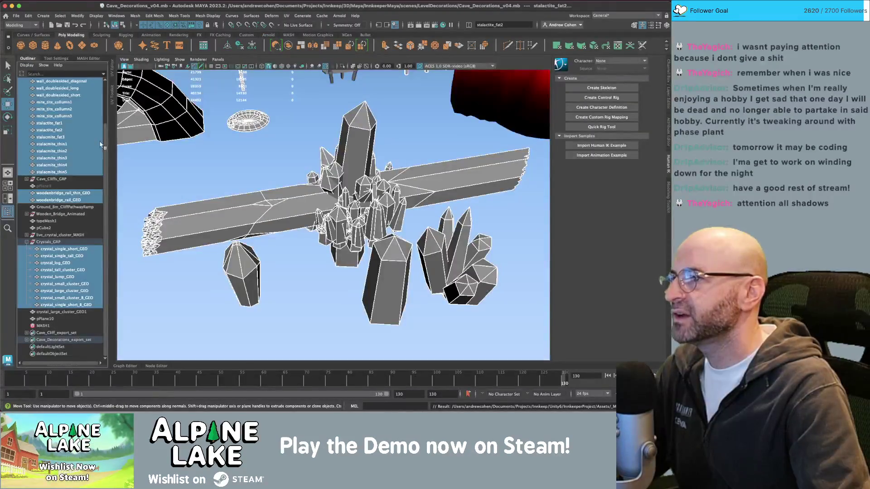
{"action": "key", "text": "super+Tab"}
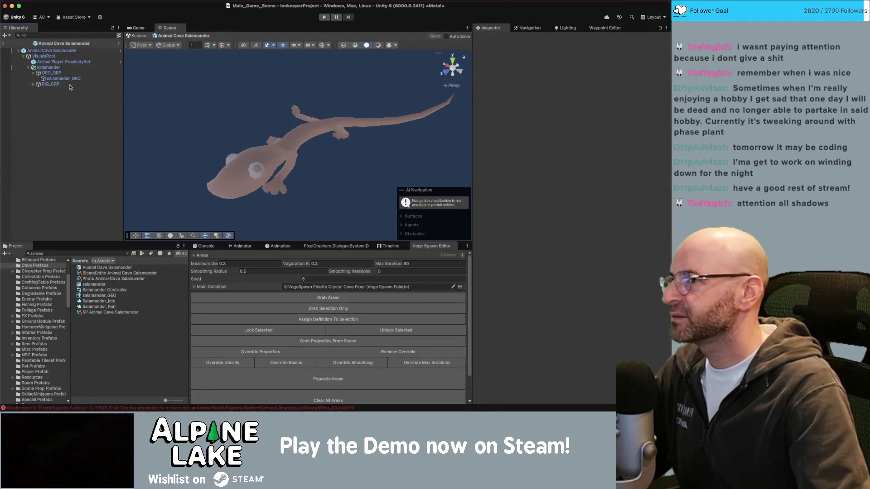
Step: Exit the salamander prefab to the main game scene and check the Game view
{"action": "left_click", "coordinate": [3, 44]}
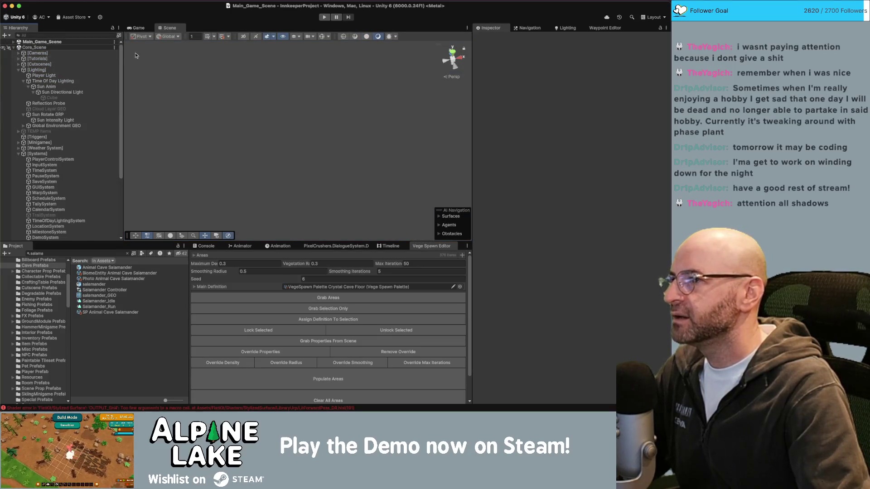
{"action": "left_click", "coordinate": [139, 28]}
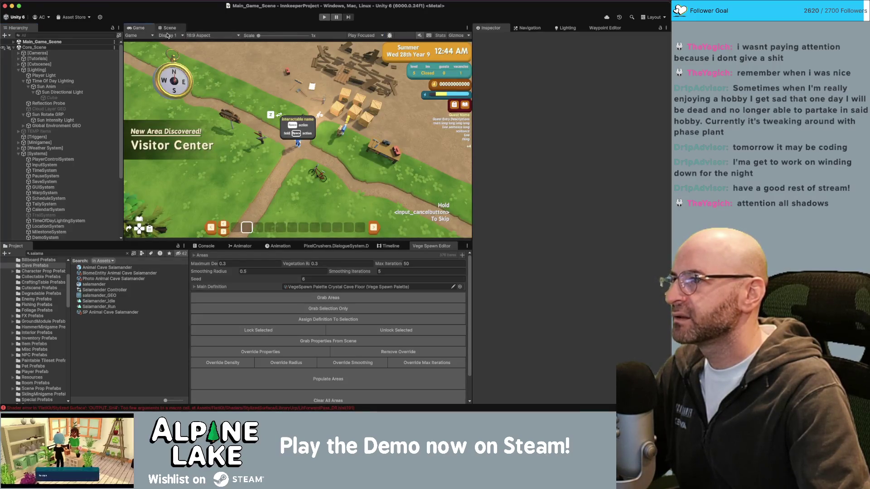
{"action": "left_click", "coordinate": [169, 28]}
Step: Select the Reflection Probe, frame it in the Scene view and orbit around it
{"action": "left_click", "coordinate": [48, 104]}
{"action": "key", "text": "f"}
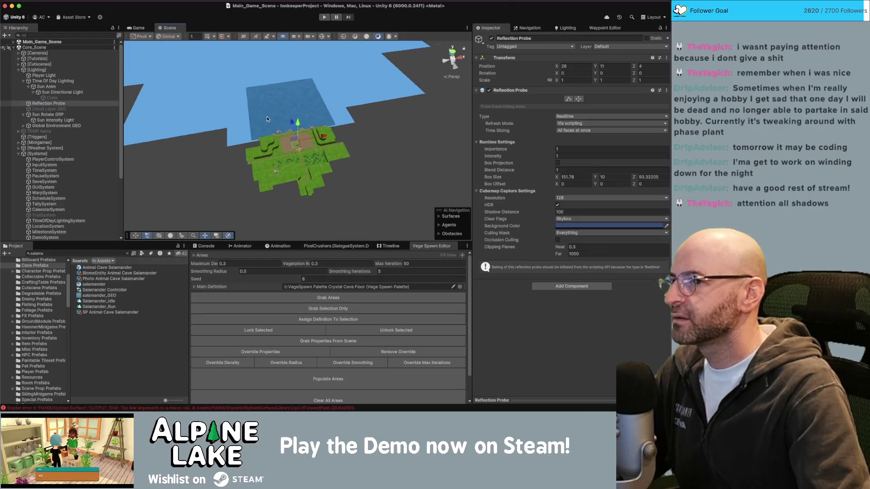
{"action": "scroll", "coordinate": [295, 127], "scroll_direction": "up", "scroll_amount": 2}
{"action": "scroll", "coordinate": [294, 127], "scroll_direction": "up", "scroll_amount": 5}
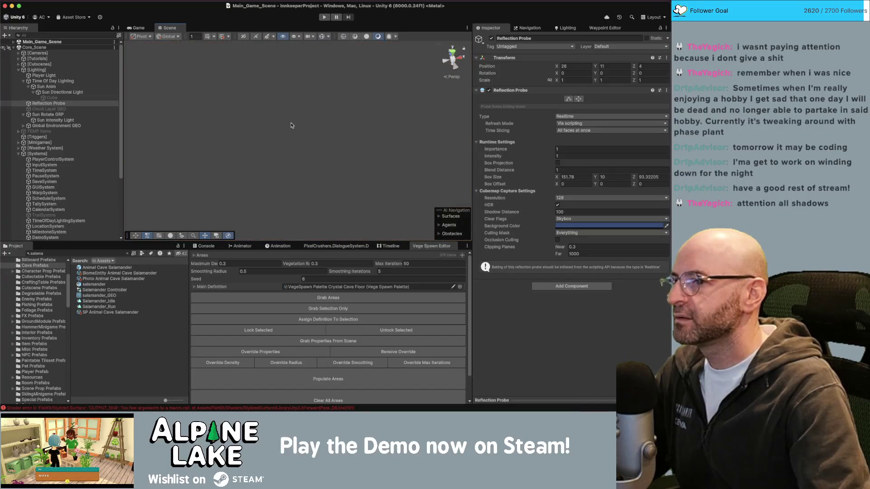
{"action": "left_click_drag", "start_coordinate": [294, 181], "coordinate": [295, 154]}
{"action": "left_click_drag", "start_coordinate": [292, 95], "coordinate": [365, 140]}
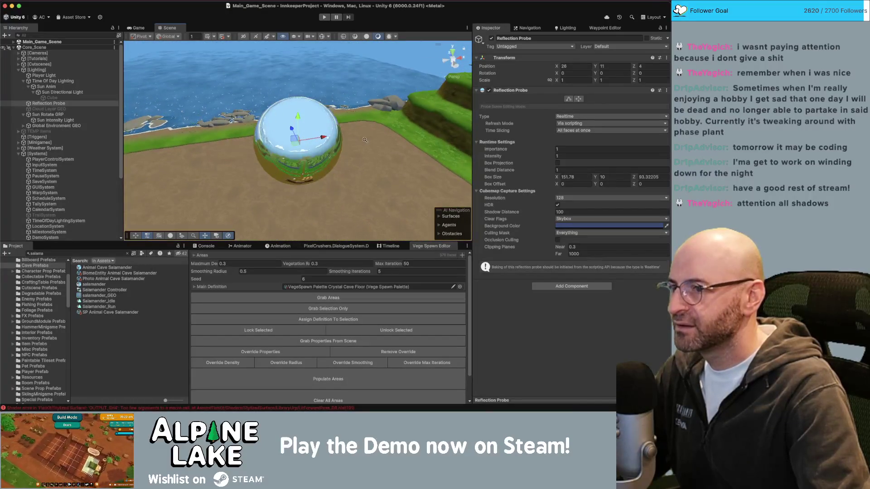
{"action": "mouse_move", "coordinate": [311, 116]}
{"action": "left_mouse_down"}
{"action": "mouse_move", "coordinate": [414, 61]}
{"action": "mouse_move", "coordinate": [394, 145]}
{"action": "left_mouse_up"}
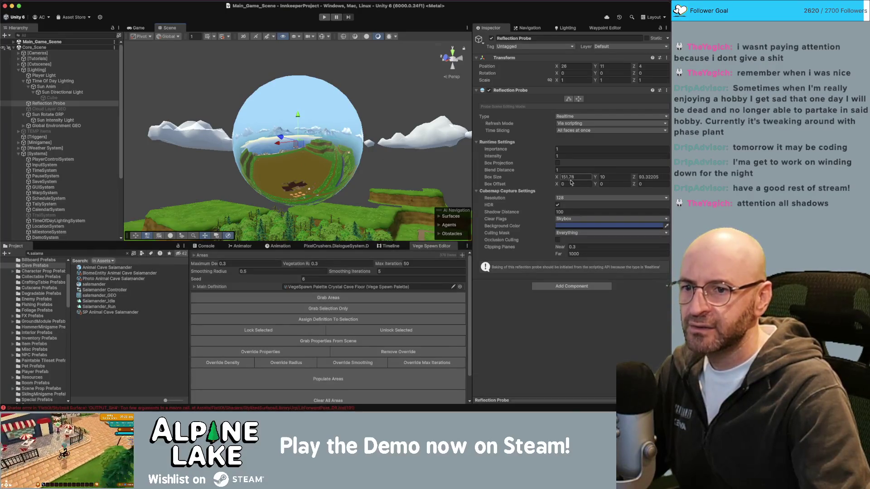
Step: Uncheck NoPrimaryVisibility in the reflection probe's Culling Mask, leaving it Mixed
{"action": "left_click", "coordinate": [566, 233]}
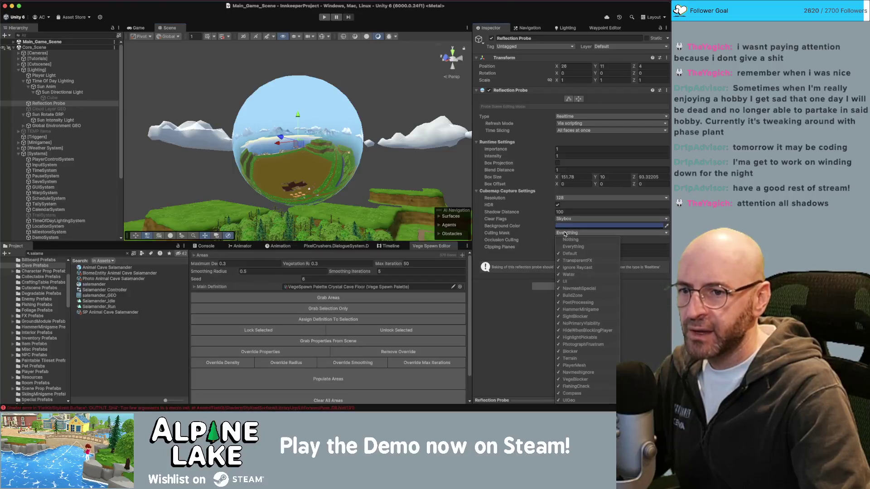
{"action": "left_click", "coordinate": [578, 325]}
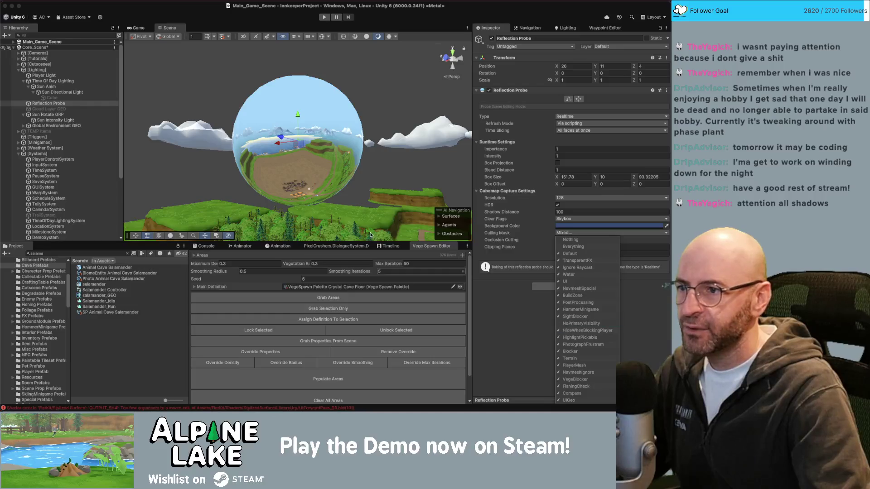
{"action": "left_click", "coordinate": [572, 325]}
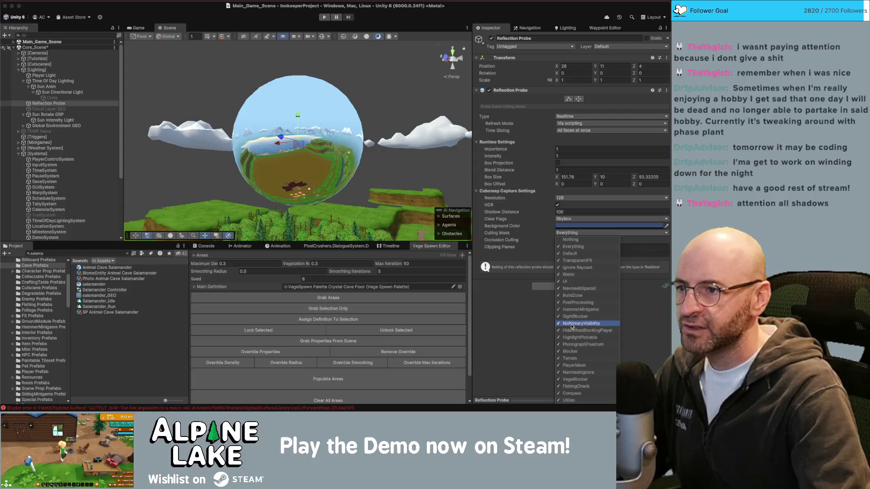
{"action": "left_click", "coordinate": [571, 324]}
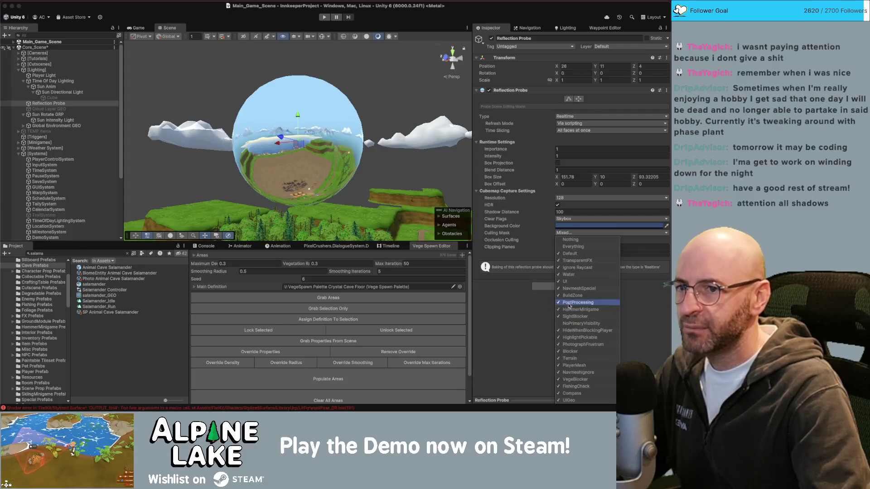
{"action": "left_click", "coordinate": [525, 307]}
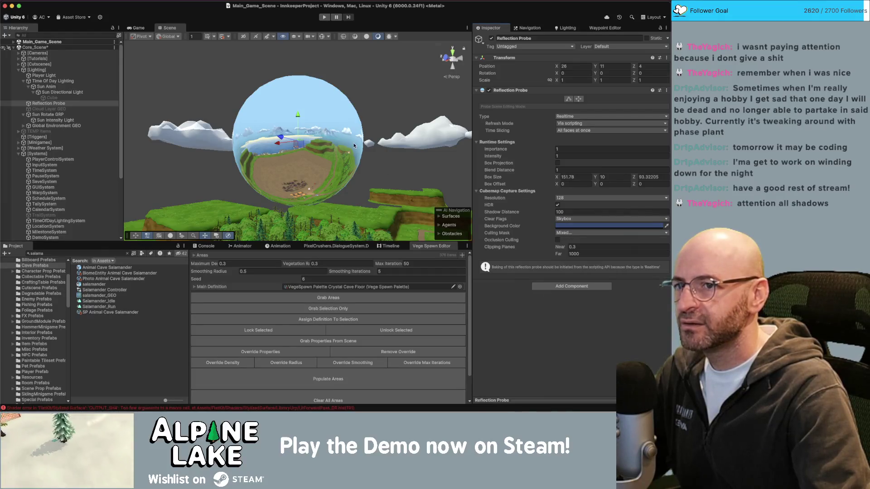
{"action": "left_click_drag", "start_coordinate": [357, 141], "coordinate": [310, 176]}
{"action": "key", "text": "w"}
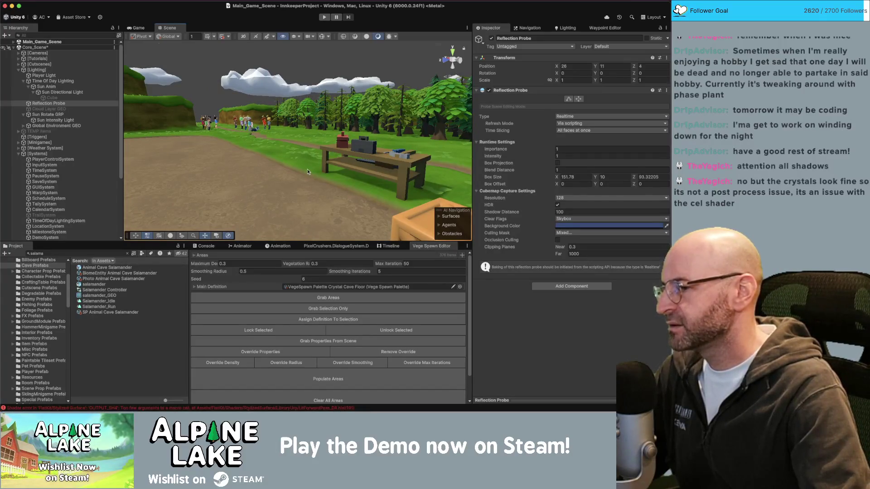
Step: Fly the Scene camera down to the character by the table and select the Sun Intensity Light
{"action": "mouse_move", "coordinate": [311, 148]}
{"action": "left_mouse_down"}
{"action": "mouse_move", "coordinate": [294, 158]}
{"action": "mouse_move", "coordinate": [175, 160]}
{"action": "mouse_move", "coordinate": [138, 141]}
{"action": "mouse_move", "coordinate": [454, 148]}
{"action": "mouse_move", "coordinate": [393, 163]}
{"action": "left_mouse_up"}
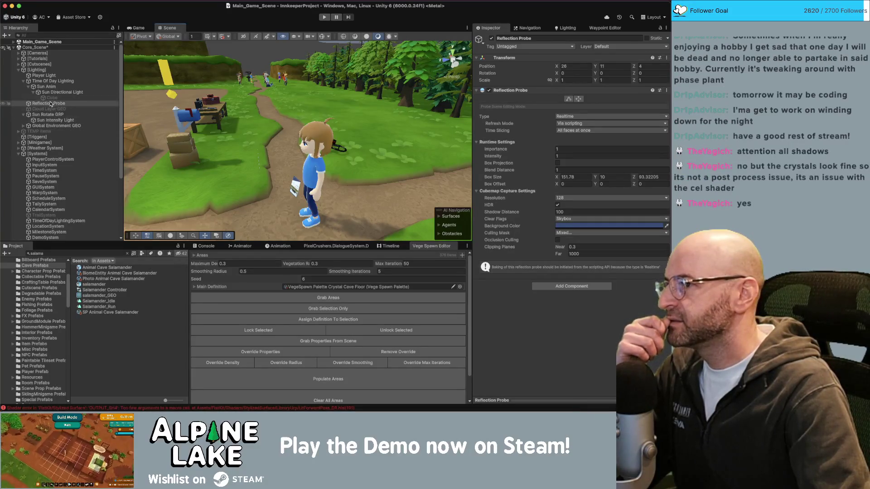
{"action": "left_click", "coordinate": [58, 120]}
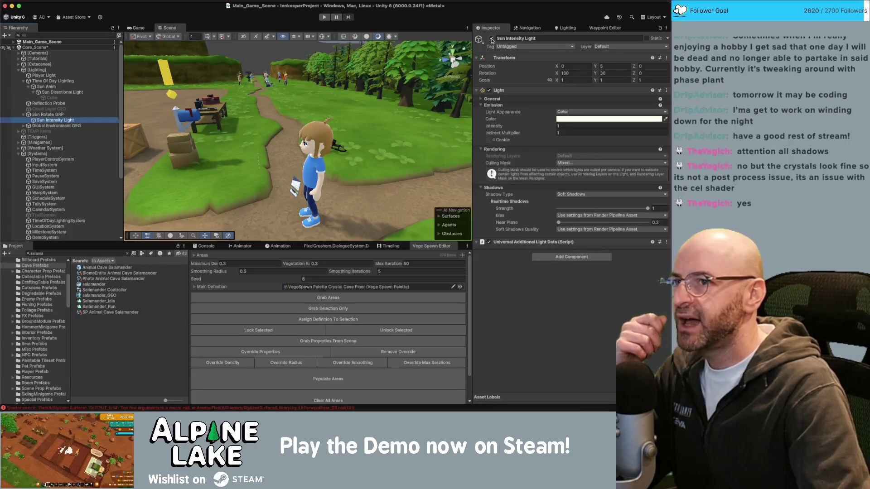
Step: Toggle the Sun Intensity Light off and on twice to compare the character's shading
{"action": "left_click", "coordinate": [492, 39]}
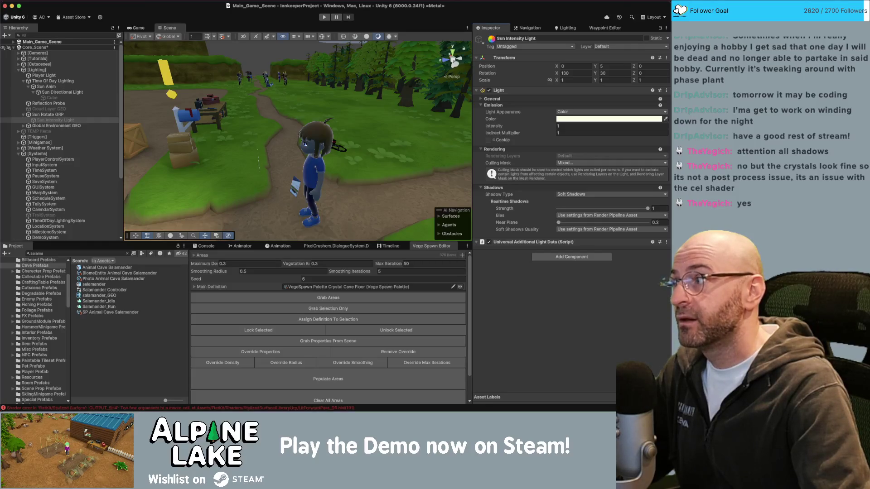
{"action": "left_click", "coordinate": [492, 39]}
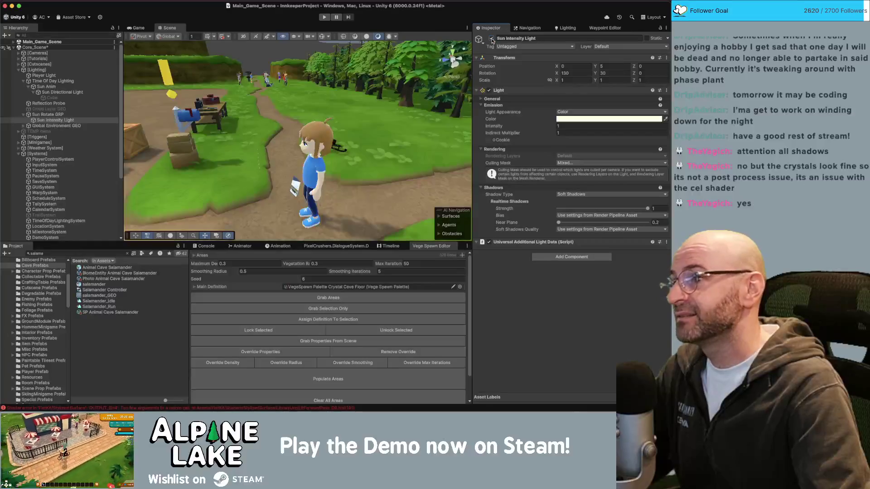
{"action": "left_click", "coordinate": [492, 39]}
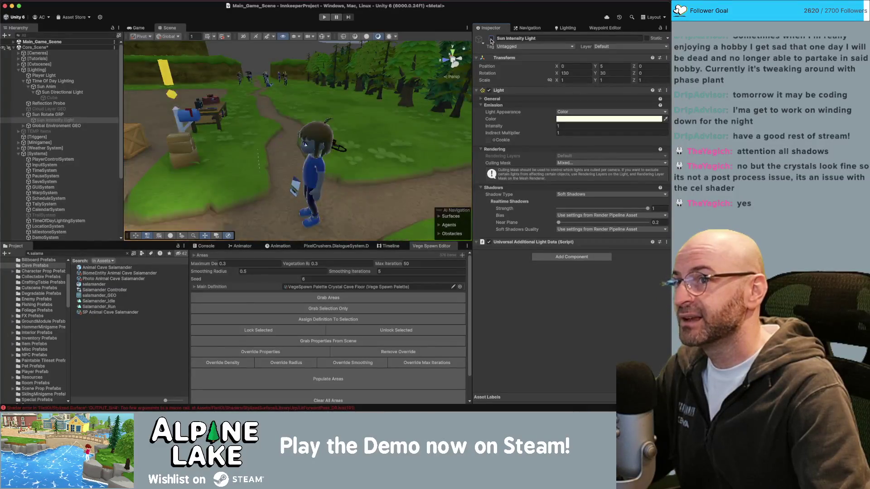
{"action": "left_click", "coordinate": [492, 39]}
Step: Set the light's intensity to 0, inspect the scene, then restore it to 1
{"action": "left_click", "coordinate": [581, 126]}
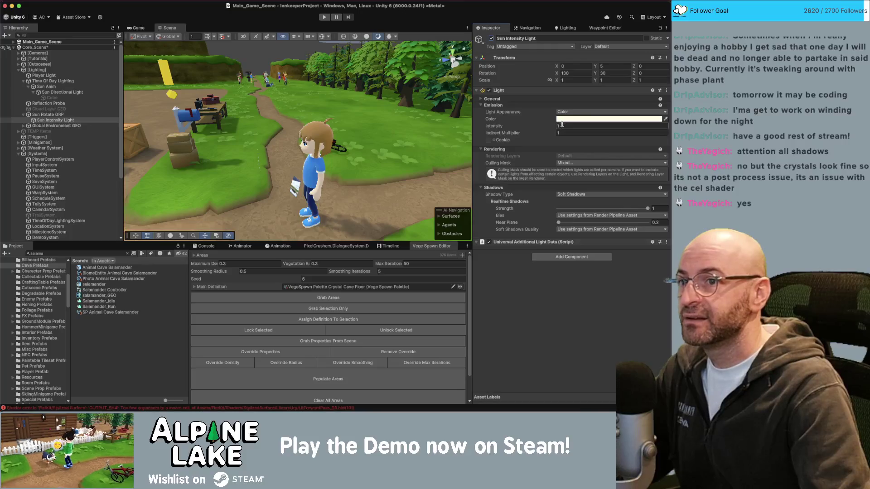
{"action": "type", "text": "0"}
{"action": "key", "text": "Return"}
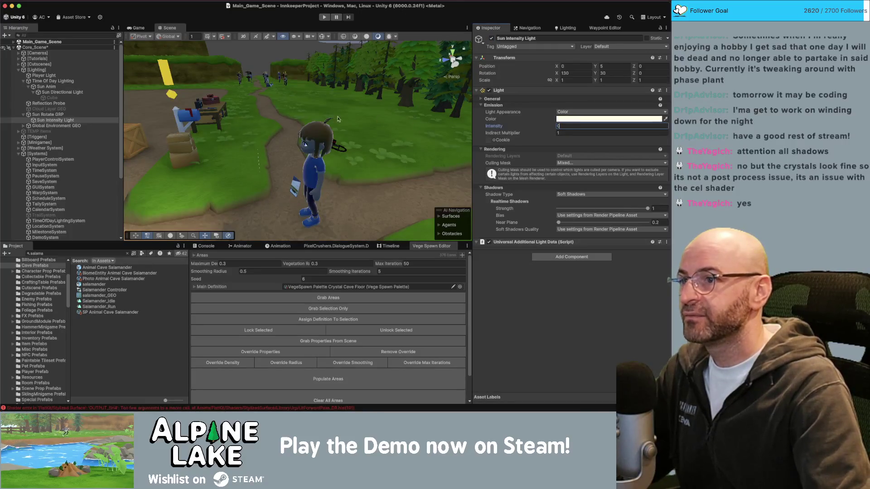
{"action": "mouse_move", "coordinate": [254, 136]}
{"action": "left_mouse_down"}
{"action": "mouse_move", "coordinate": [190, 158]}
{"action": "mouse_move", "coordinate": [89, 158]}
{"action": "left_mouse_up"}
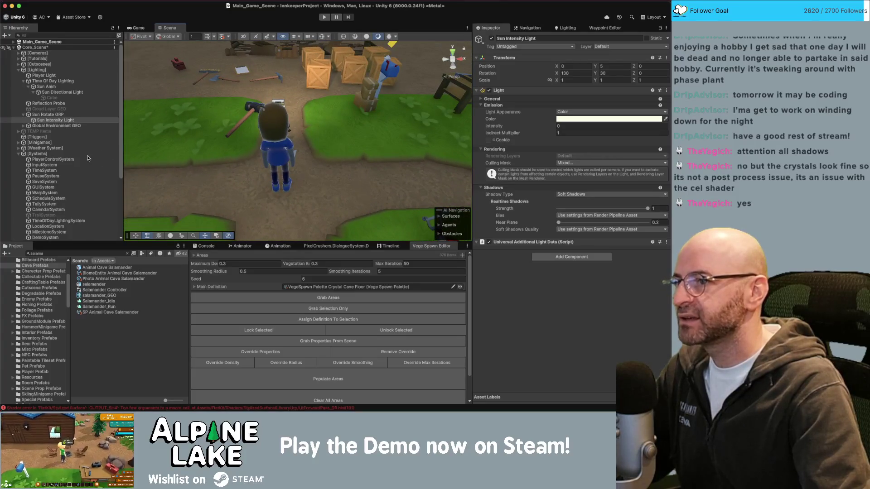
{"action": "mouse_move", "coordinate": [263, 139]}
{"action": "left_mouse_down"}
{"action": "mouse_move", "coordinate": [535, 127]}
{"action": "mouse_move", "coordinate": [491, 92]}
{"action": "left_mouse_up"}
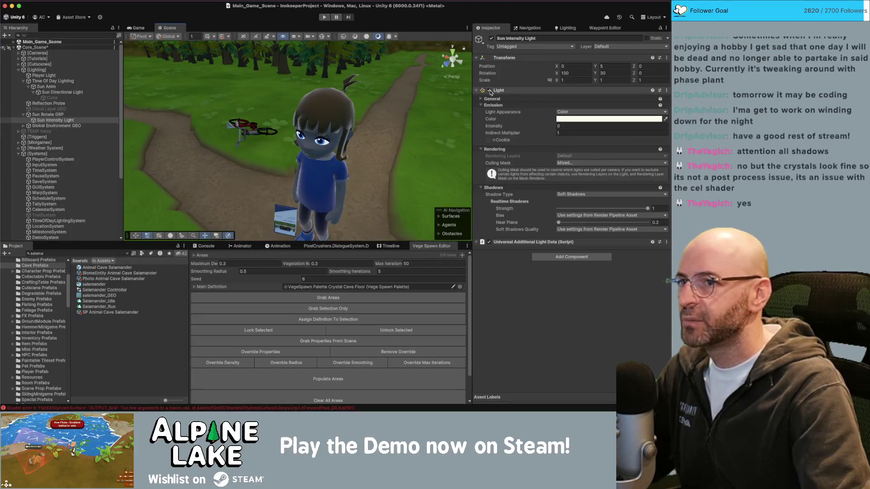
{"action": "left_click", "coordinate": [566, 126]}
{"action": "type", "text": "1"}
{"action": "key", "text": "Return"}
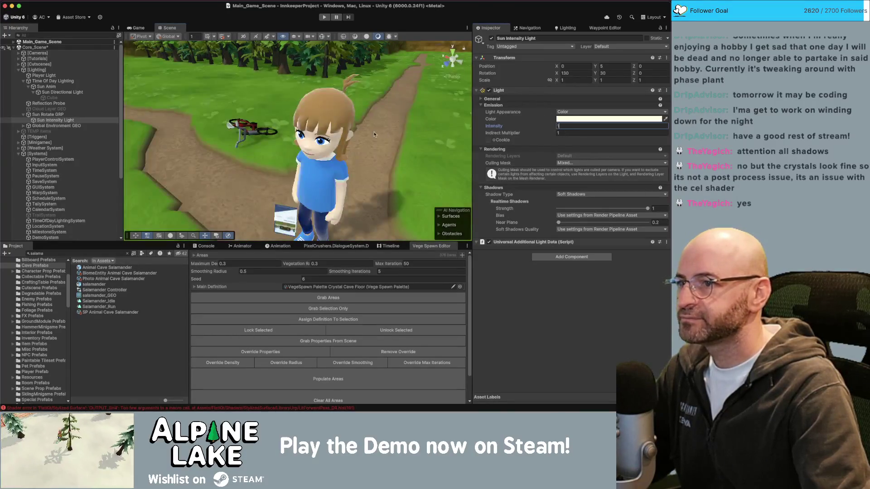
{"action": "mouse_move", "coordinate": [317, 135]}
{"action": "left_mouse_down"}
{"action": "mouse_move", "coordinate": [261, 131]}
{"action": "mouse_move", "coordinate": [265, 123]}
{"action": "mouse_move", "coordinate": [415, 128]}
{"action": "left_mouse_up"}
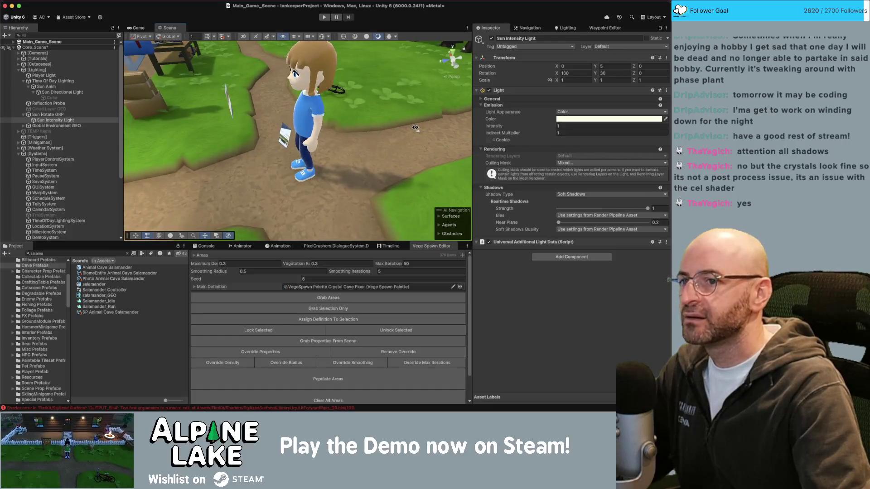
Step: Switch to Maya and back, then show all open windows in Mission Control
{"action": "key", "text": "super+Tab"}
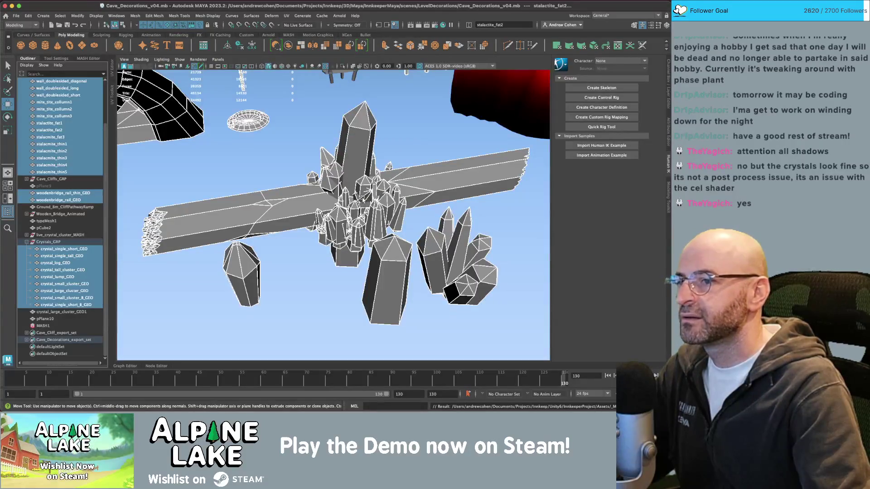
{"action": "key", "text": "super+Tab"}
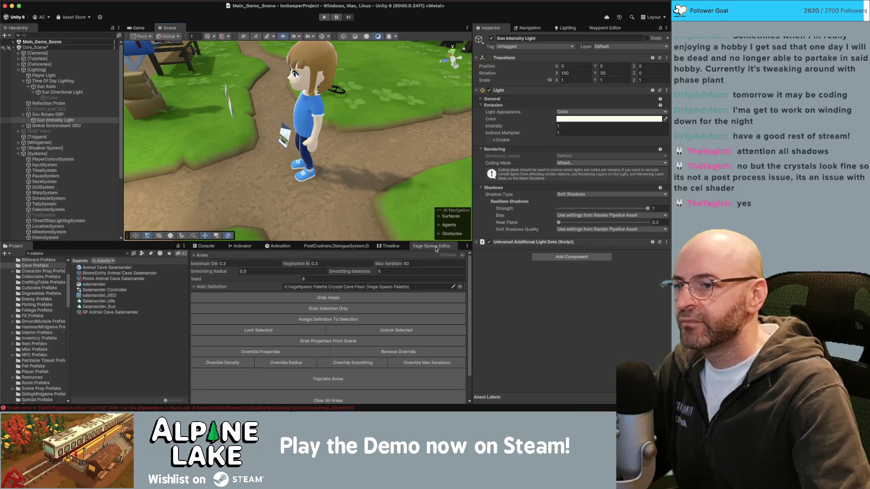
{"action": "scroll", "coordinate": [471, 264], "scroll_direction": "down", "scroll_amount": 3}
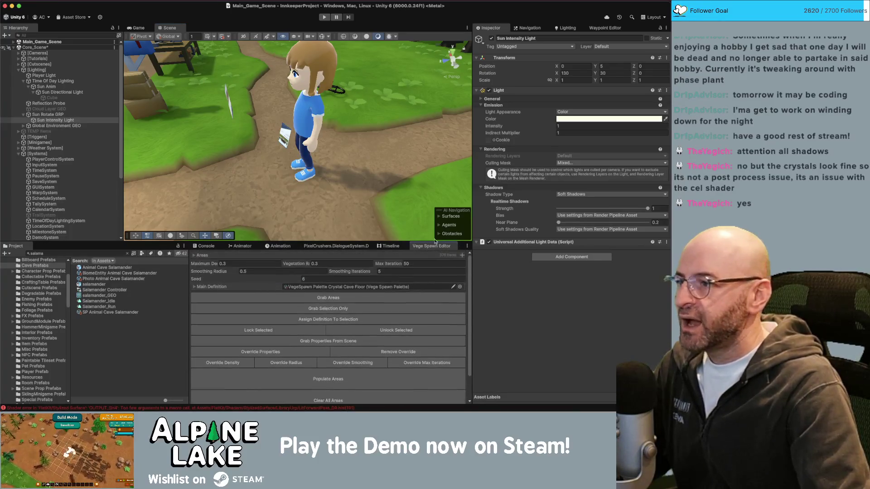
{"action": "key", "text": "ctrl+Up"}
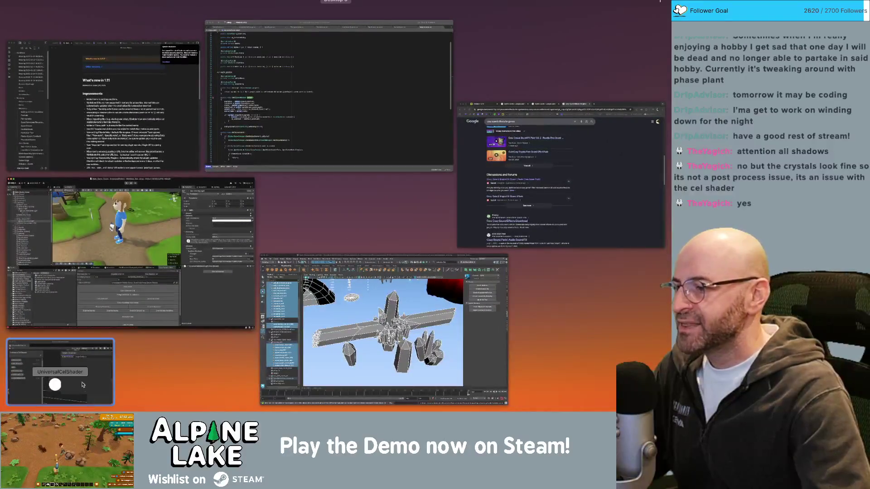
Step: Bring the UniversalCelShader graph window to the front and widen it
{"action": "left_click", "coordinate": [80, 373]}
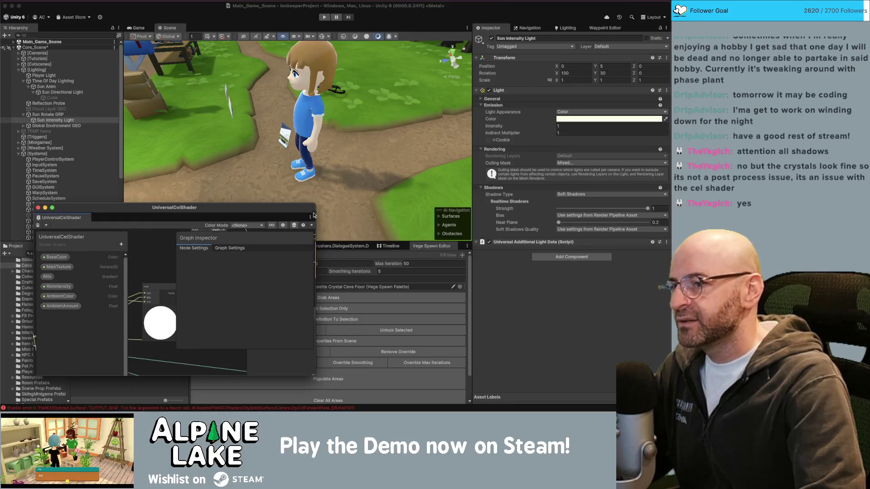
{"action": "left_click_drag", "start_coordinate": [316, 211], "coordinate": [640, 214]}
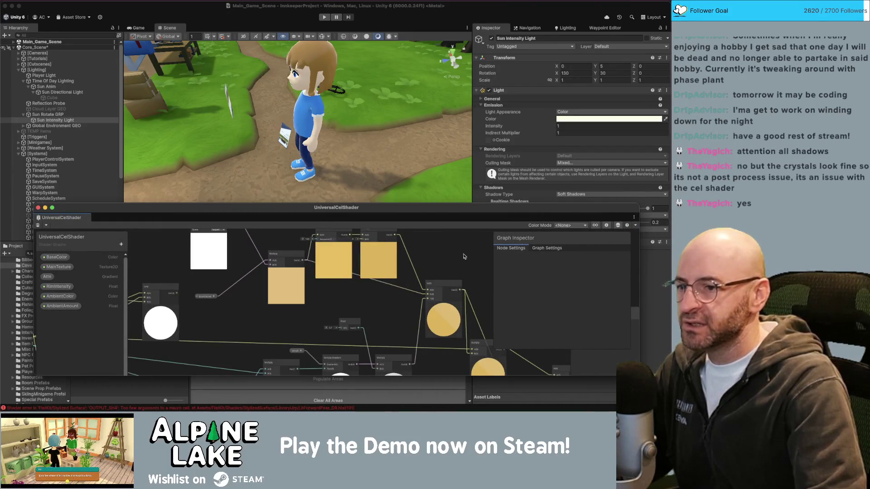
{"action": "scroll", "coordinate": [463, 257], "scroll_direction": "left", "scroll_amount": 5}
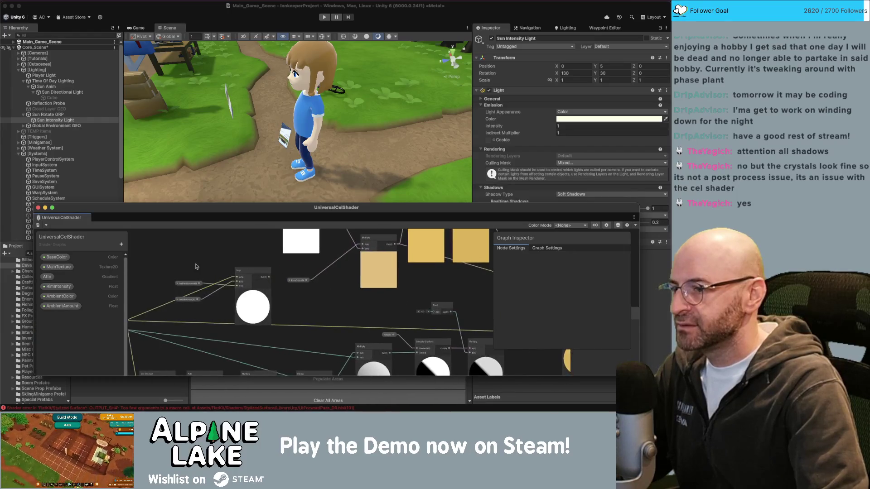
Step: Select the AmbientColor, AmbientAmount and Lerp nodes and delete them from the graph
{"action": "left_click_drag", "start_coordinate": [258, 301], "coordinate": [256, 300]}
{"action": "mouse_move", "coordinate": [184, 252]}
{"action": "left_mouse_down"}
{"action": "mouse_move", "coordinate": [249, 306]}
{"action": "mouse_move", "coordinate": [236, 294]}
{"action": "left_mouse_up"}
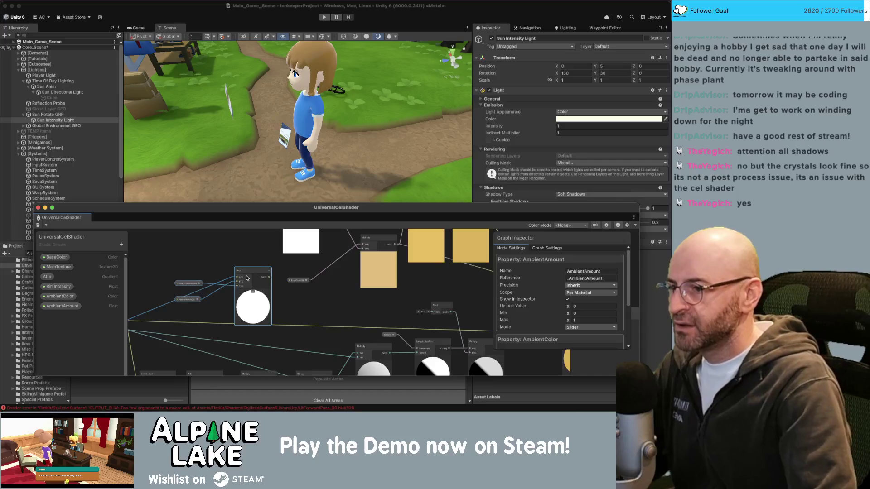
{"action": "left_click", "coordinate": [199, 254]}
{"action": "left_click_drag", "start_coordinate": [247, 300], "coordinate": [228, 288]}
{"action": "key", "text": "Delete"}
{"action": "scroll", "coordinate": [228, 288], "scroll_direction": "right", "scroll_amount": 5}
{"action": "scroll", "coordinate": [228, 288], "scroll_direction": "down", "scroll_amount": 3}
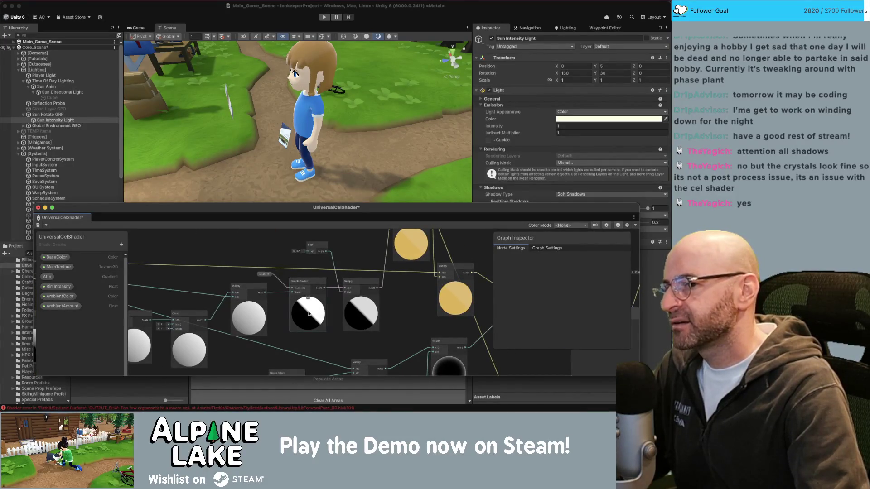
{"action": "scroll", "coordinate": [400, 302], "scroll_direction": "down", "scroll_amount": 5}
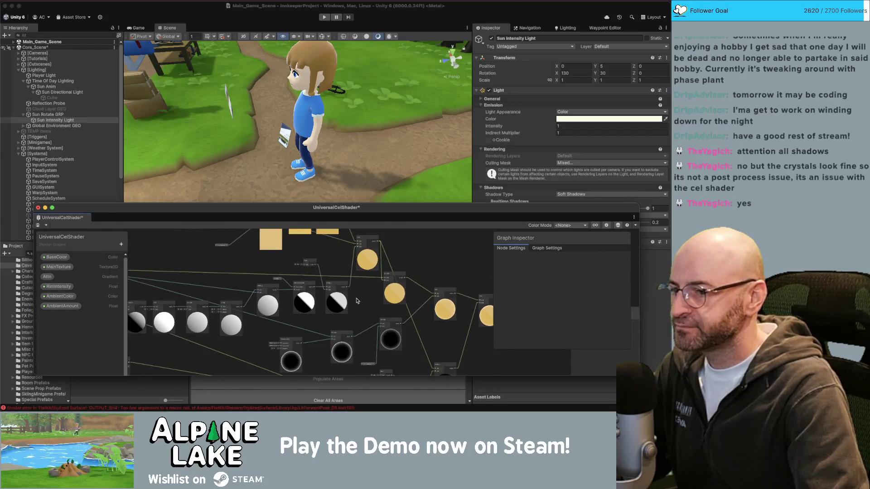
{"action": "scroll", "coordinate": [357, 301], "scroll_direction": "up", "scroll_amount": 3}
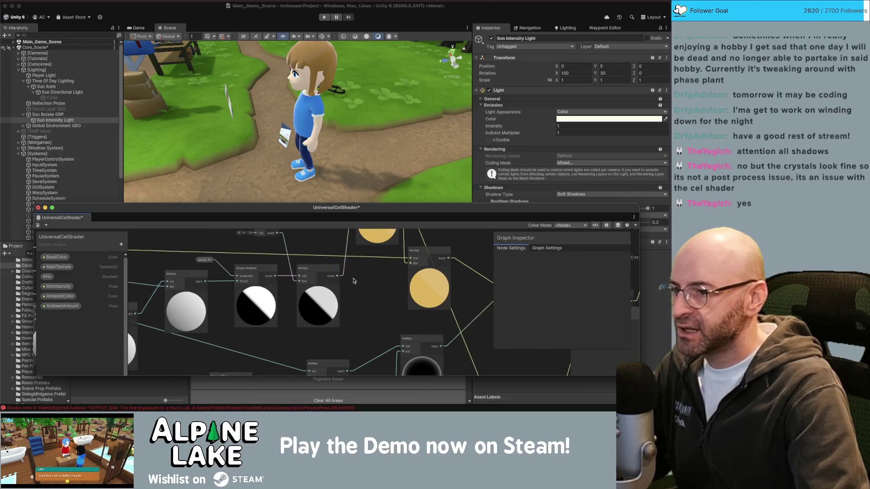
{"action": "scroll", "coordinate": [309, 283], "scroll_direction": "down", "scroll_amount": 1}
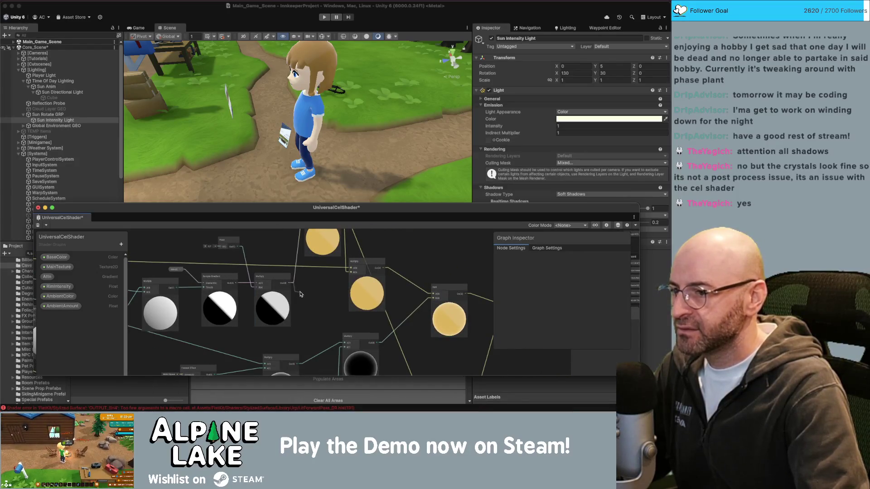
Step: Add a Clamp node to the UniversalCelShader graph
{"action": "key", "text": "space"}
{"action": "type", "text": "clamp"}
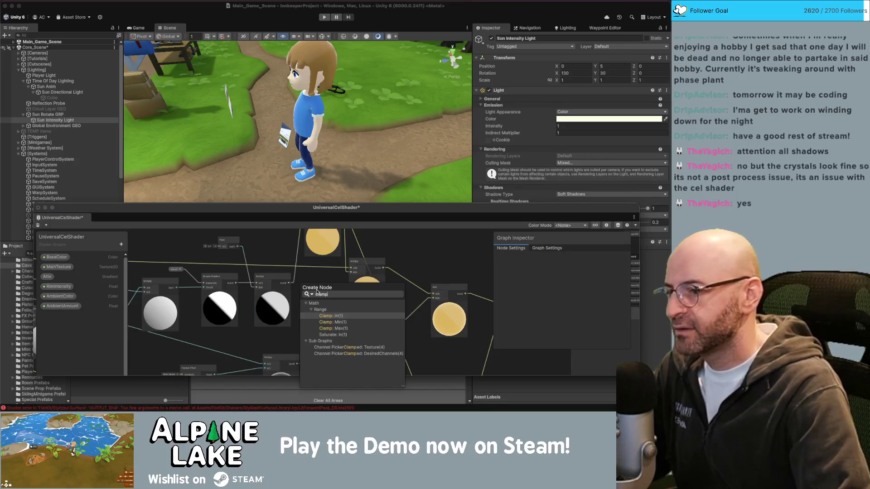
{"action": "key", "text": "Return"}
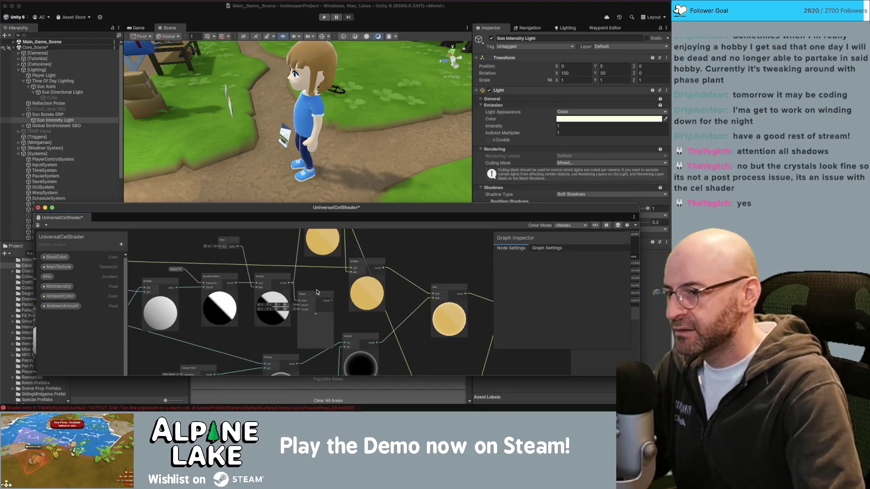
{"action": "left_click", "coordinate": [314, 296]}
{"action": "scroll", "coordinate": [272, 301], "scroll_direction": "up", "scroll_amount": 3}
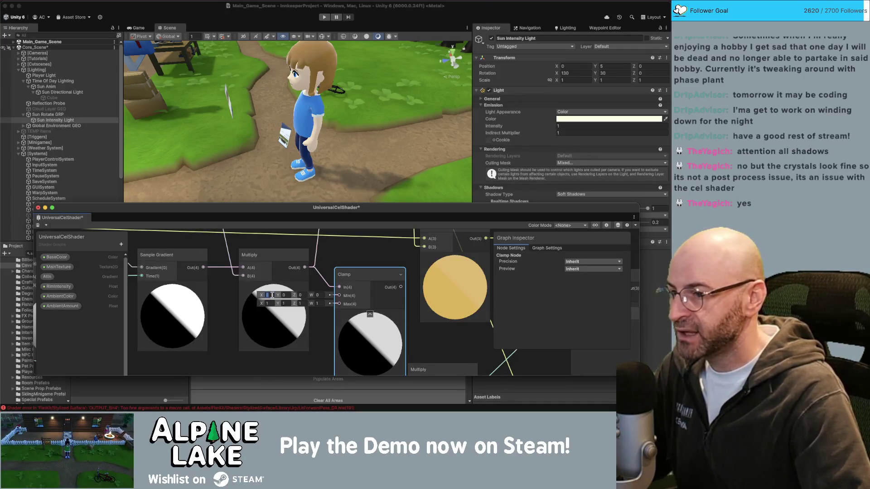
Step: Set every Clamp Min component to 0.4 and move the node into place
{"action": "type", "text": ".4.4"}
{"action": "key", "text": "Tab"}
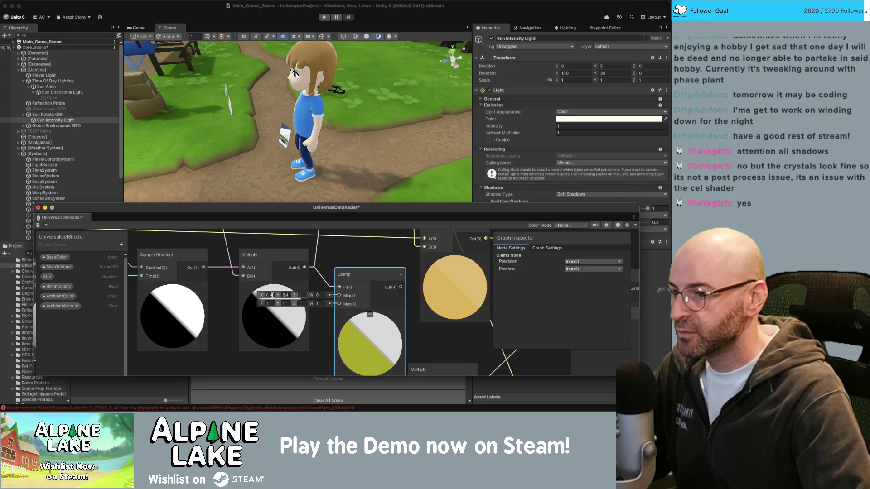
{"action": "type", "text": ".4"}
{"action": "key", "text": "Tab"}
{"action": "key", "text": "Return"}
{"action": "scroll", "coordinate": [308, 300], "scroll_direction": "up", "scroll_amount": 2}
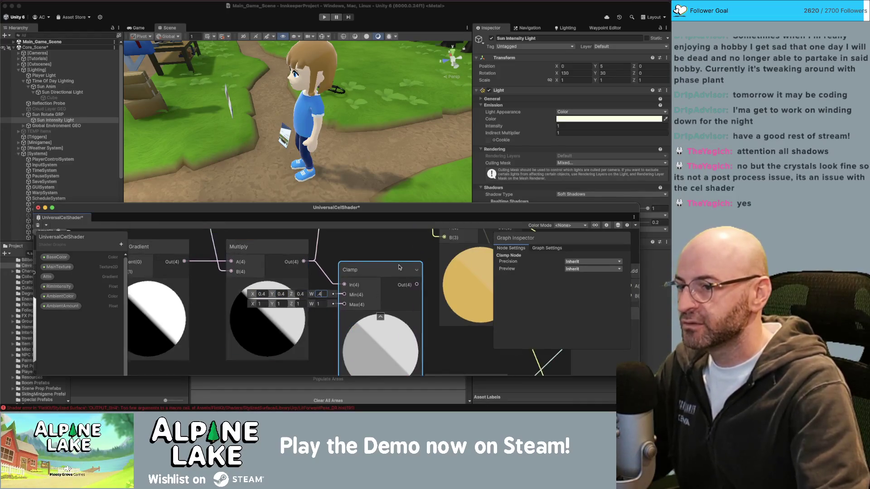
{"action": "mouse_move", "coordinate": [401, 270]}
{"action": "left_mouse_down"}
{"action": "mouse_move", "coordinate": [390, 233]}
{"action": "mouse_move", "coordinate": [406, 265]}
{"action": "mouse_move", "coordinate": [357, 259]}
{"action": "left_mouse_up"}
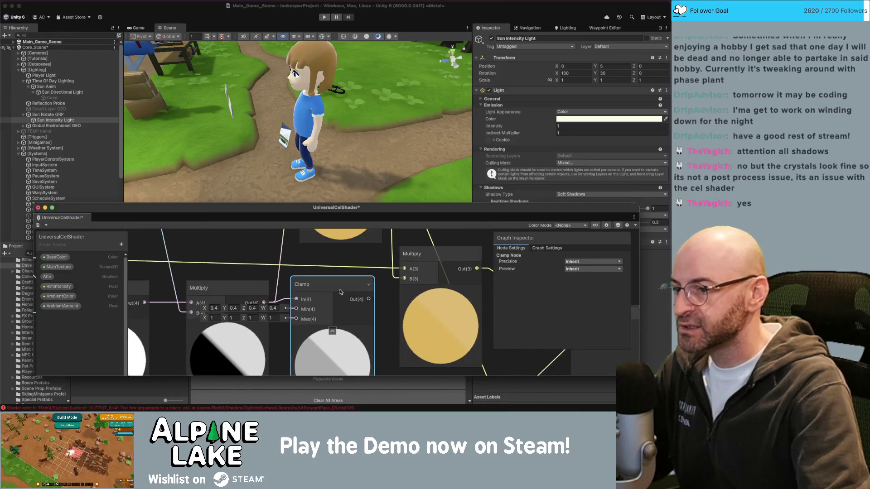
{"action": "scroll", "coordinate": [345, 309], "scroll_direction": "down", "scroll_amount": 2}
{"action": "scroll", "coordinate": [295, 265], "scroll_direction": "up", "scroll_amount": 3}
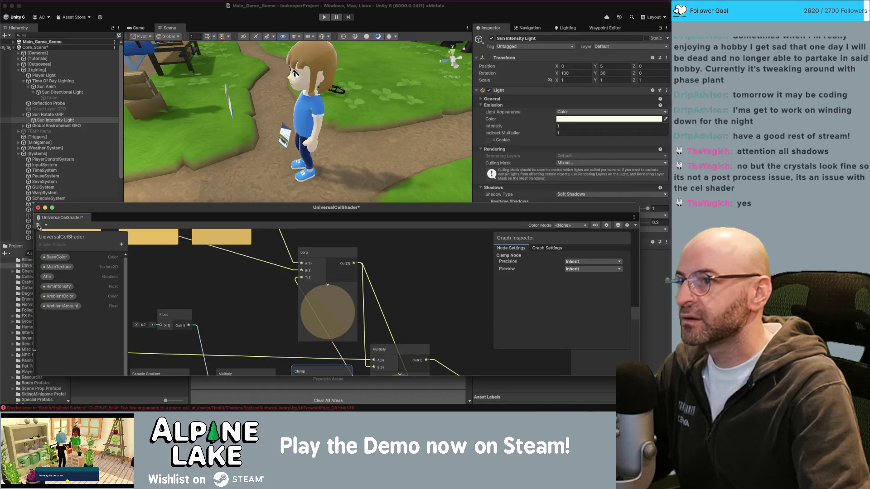
Step: Save the cel shader graph asset and return to the Scene view
{"action": "left_click", "coordinate": [38, 226]}
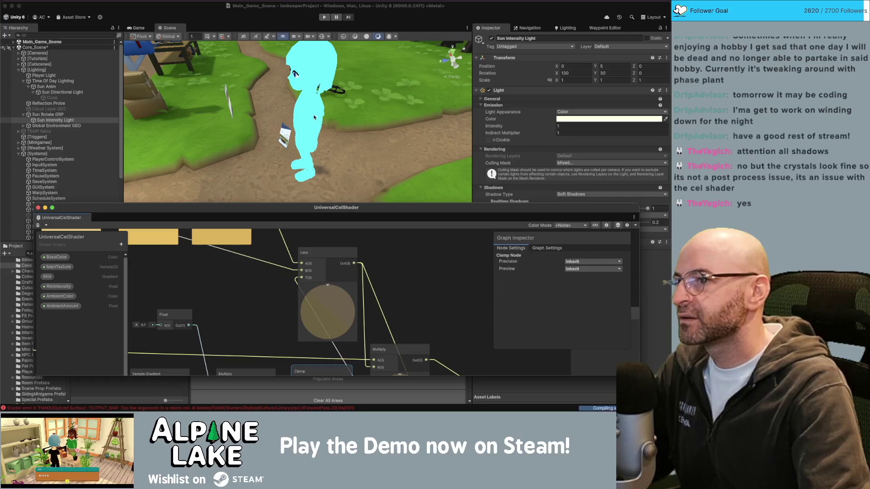
{"action": "left_click", "coordinate": [269, 118]}
{"action": "left_click_drag", "start_coordinate": [277, 116], "coordinate": [405, 127]}
Step: Set the Sun Intensity Light's intensity to 0 to check the grey shading, then reopen the shader graph
{"action": "left_click", "coordinate": [565, 126]}
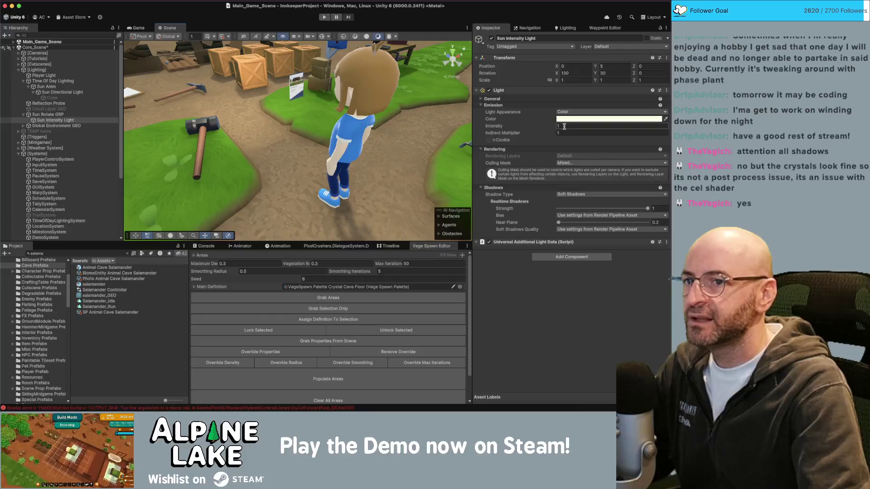
{"action": "type", "text": "0"}
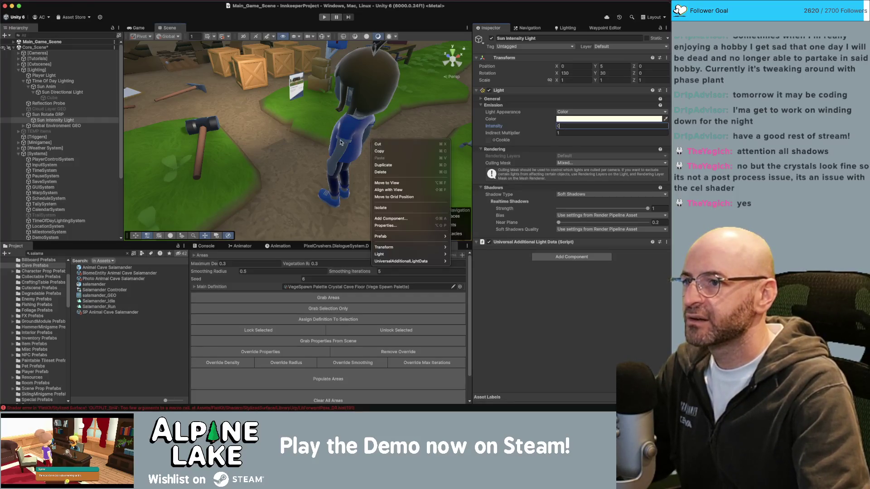
{"action": "mouse_move", "coordinate": [326, 136]}
{"action": "left_mouse_down"}
{"action": "mouse_move", "coordinate": [464, 145]}
{"action": "mouse_move", "coordinate": [499, 217]}
{"action": "left_mouse_up"}
{"action": "key", "text": "ctrl+Up"}
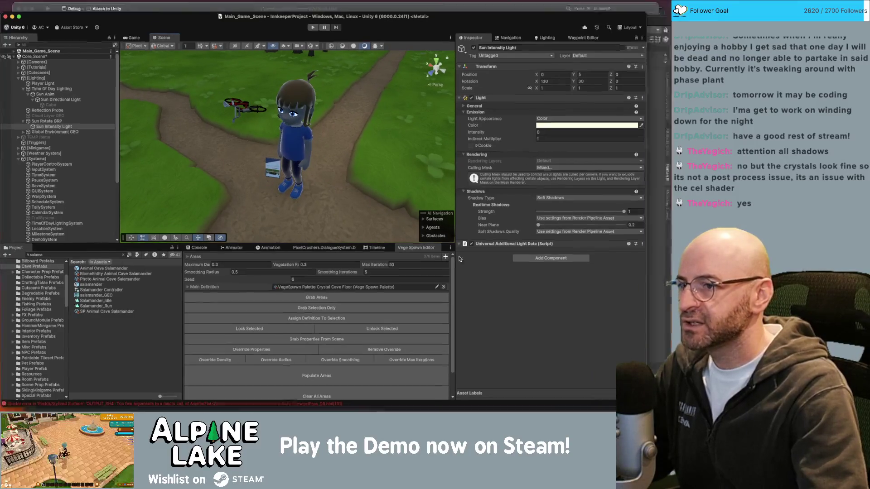
{"action": "left_click", "coordinate": [302, 390]}
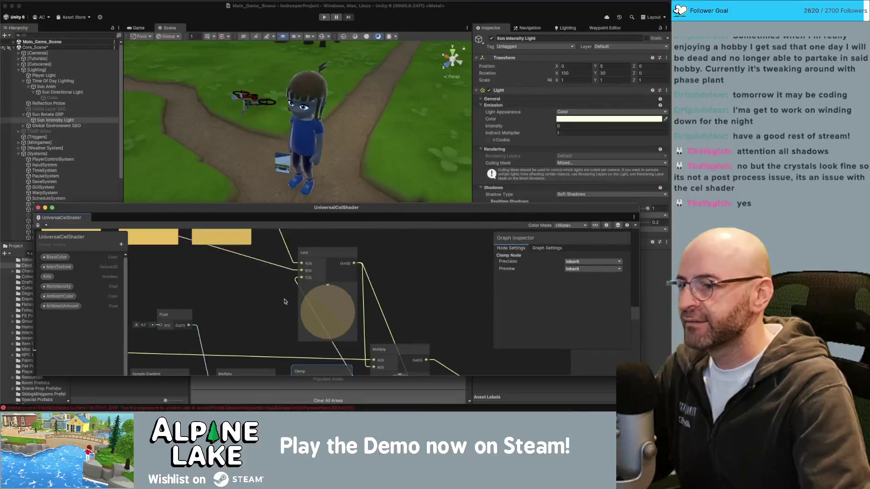
Step: Enter 1 in the gradient Multiply node's X, Y and Z fields
{"action": "scroll", "coordinate": [283, 265], "scroll_direction": "down", "scroll_amount": 3}
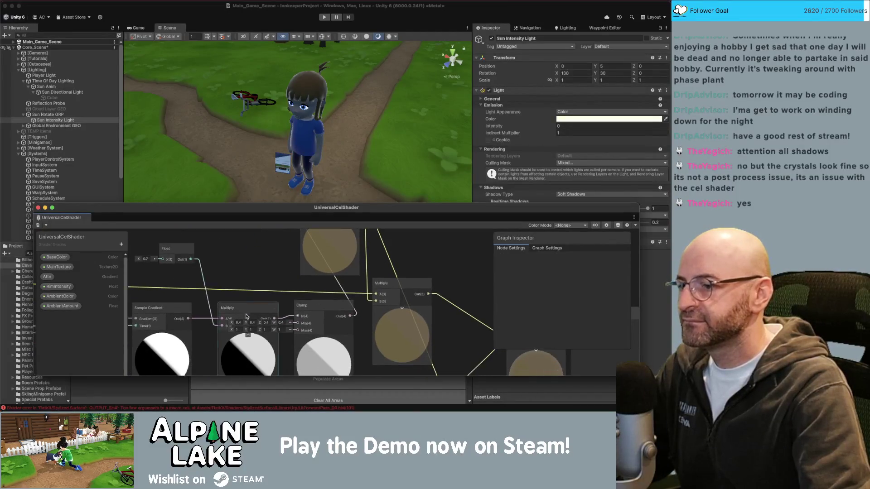
{"action": "left_click", "coordinate": [236, 322]}
{"action": "type", "text": "1"}
{"action": "key", "text": "Tab"}
{"action": "type", "text": "1"}
{"action": "key", "text": "Tab"}
{"action": "type", "text": "1"}
{"action": "key", "text": "Tab"}
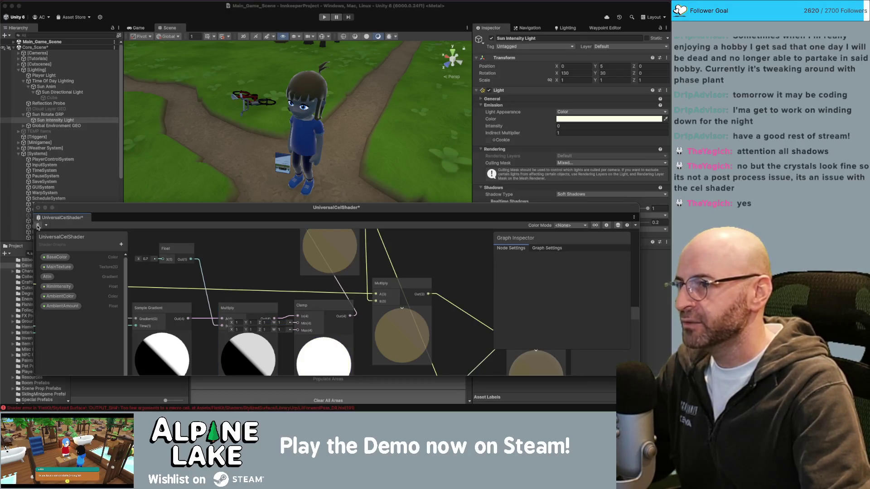
Step: Save the updated UniversalCelShader graph and look over the result
{"action": "left_click", "coordinate": [37, 227]}
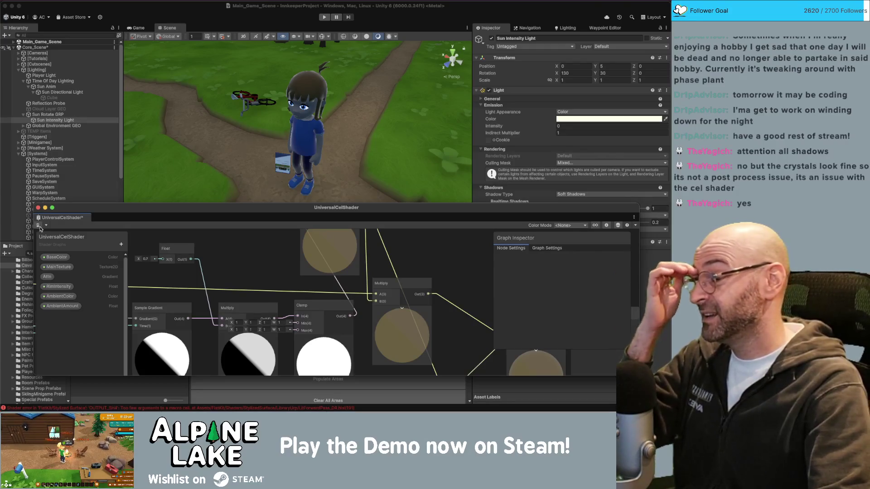
{"action": "left_click", "coordinate": [39, 226]}
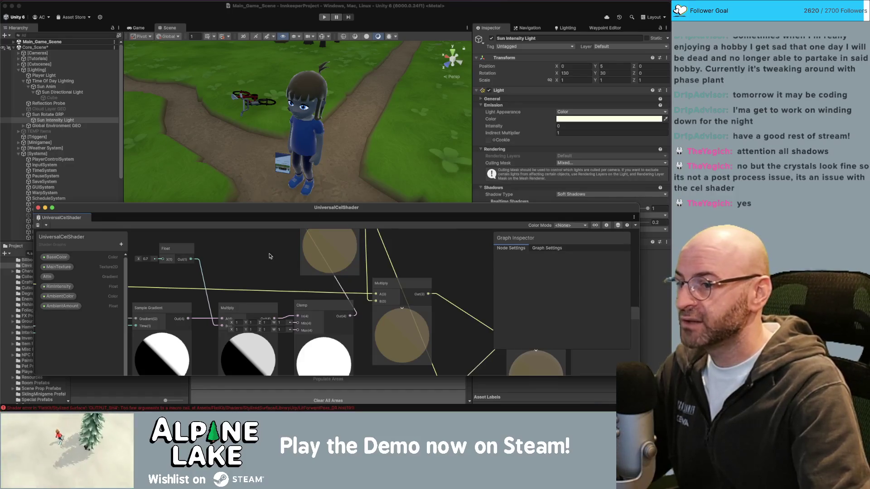
{"action": "scroll", "coordinate": [269, 257], "scroll_direction": "down", "scroll_amount": 5}
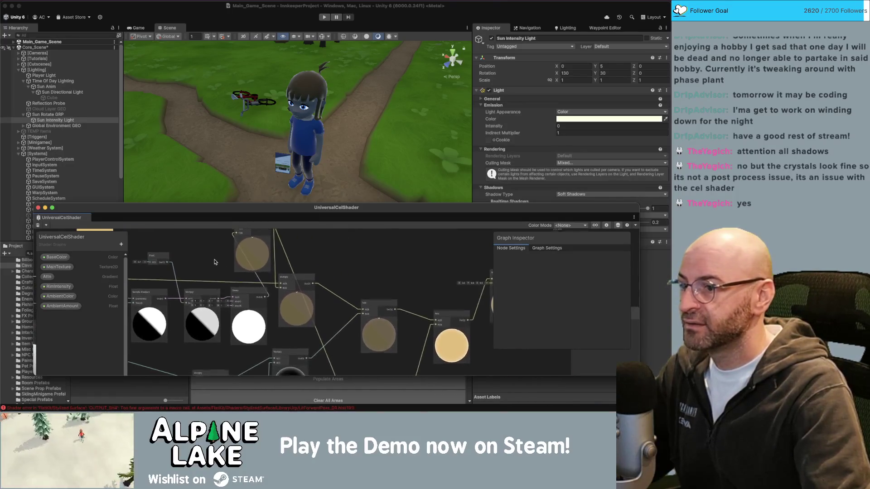
{"action": "scroll", "coordinate": [215, 262], "scroll_direction": "right", "scroll_amount": 10}
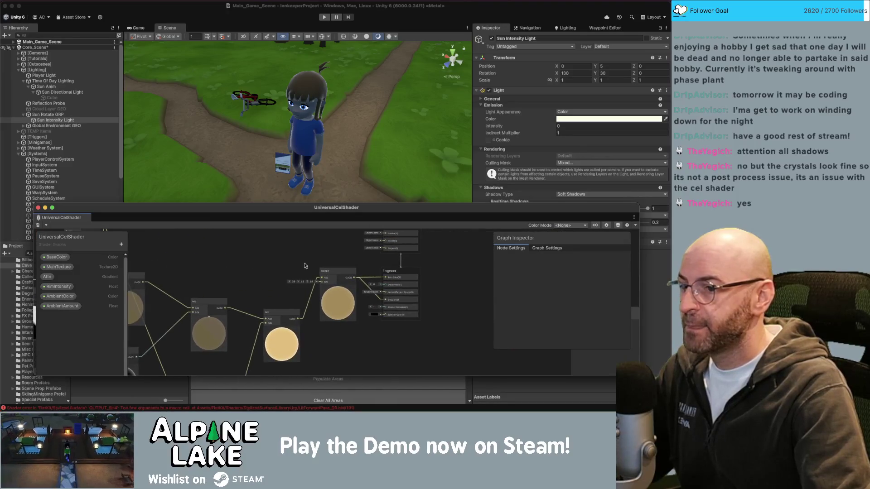
{"action": "scroll", "coordinate": [363, 261], "scroll_direction": "up", "scroll_amount": 5}
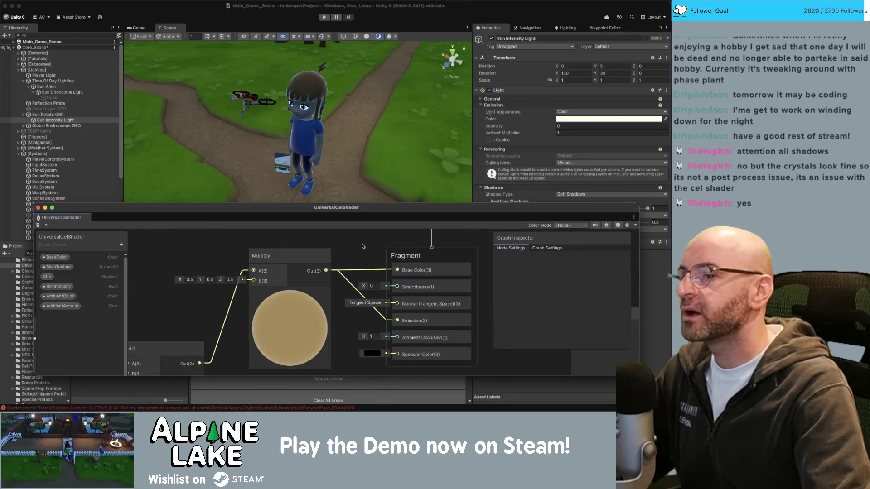
{"action": "scroll", "coordinate": [361, 247], "scroll_direction": "down", "scroll_amount": 3}
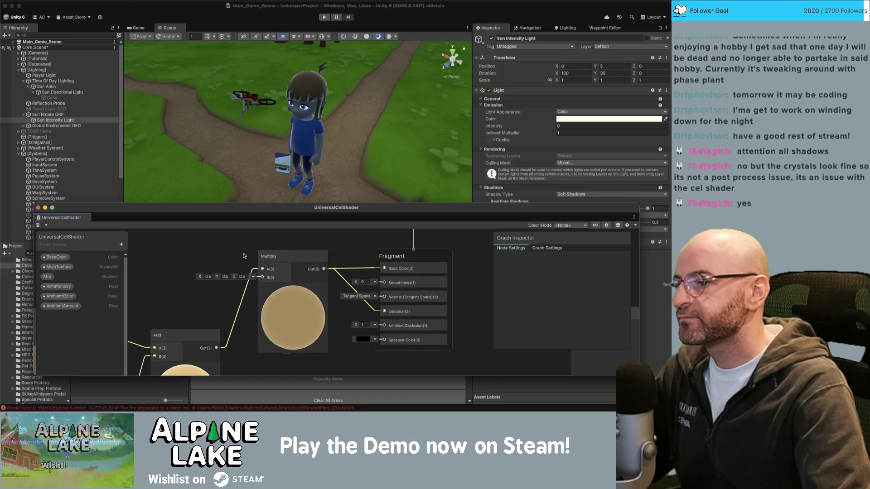
{"action": "scroll", "coordinate": [235, 251], "scroll_direction": "left", "scroll_amount": 2}
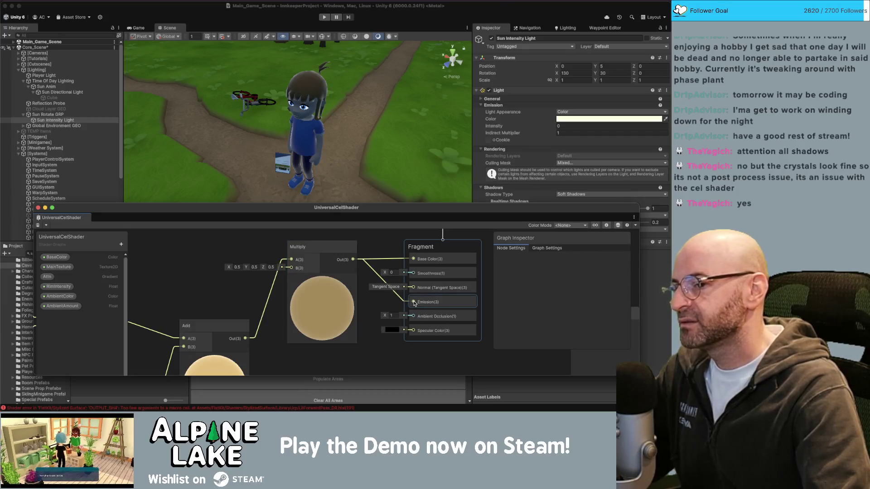
Step: Rework the Multiply wire at Fragment Emission and delete the Clamp node
{"action": "left_click_drag", "start_coordinate": [414, 304], "coordinate": [401, 299]}
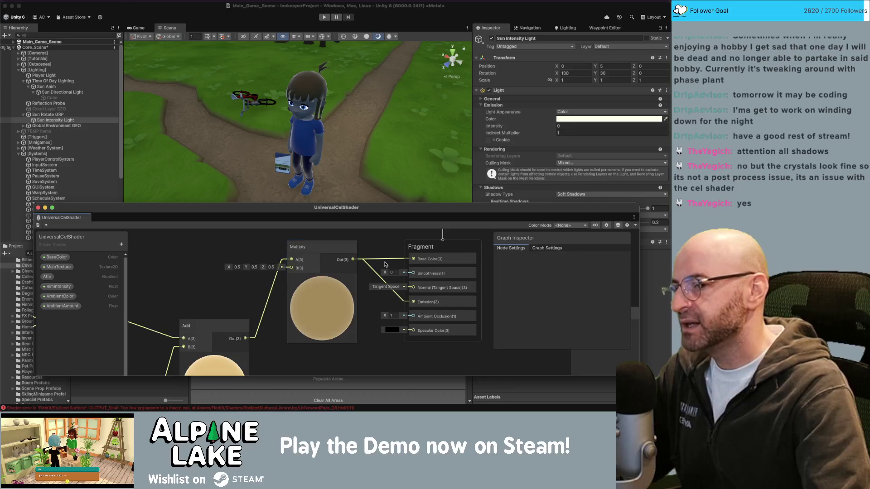
{"action": "left_click_drag", "start_coordinate": [250, 250], "coordinate": [350, 257]}
{"action": "scroll", "coordinate": [302, 254], "scroll_direction": "down", "scroll_amount": 2}
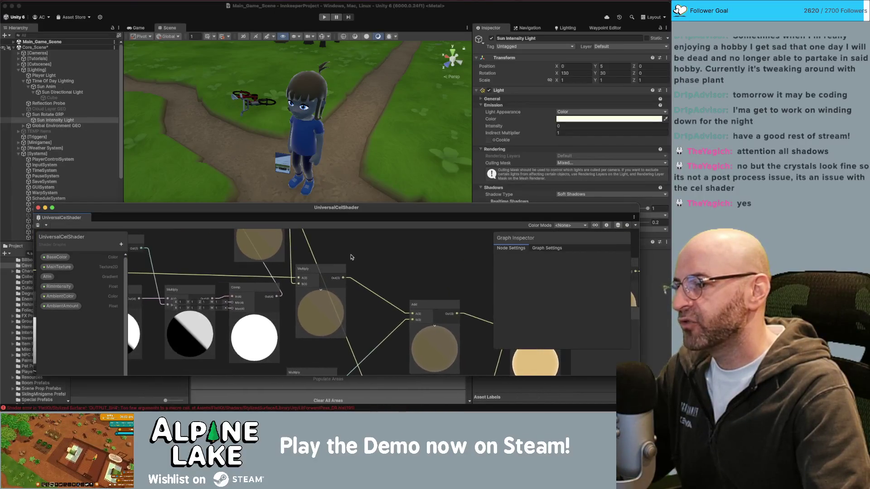
{"action": "left_click_drag", "start_coordinate": [220, 267], "coordinate": [229, 293]}
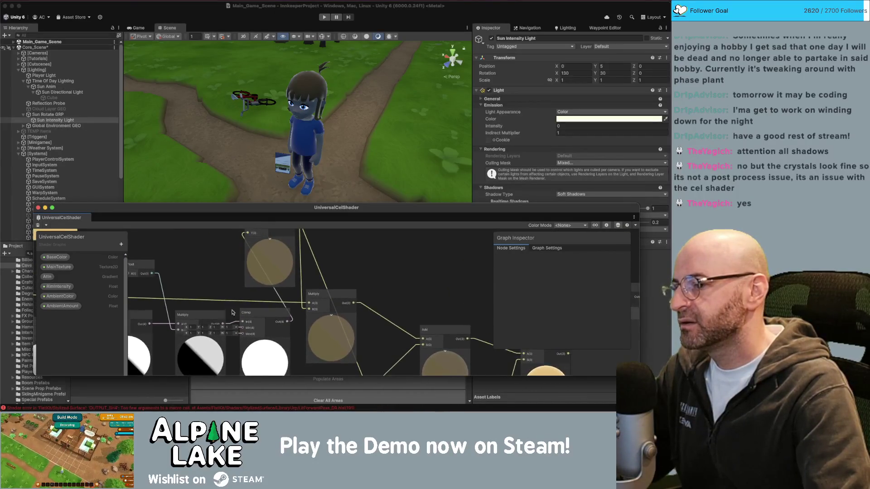
{"action": "left_click", "coordinate": [234, 313]}
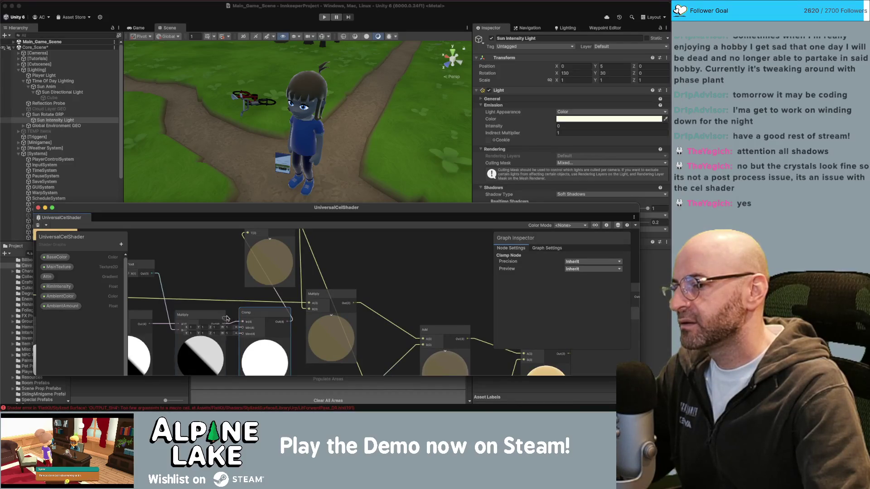
{"action": "scroll", "coordinate": [238, 303], "scroll_direction": "up", "scroll_amount": 5}
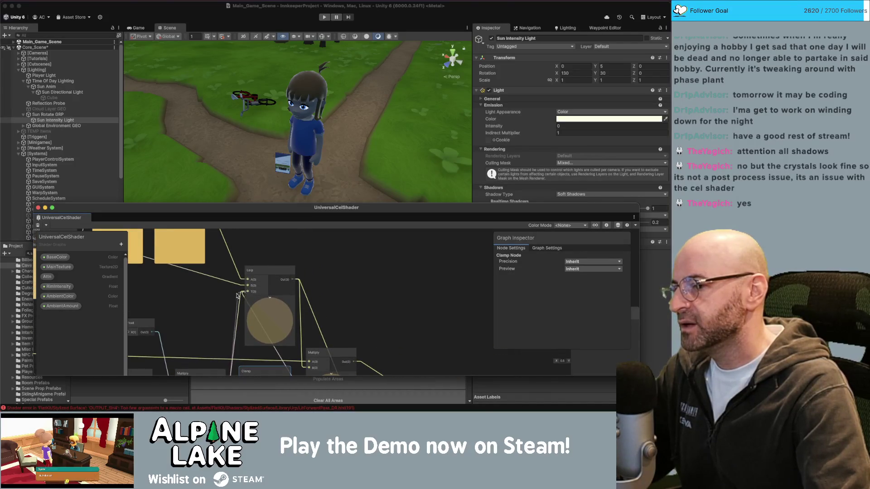
{"action": "left_click", "coordinate": [220, 286]}
{"action": "scroll", "coordinate": [220, 300], "scroll_direction": "down", "scroll_amount": 5}
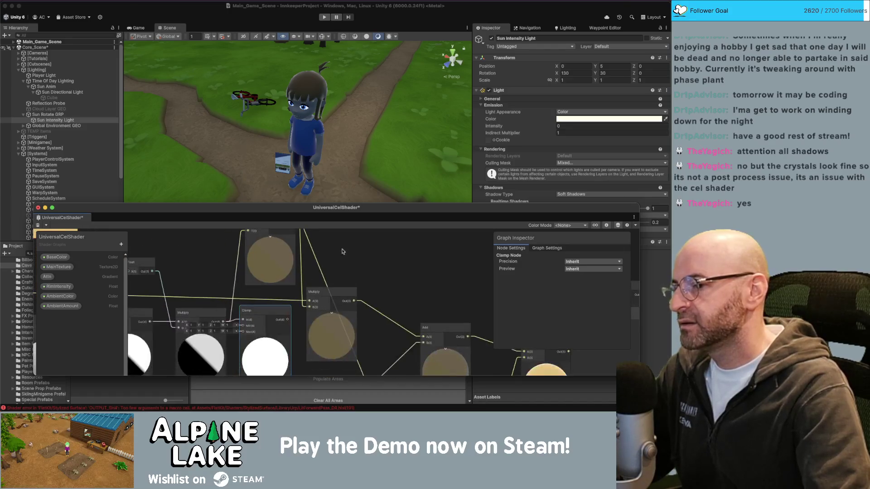
{"action": "left_click", "coordinate": [273, 319]}
{"action": "key", "text": "Delete"}
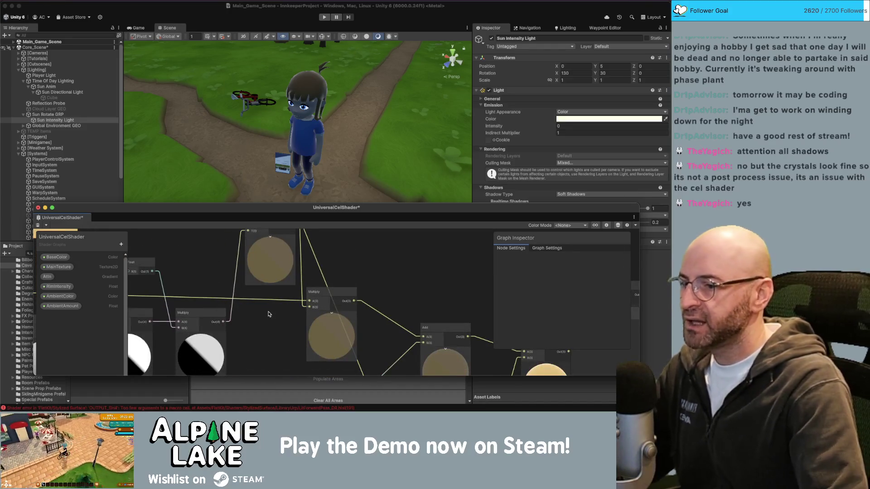
Step: Shift the Vertex and Fragment master nodes about 200 px to the right
{"action": "scroll", "coordinate": [420, 262], "scroll_direction": "right", "scroll_amount": 10}
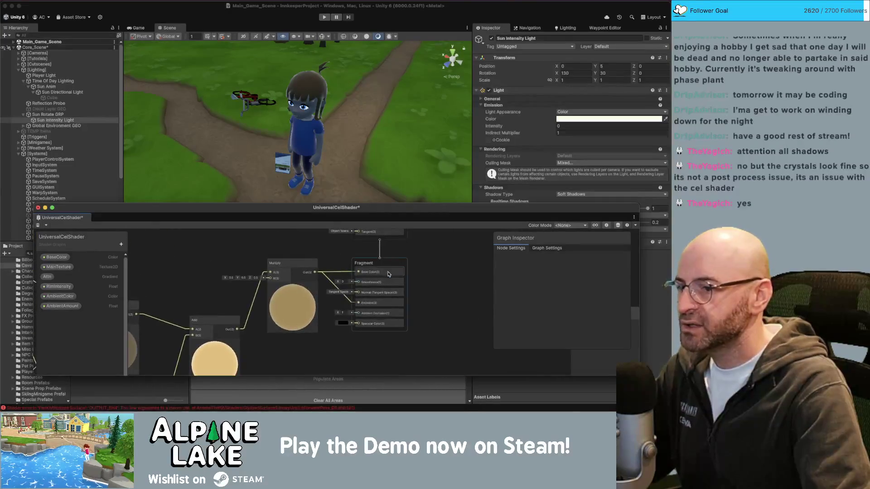
{"action": "left_click_drag", "start_coordinate": [335, 276], "coordinate": [334, 274]}
{"action": "left_click_drag", "start_coordinate": [317, 241], "coordinate": [409, 233]}
{"action": "scroll", "coordinate": [304, 247], "scroll_direction": "down", "scroll_amount": 2}
{"action": "left_click", "coordinate": [263, 293]}
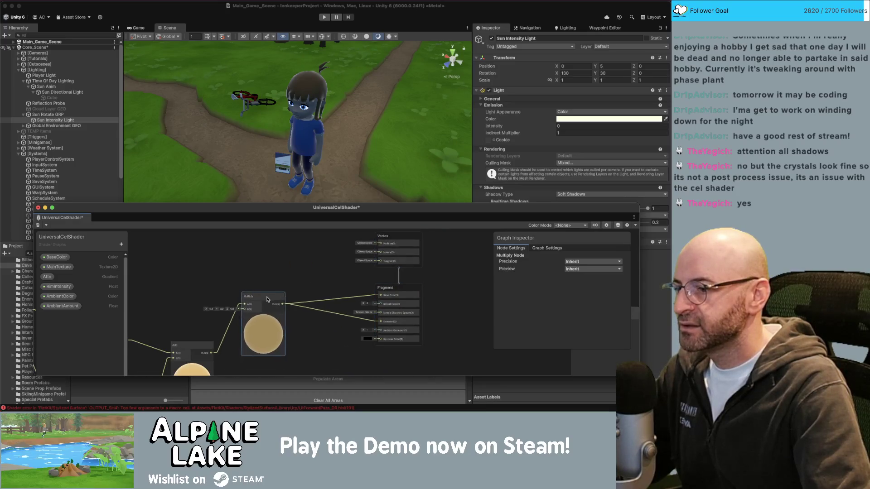
{"action": "scroll", "coordinate": [224, 291], "scroll_direction": "down", "scroll_amount": 2}
{"action": "scroll", "coordinate": [299, 272], "scroll_direction": "up", "scroll_amount": 3}
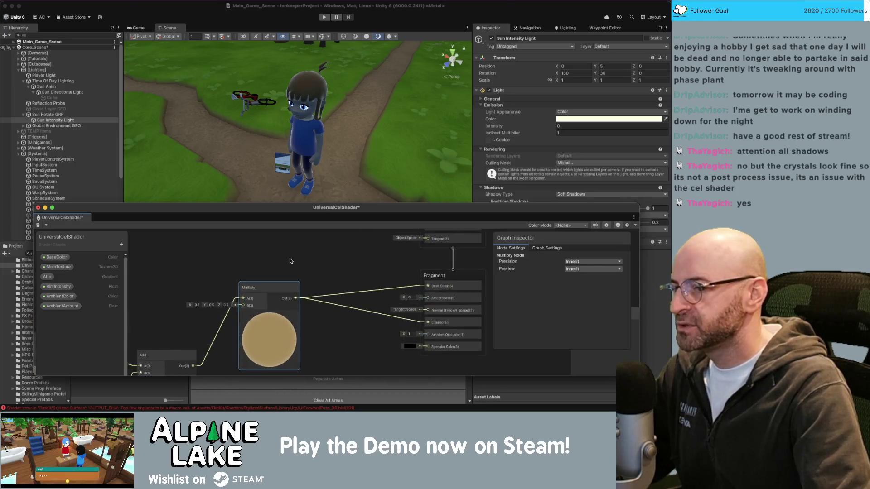
{"action": "scroll", "coordinate": [202, 254], "scroll_direction": "down", "scroll_amount": 2}
{"action": "scroll", "coordinate": [150, 272], "scroll_direction": "up", "scroll_amount": 2}
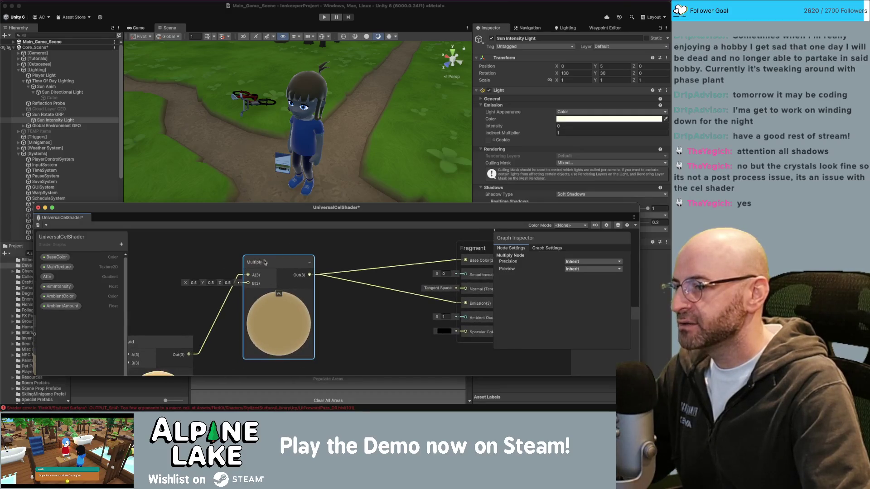
Step: Delete AmbientColor, give AmbientAmount range 0–1 with default 0.5, and place it on the graph
{"action": "left_click", "coordinate": [65, 297]}
{"action": "key", "text": "Delete"}
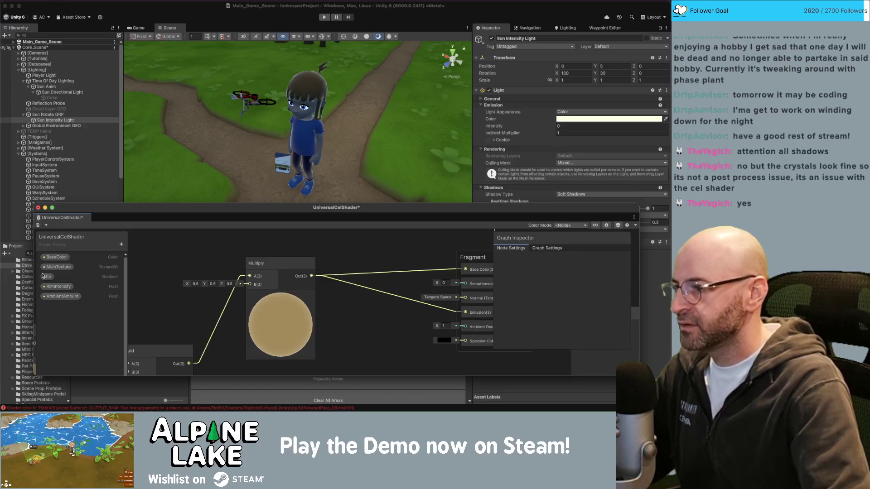
{"action": "left_click", "coordinate": [62, 296]}
{"action": "left_click", "coordinate": [581, 314]}
{"action": "key", "text": "Tab"}
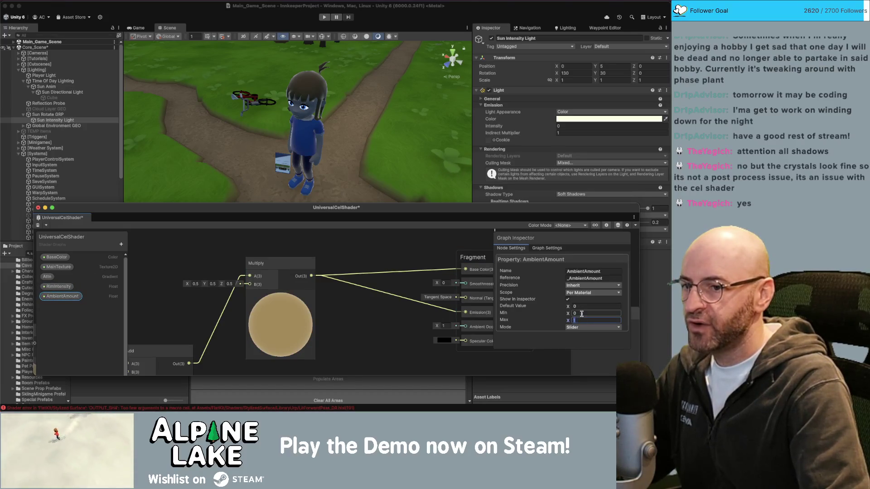
{"action": "left_click", "coordinate": [583, 307]}
{"action": "type", "text": ".5"}
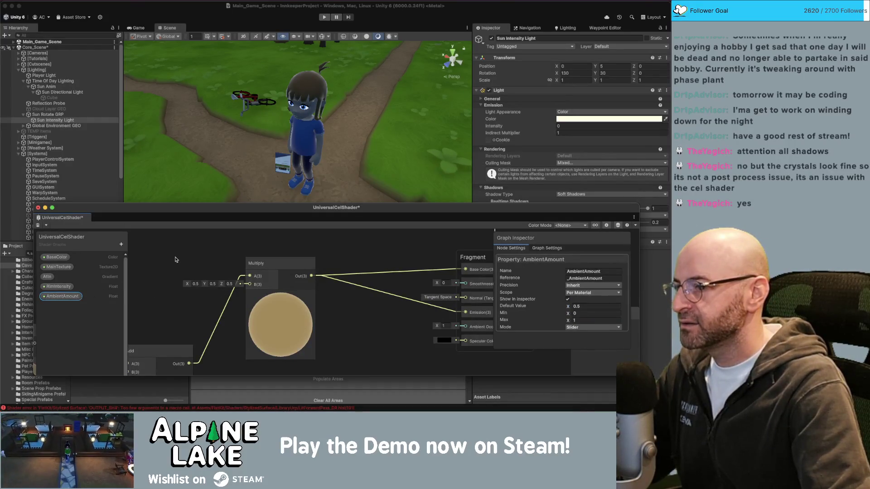
{"action": "left_click_drag", "start_coordinate": [183, 250], "coordinate": [201, 253]}
Step: Wire AmbientAmount into Multiply B and delete the Multiply-to-Emission connection
{"action": "left_click", "coordinate": [226, 268]}
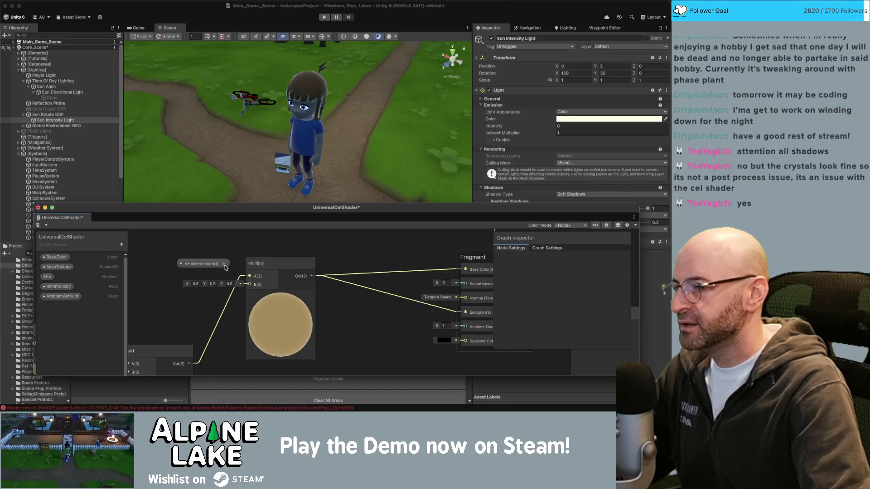
{"action": "left_click_drag", "start_coordinate": [241, 284], "coordinate": [249, 284]}
{"action": "left_click_drag", "start_coordinate": [339, 267], "coordinate": [315, 266]}
{"action": "left_click_drag", "start_coordinate": [254, 261], "coordinate": [262, 238]}
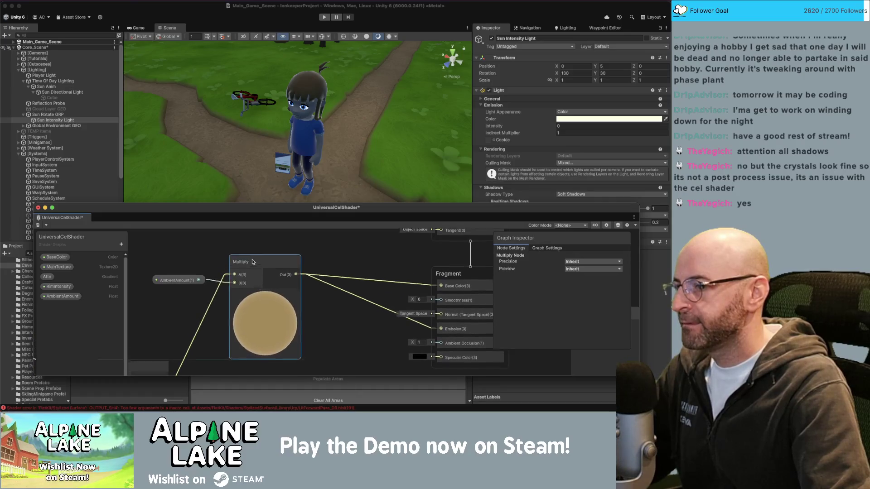
{"action": "left_click", "coordinate": [321, 282]}
{"action": "key", "text": "Delete"}
Step: Duplicate the Multiply node and place the copy lower in the graph
{"action": "key", "text": "space"}
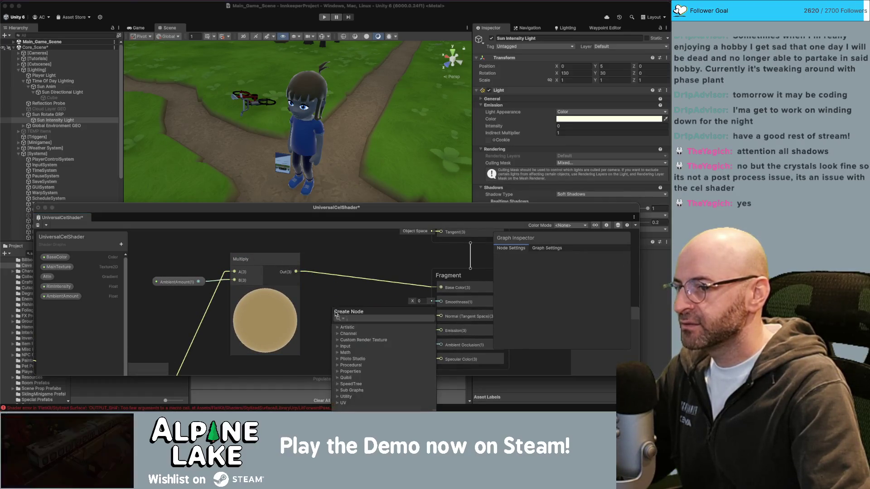
{"action": "key", "text": "Escape"}
{"action": "left_click", "coordinate": [308, 243]}
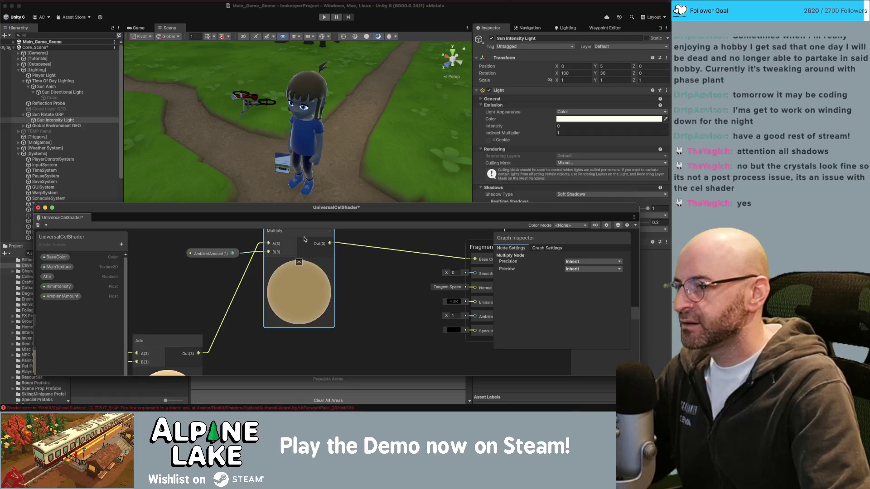
{"action": "key", "text": "ctrl+d"}
{"action": "mouse_move", "coordinate": [312, 247]}
{"action": "left_mouse_down"}
{"action": "mouse_move", "coordinate": [317, 256]}
{"action": "mouse_move", "coordinate": [288, 341]}
{"action": "mouse_move", "coordinate": [253, 240]}
{"action": "mouse_move", "coordinate": [231, 249]}
{"action": "left_mouse_up"}
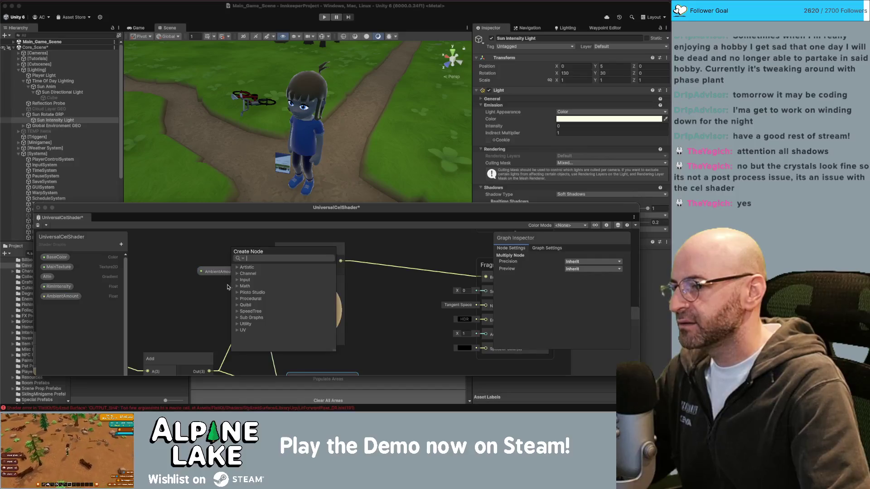
Step: Add a One Minus node fed by AmbientAmount and arrange it beside the lower Multiply
{"action": "type", "text": "one minus"}
{"action": "key", "text": "Return"}
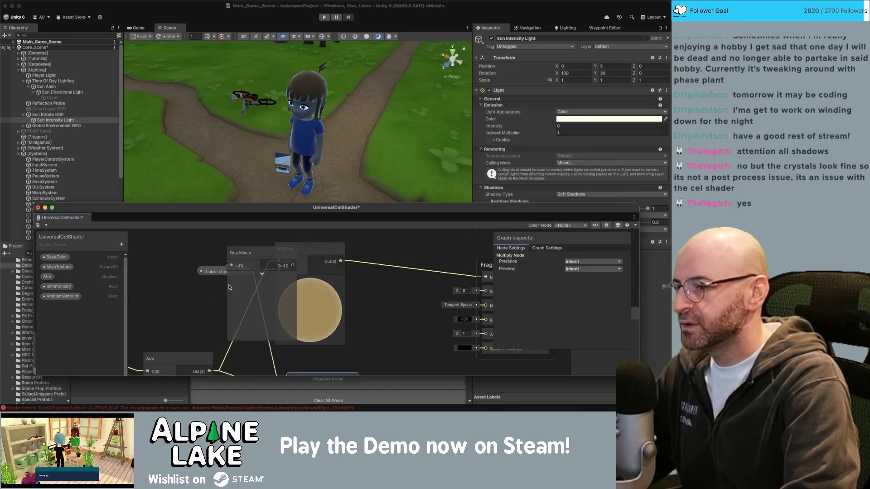
{"action": "left_click_drag", "start_coordinate": [213, 272], "coordinate": [180, 270]}
{"action": "left_click", "coordinate": [255, 253]}
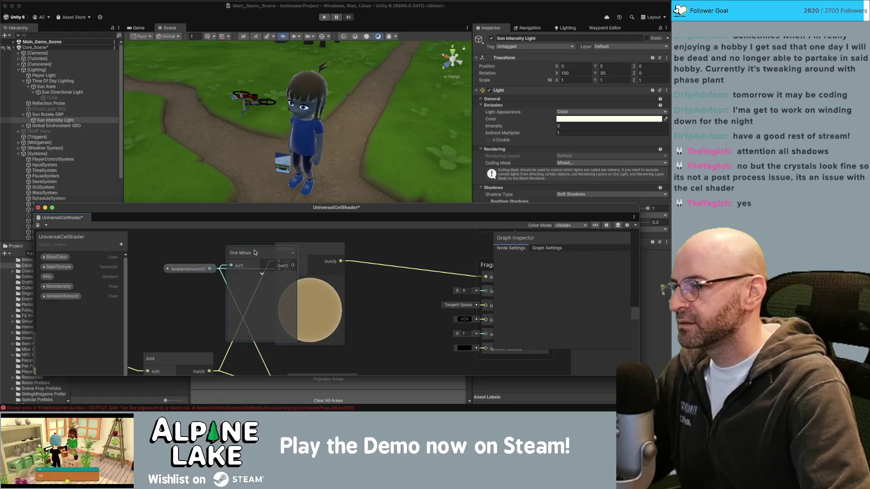
{"action": "left_click_drag", "start_coordinate": [255, 253], "coordinate": [222, 300]}
{"action": "left_click_drag", "start_coordinate": [181, 269], "coordinate": [166, 271]}
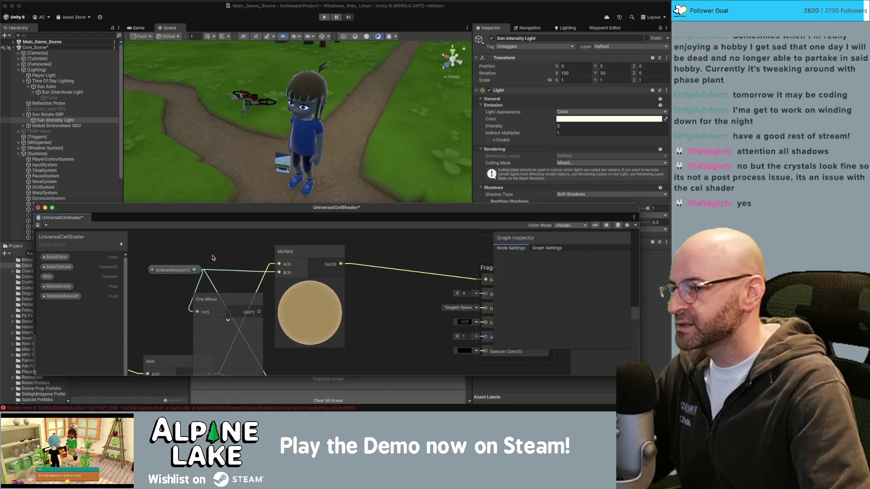
{"action": "left_click_drag", "start_coordinate": [213, 258], "coordinate": [217, 234]}
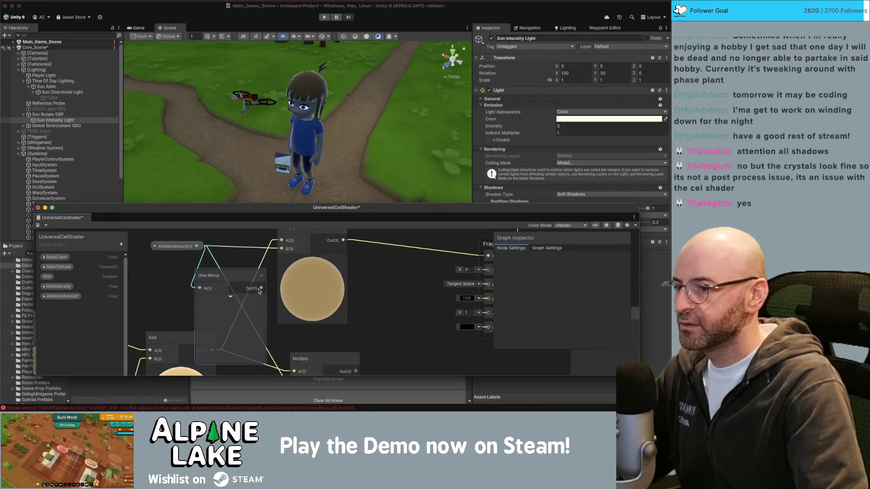
{"action": "scroll", "coordinate": [284, 318], "scroll_direction": "down", "scroll_amount": 2}
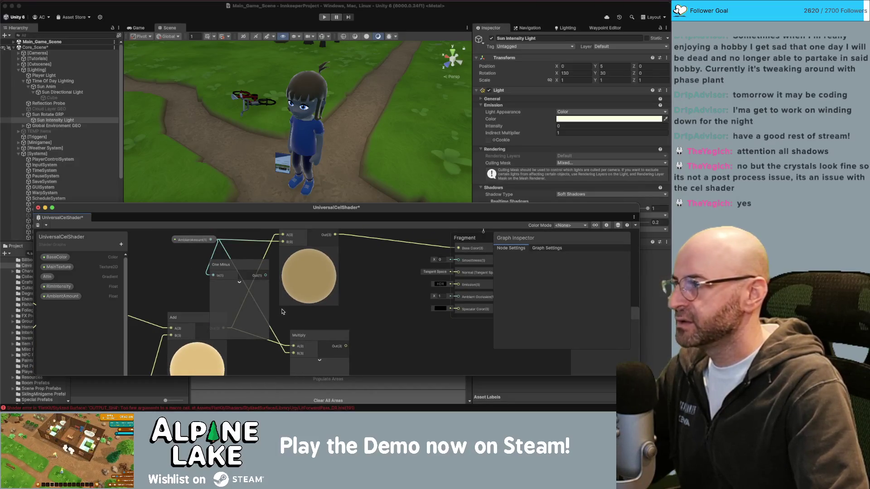
{"action": "left_click_drag", "start_coordinate": [299, 245], "coordinate": [291, 269]}
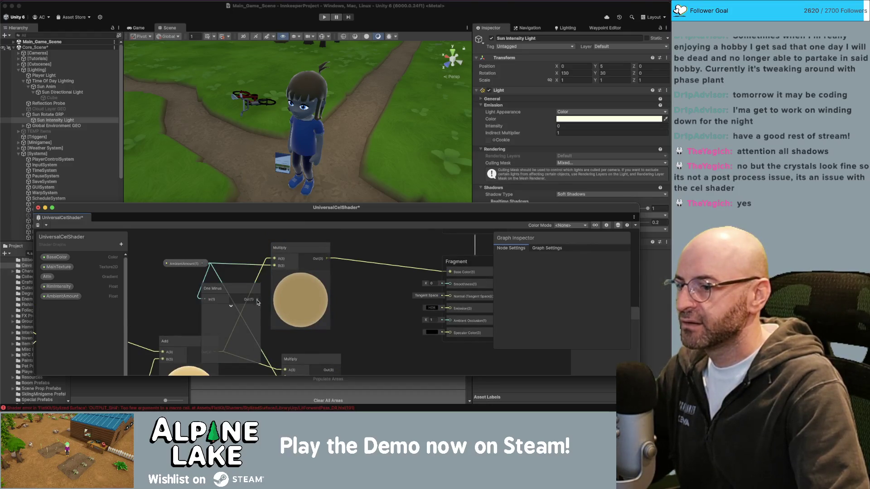
Step: Connect the One Minus output to the lower Multiply node's B input
{"action": "mouse_move", "coordinate": [258, 300]}
{"action": "left_mouse_down"}
{"action": "mouse_move", "coordinate": [283, 369]}
{"action": "mouse_move", "coordinate": [285, 325]}
{"action": "left_mouse_up"}
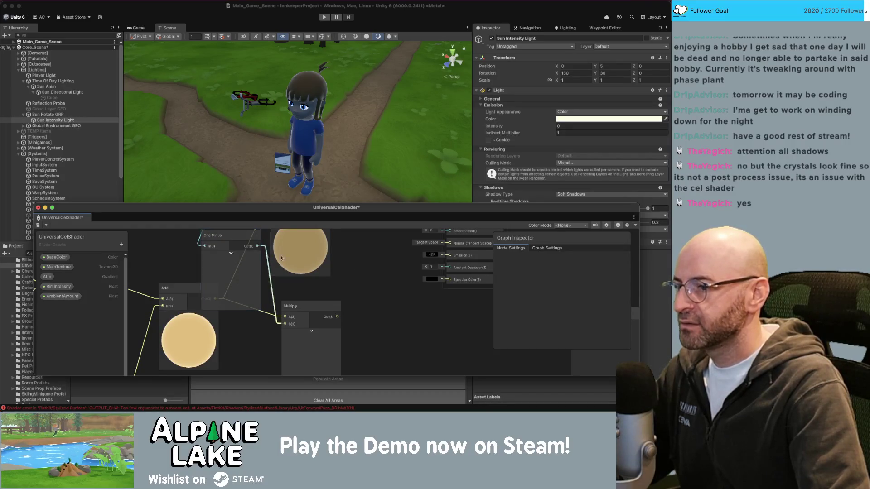
{"action": "scroll", "coordinate": [236, 277], "scroll_direction": "up", "scroll_amount": 3}
{"action": "mouse_move", "coordinate": [240, 301]}
{"action": "left_mouse_down"}
{"action": "mouse_move", "coordinate": [245, 272]}
{"action": "mouse_move", "coordinate": [236, 318]}
{"action": "mouse_move", "coordinate": [262, 373]}
{"action": "mouse_move", "coordinate": [261, 328]}
{"action": "left_mouse_up"}
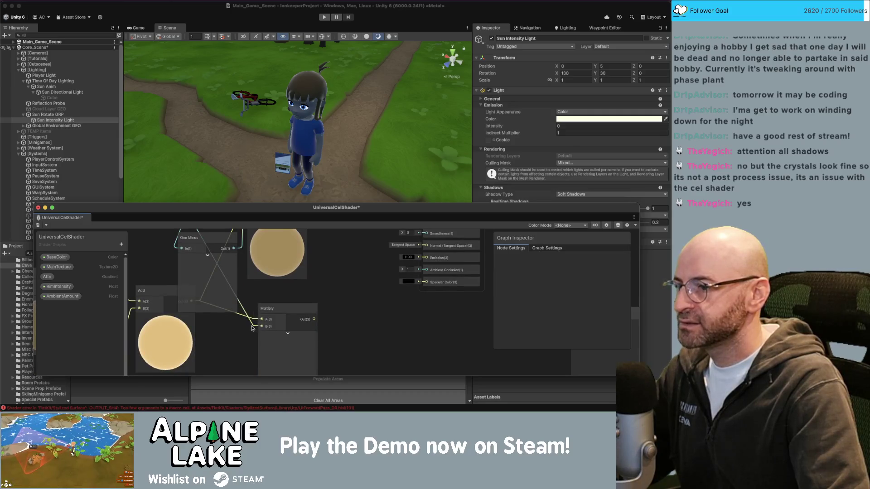
{"action": "scroll", "coordinate": [254, 312], "scroll_direction": "up", "scroll_amount": 3}
Step: Arrange the One Minus and AmbientAmount nodes and wire the lower Multiply output toward the Fragment stage
{"action": "left_click", "coordinate": [211, 286]}
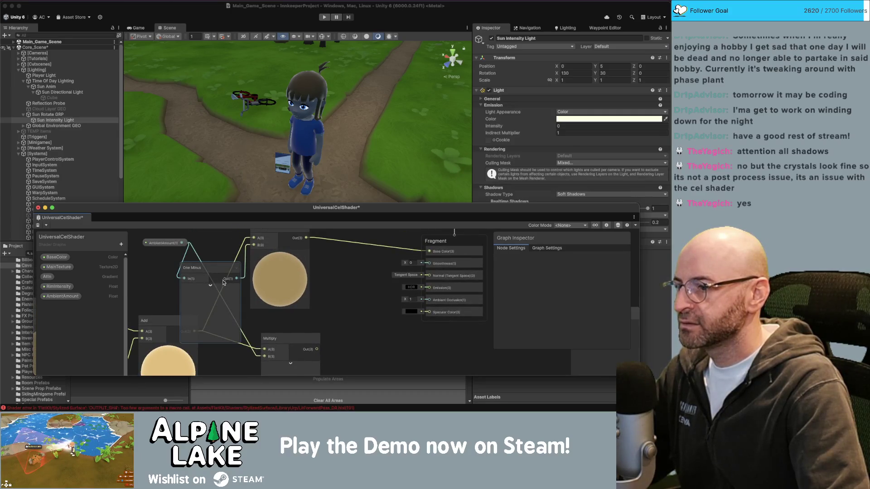
{"action": "left_click_drag", "start_coordinate": [221, 274], "coordinate": [226, 249]}
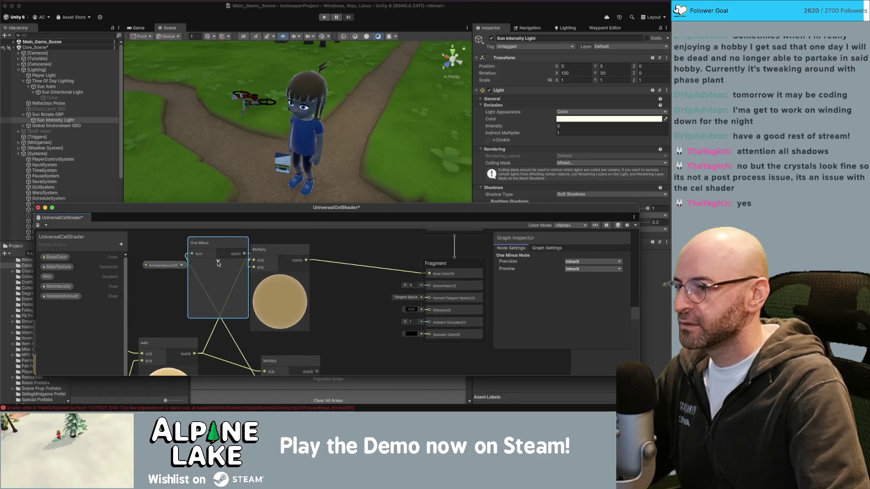
{"action": "left_click_drag", "start_coordinate": [181, 265], "coordinate": [192, 254]}
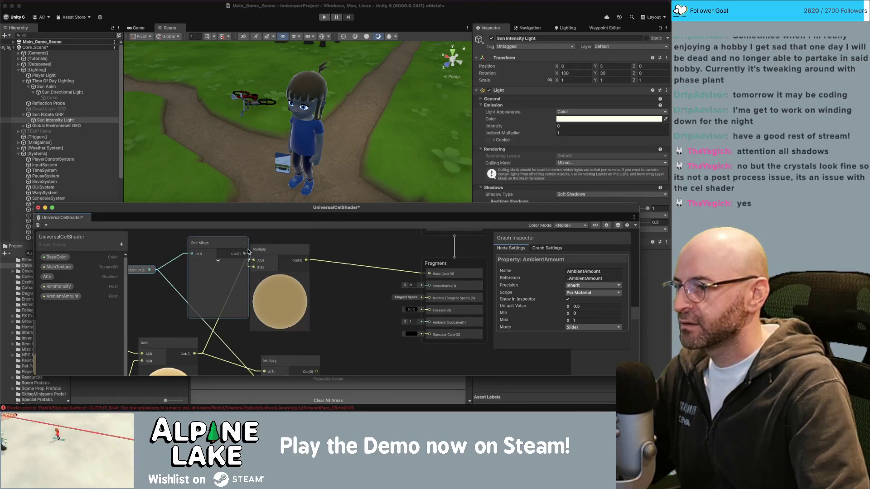
{"action": "left_click_drag", "start_coordinate": [249, 252], "coordinate": [211, 279]}
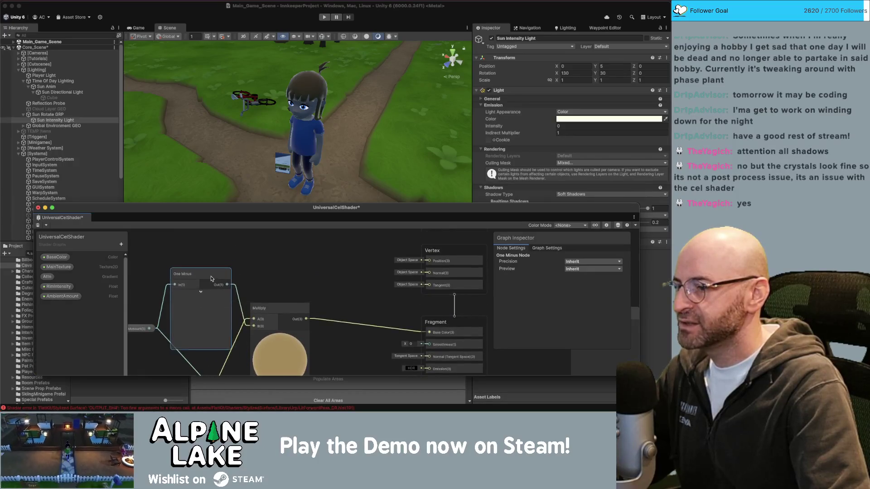
{"action": "scroll", "coordinate": [211, 278], "scroll_direction": "down", "scroll_amount": 3}
{"action": "left_click", "coordinate": [162, 306]}
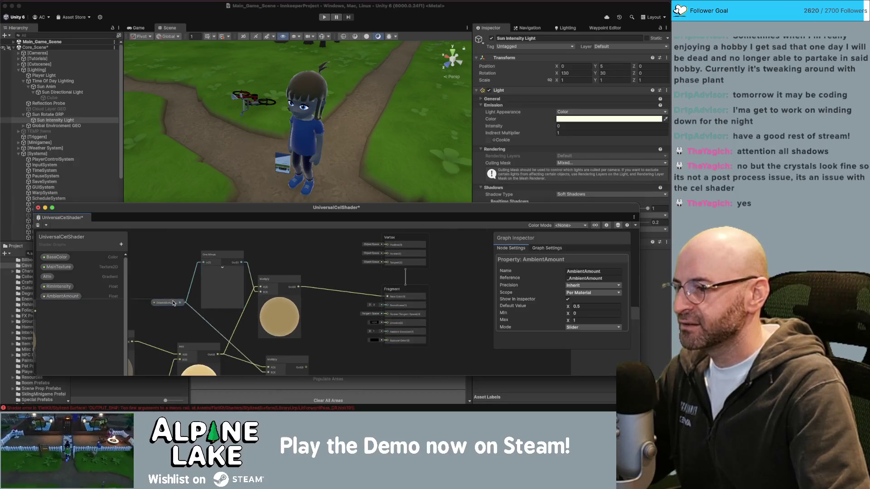
{"action": "left_click", "coordinate": [219, 291]}
{"action": "scroll", "coordinate": [295, 326], "scroll_direction": "down", "scroll_amount": 2}
{"action": "left_click_drag", "start_coordinate": [288, 346], "coordinate": [364, 301]}
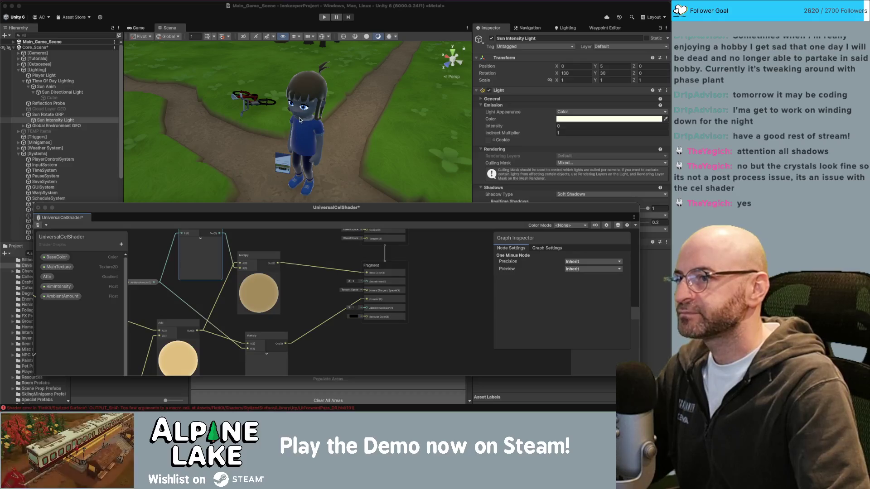
Step: Save the UniversalCelShader graph, nudge the Add node into place, save again and close the editor
{"action": "left_click", "coordinate": [39, 226]}
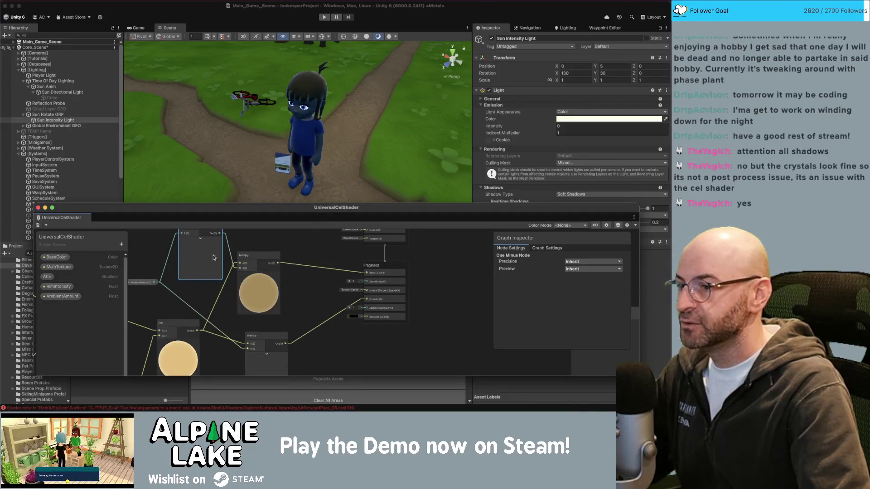
{"action": "scroll", "coordinate": [215, 295], "scroll_direction": "up", "scroll_amount": 2}
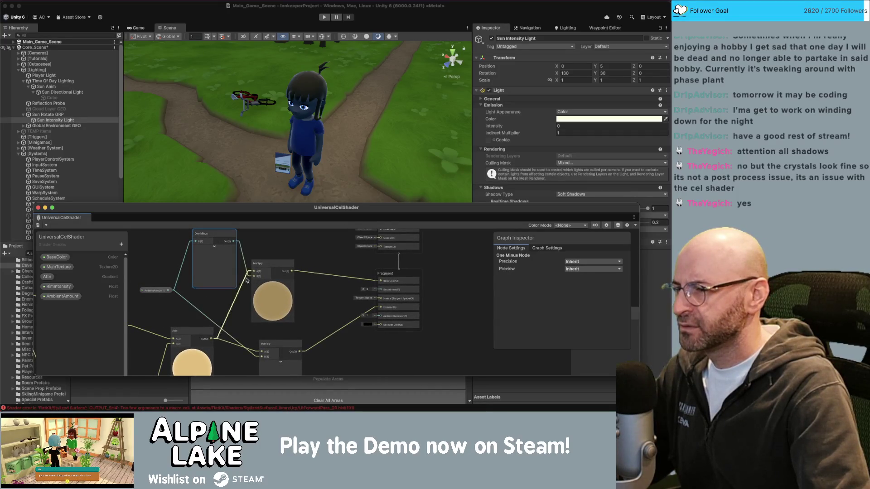
{"action": "left_click_drag", "start_coordinate": [198, 333], "coordinate": [193, 330]}
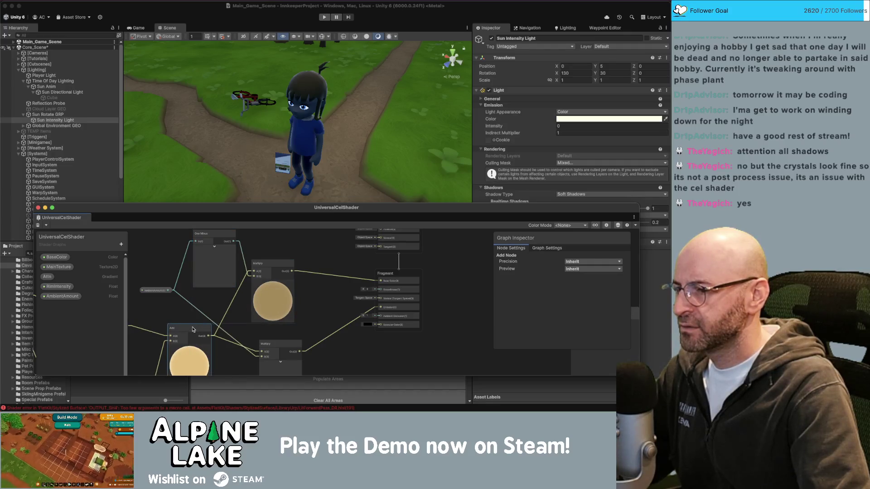
{"action": "scroll", "coordinate": [163, 240], "scroll_direction": "left", "scroll_amount": 10}
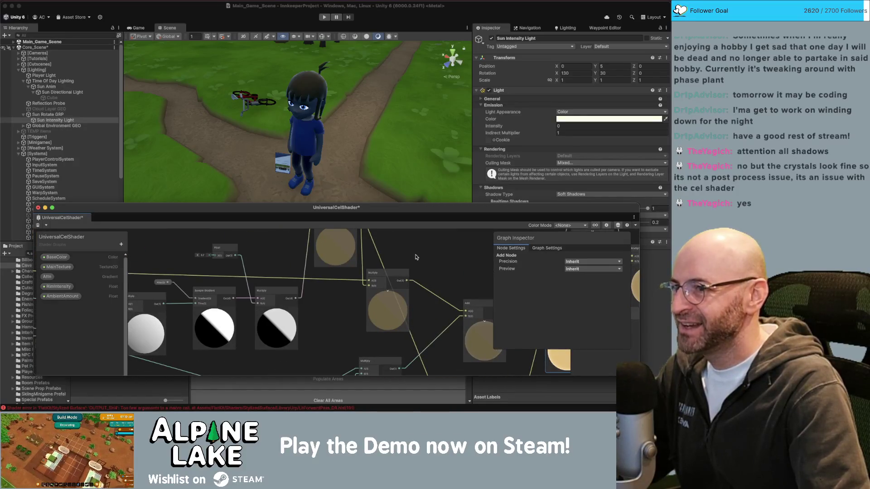
{"action": "scroll", "coordinate": [313, 289], "scroll_direction": "right", "scroll_amount": 3}
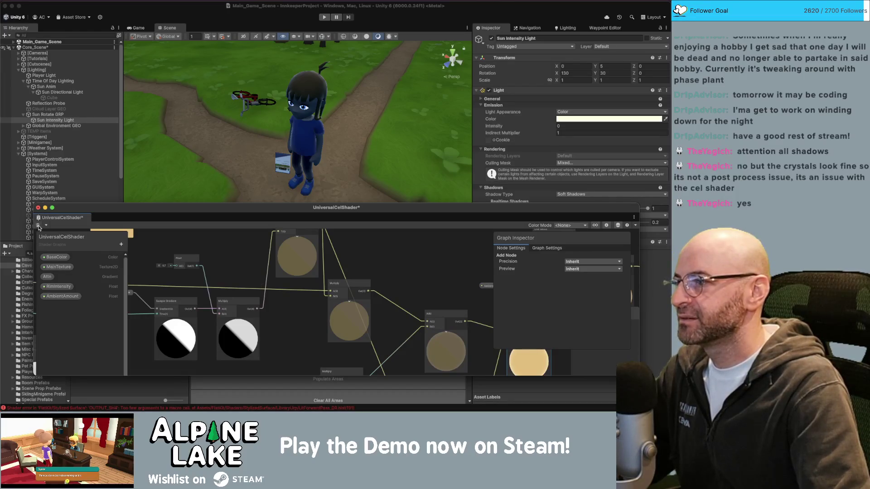
{"action": "left_click", "coordinate": [130, 213]}
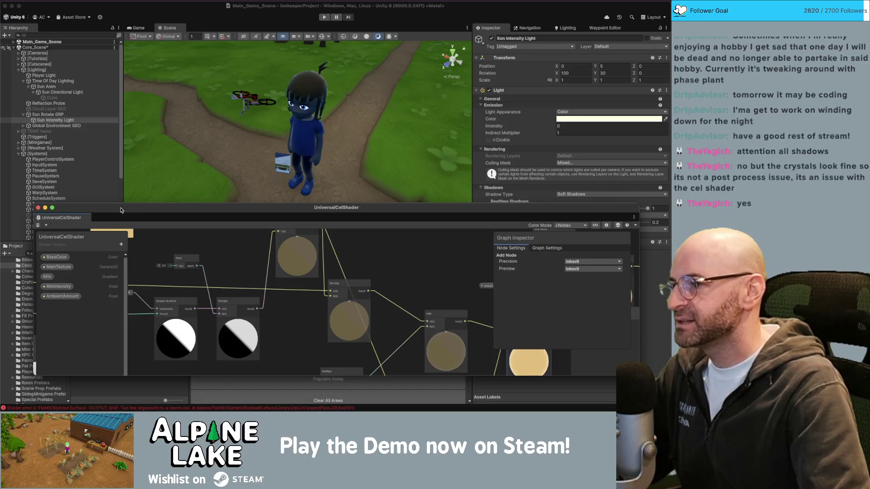
{"action": "left_click", "coordinate": [311, 131]}
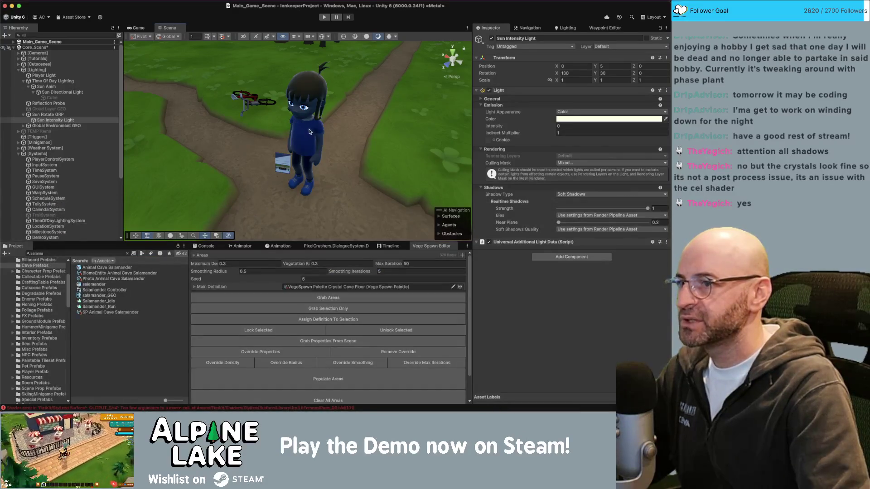
Step: Select the character's outerwear mesh and raise the shirt's AmbientAmount to 1
{"action": "left_click", "coordinate": [311, 135]}
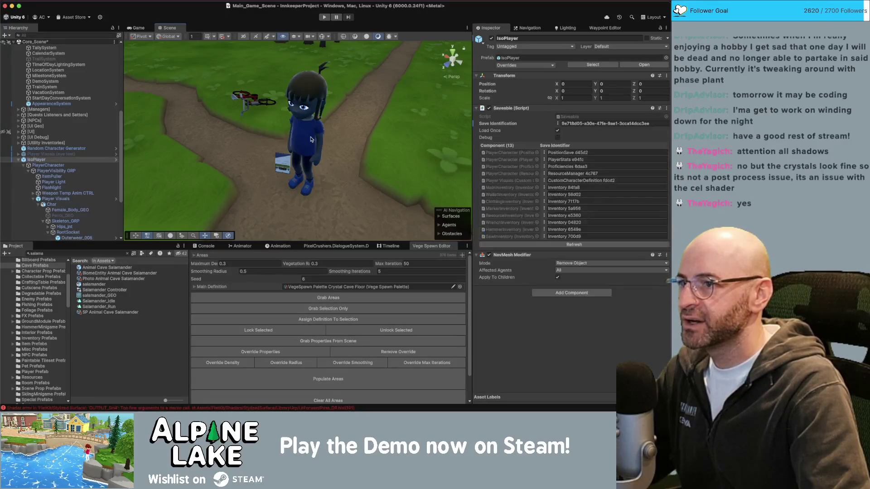
{"action": "left_click", "coordinate": [310, 139]}
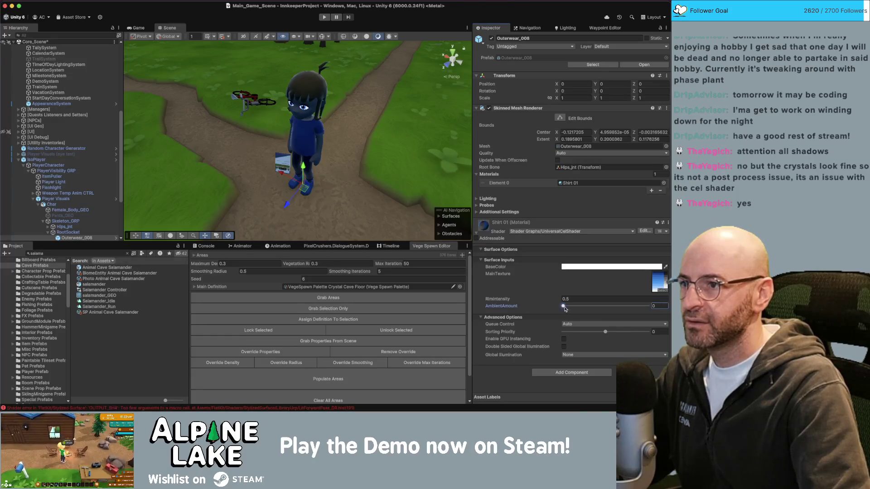
{"action": "left_click_drag", "start_coordinate": [564, 307], "coordinate": [648, 307]}
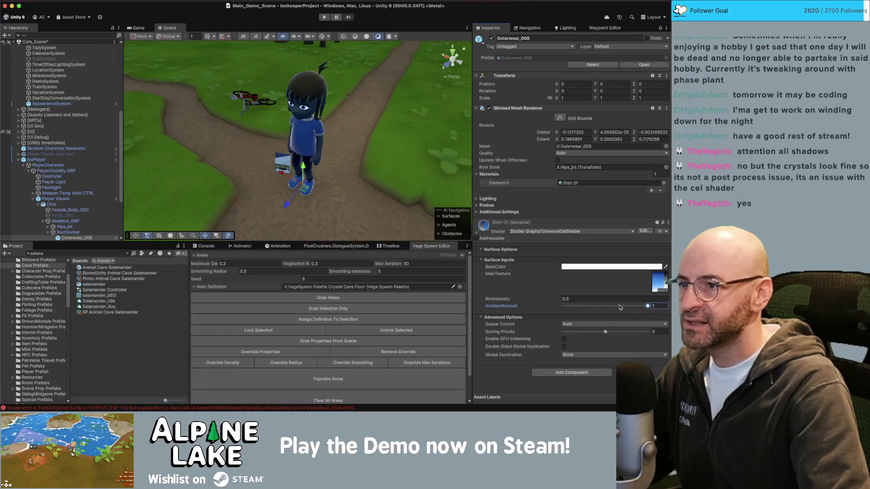
{"action": "key", "text": "super+z"}
{"action": "key", "text": "super+shift+z"}
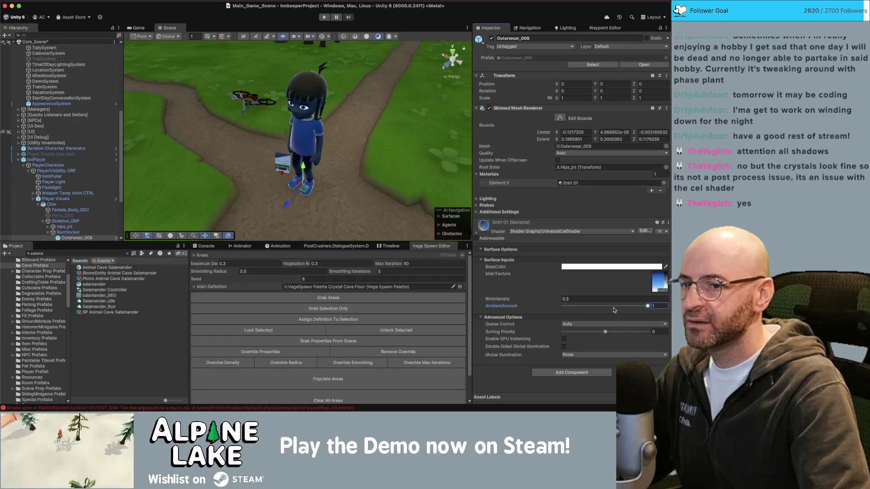
Step: Lower the shirt's AmbientAmount back to 0, then check Maya and return to Unity
{"action": "left_click_drag", "start_coordinate": [614, 310], "coordinate": [534, 310]}
{"action": "key", "text": "super+Tab"}
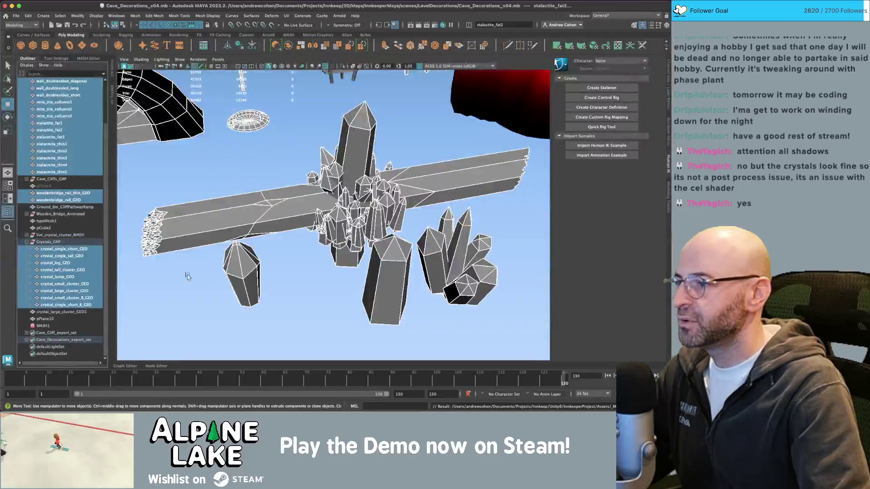
{"action": "key", "text": "super+Tab"}
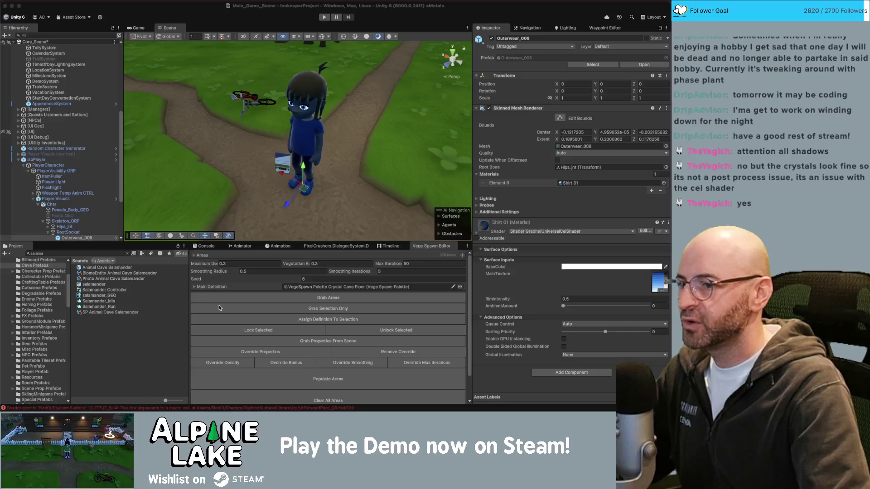
{"action": "key", "text": "ctrl+Up"}
Step: Delete the AmbientAmount property and add a new Float property named AmbientRatio
{"action": "left_click", "coordinate": [385, 372]}
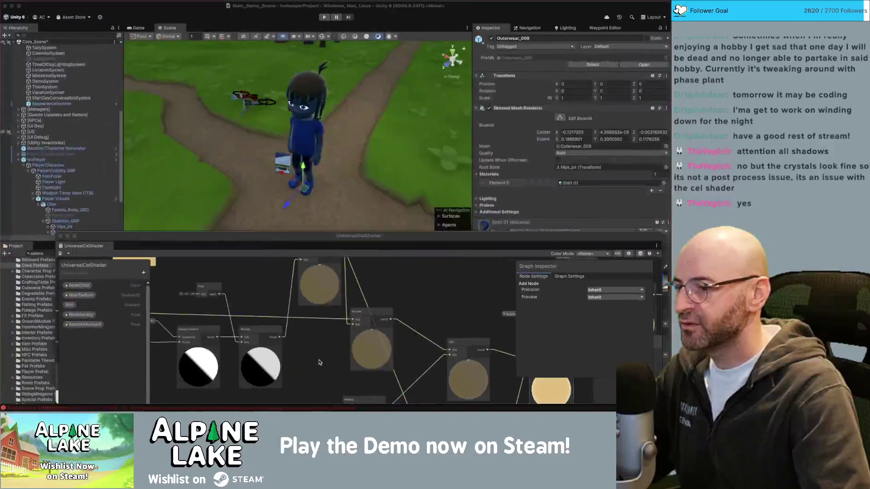
{"action": "left_click", "coordinate": [91, 326]}
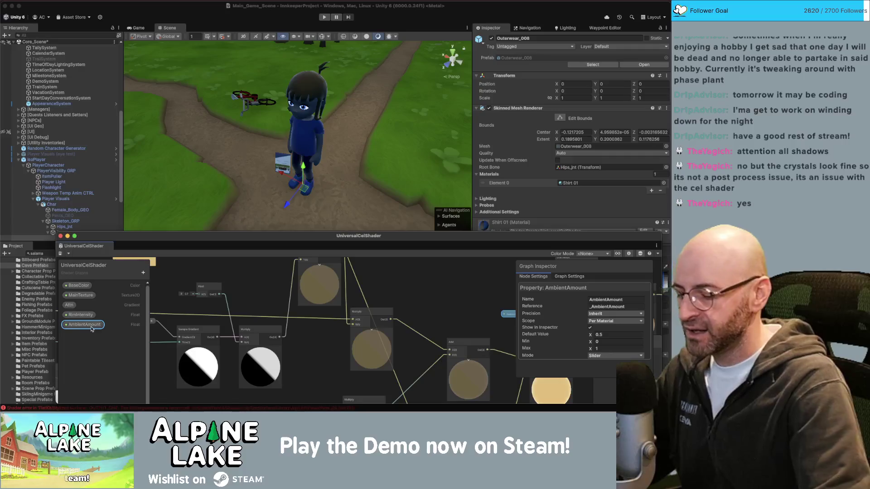
{"action": "key", "text": "Delete"}
{"action": "left_click", "coordinate": [143, 273]}
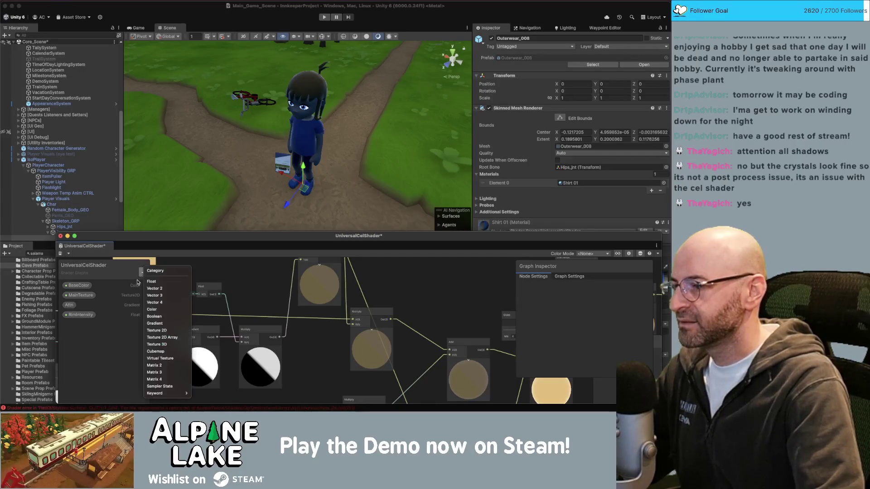
{"action": "left_click", "coordinate": [154, 281]}
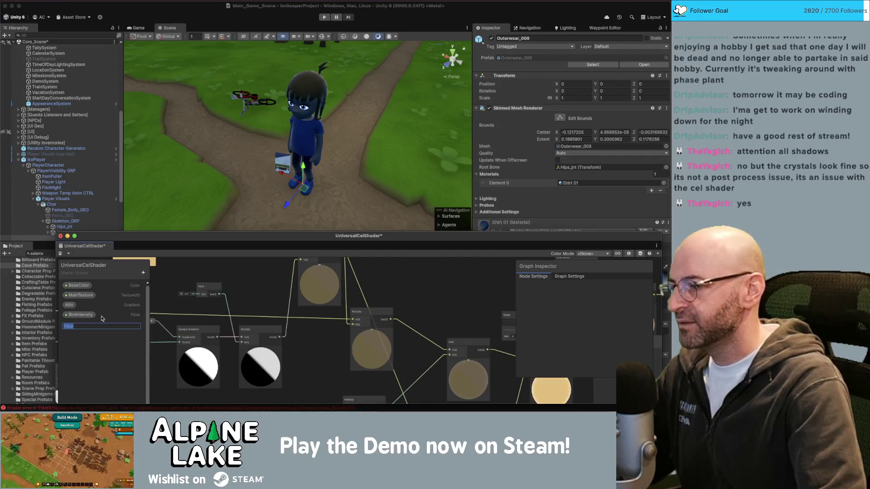
{"action": "type", "text": "AmbientRatio"}
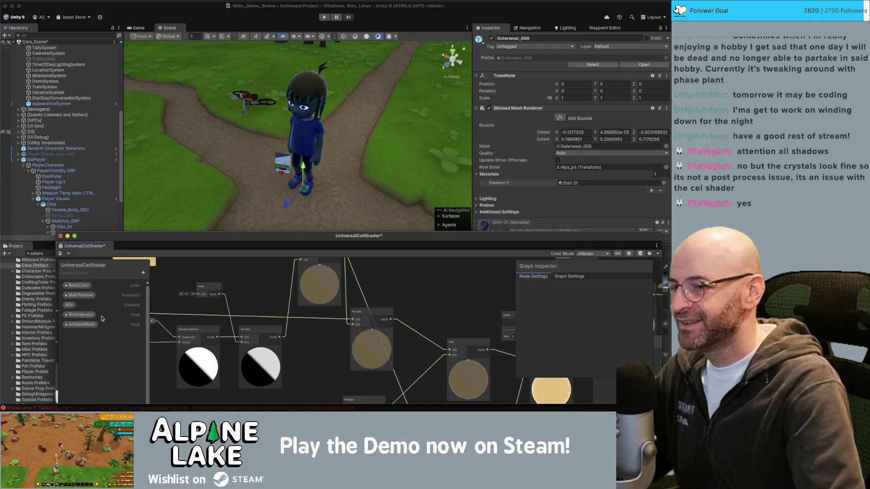
{"action": "key", "text": "Return"}
Step: Give AmbientRatio a default value of 0.5 and set its mode to Slider
{"action": "left_click", "coordinate": [601, 334]}
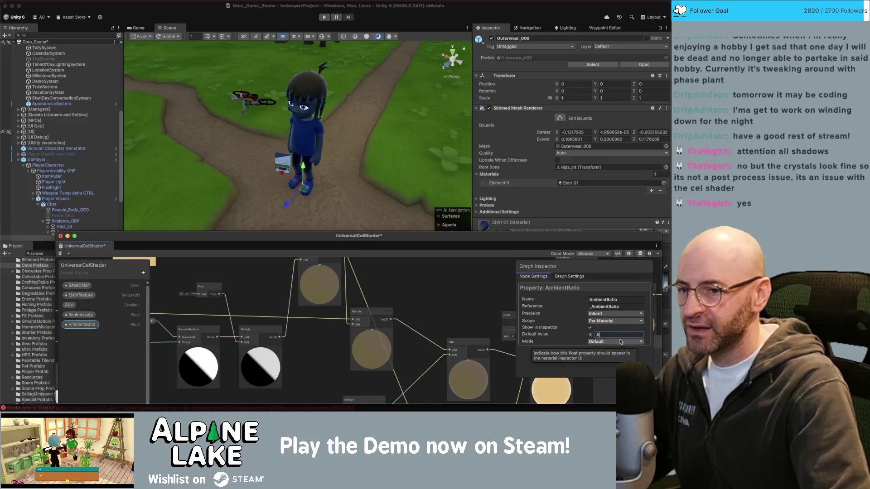
{"action": "type", "text": ".5"}
{"action": "left_click", "coordinate": [604, 342]}
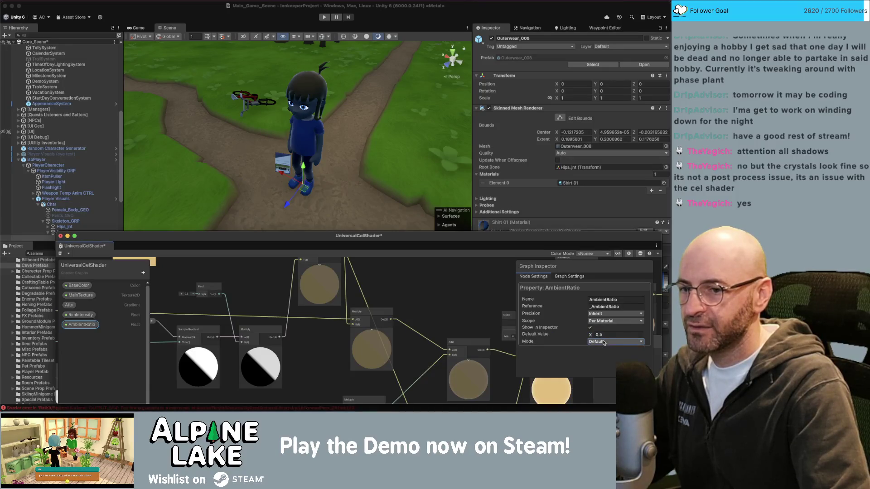
{"action": "left_click", "coordinate": [600, 364]}
{"action": "scroll", "coordinate": [340, 331], "scroll_direction": "right", "scroll_amount": 5}
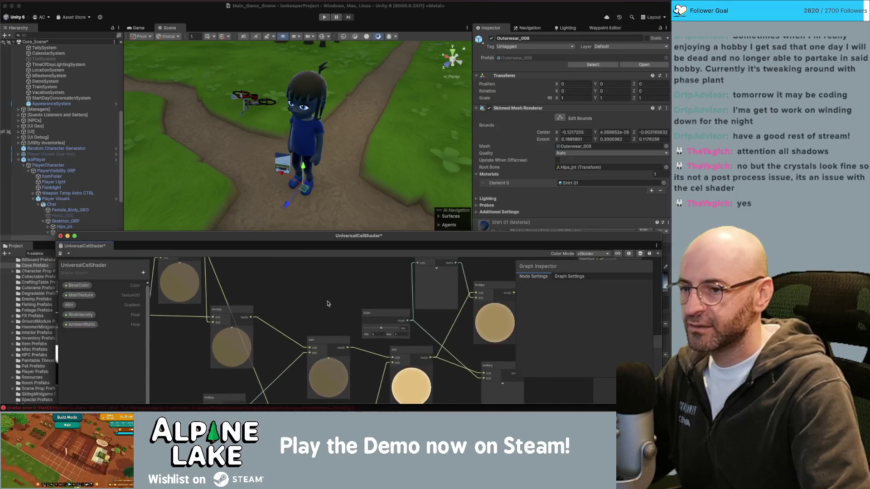
Step: Place an AmbientRatio node, wire it into One Minus and the lower Multiply, and save the graph
{"action": "left_click", "coordinate": [83, 325]}
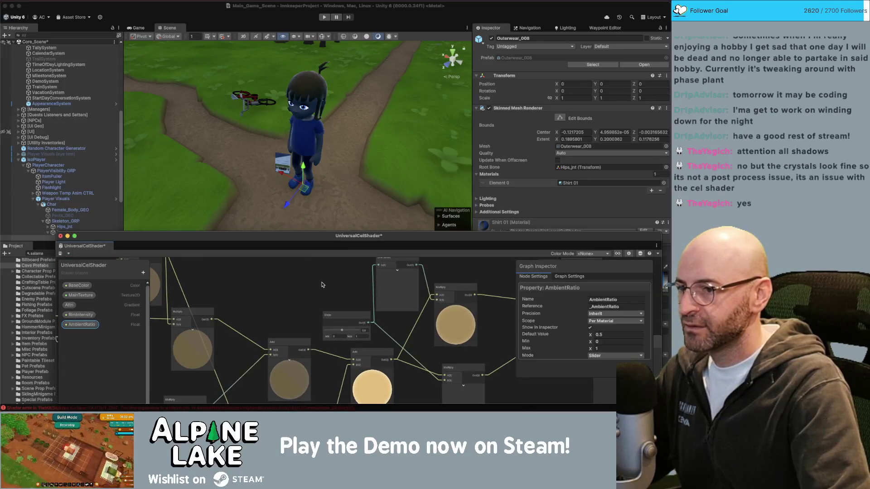
{"action": "left_click_drag", "start_coordinate": [339, 274], "coordinate": [338, 285]}
{"action": "scroll", "coordinate": [349, 285], "scroll_direction": "up", "scroll_amount": 2}
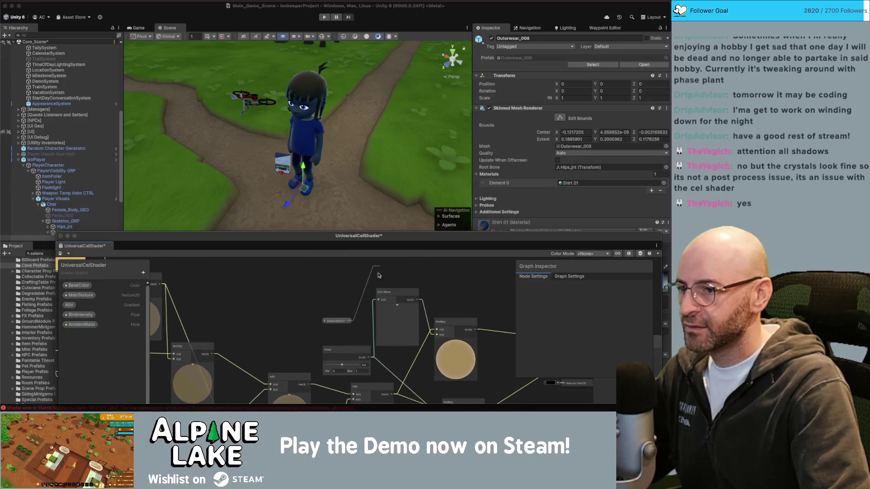
{"action": "left_click_drag", "start_coordinate": [350, 321], "coordinate": [374, 300]}
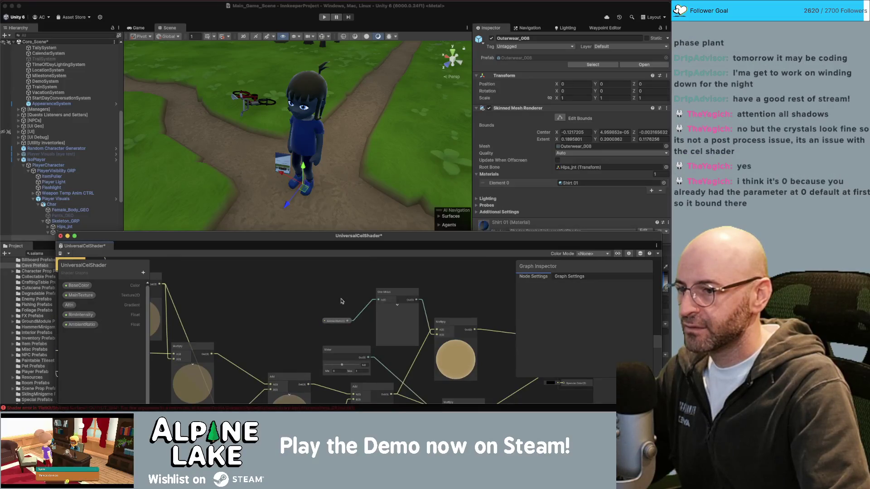
{"action": "scroll", "coordinate": [267, 286], "scroll_direction": "right", "scroll_amount": 5}
{"action": "scroll", "coordinate": [267, 286], "scroll_direction": "down", "scroll_amount": 2}
{"action": "mouse_move", "coordinate": [271, 300]}
{"action": "left_mouse_down"}
{"action": "mouse_move", "coordinate": [339, 374]}
{"action": "mouse_move", "coordinate": [357, 359]}
{"action": "mouse_move", "coordinate": [272, 312]}
{"action": "mouse_move", "coordinate": [306, 313]}
{"action": "mouse_move", "coordinate": [366, 352]}
{"action": "left_mouse_up"}
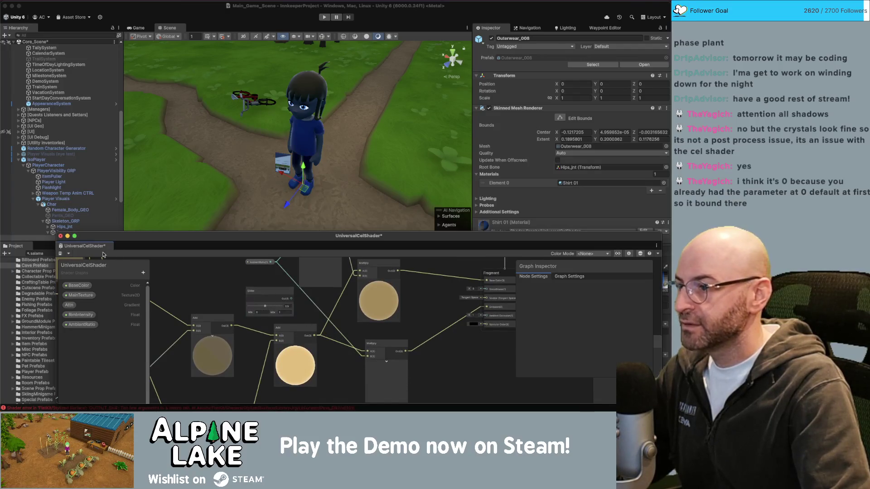
{"action": "left_click", "coordinate": [61, 254]}
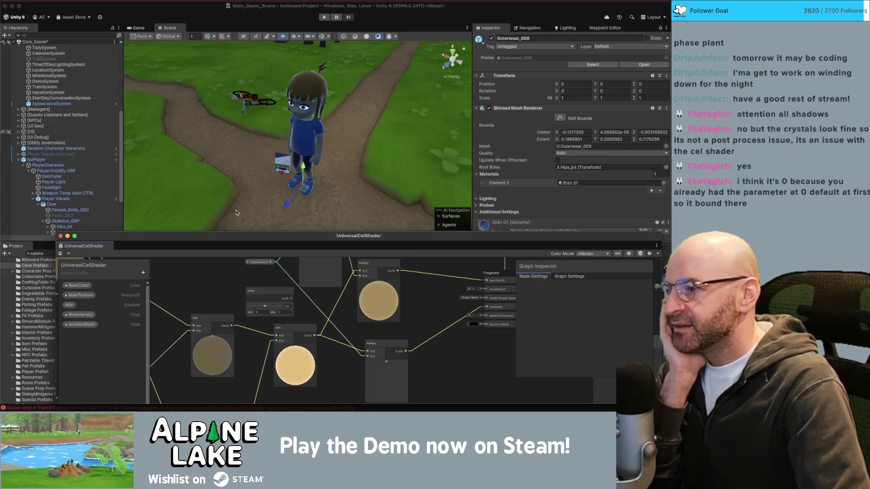
Step: Close the graph window, select Female_Body_GEO, and expand its Skin 01 material
{"action": "left_click", "coordinate": [321, 87]}
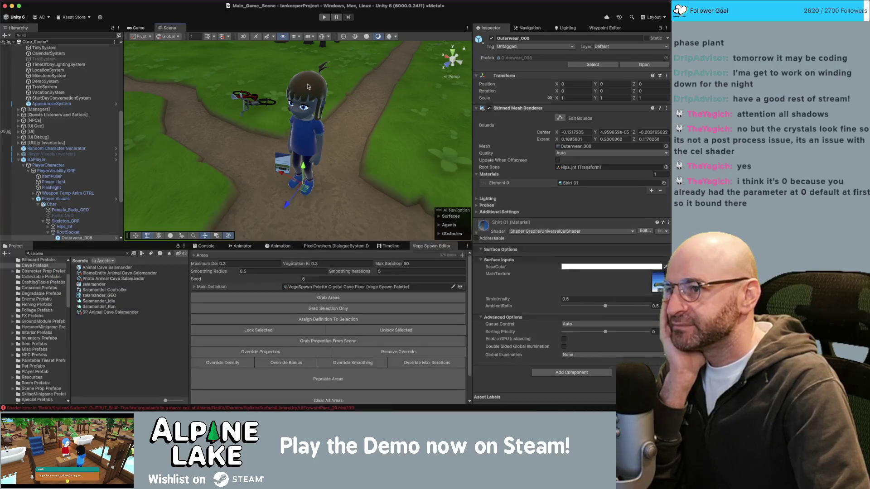
{"action": "left_click", "coordinate": [309, 86]}
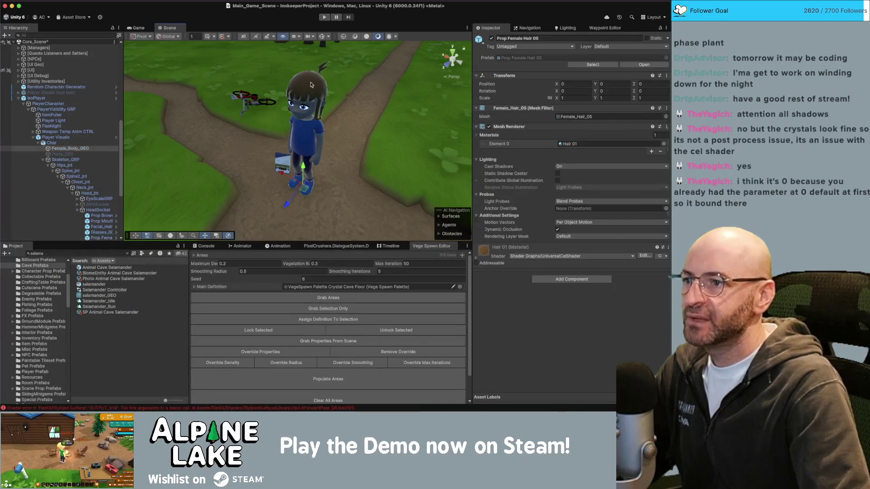
{"action": "left_click", "coordinate": [311, 85]}
{"action": "left_click", "coordinate": [458, 167]}
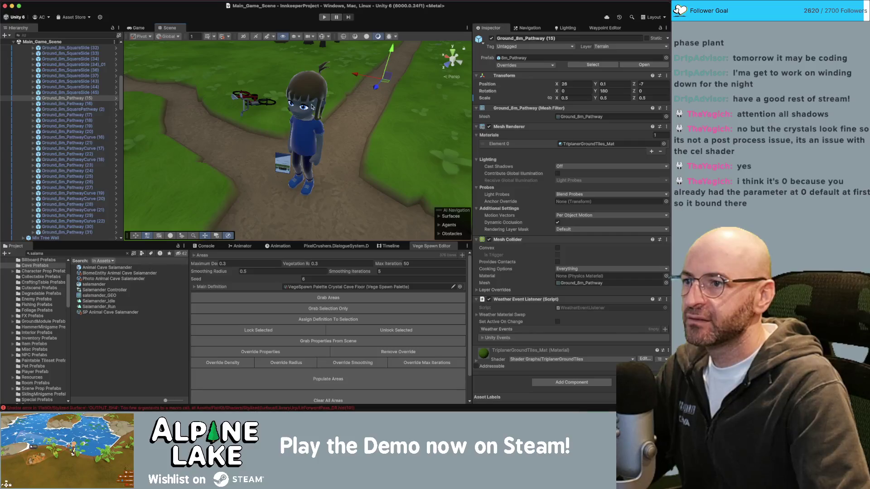
{"action": "left_click", "coordinate": [306, 101]}
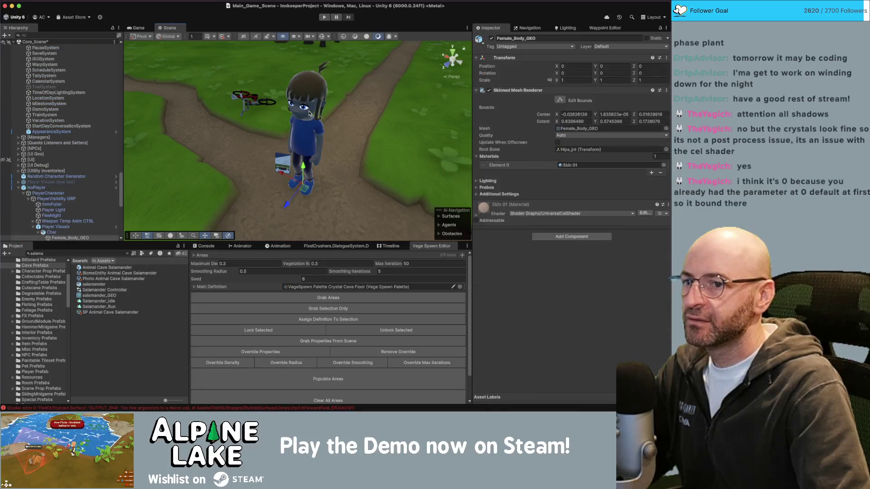
{"action": "left_click", "coordinate": [477, 218]}
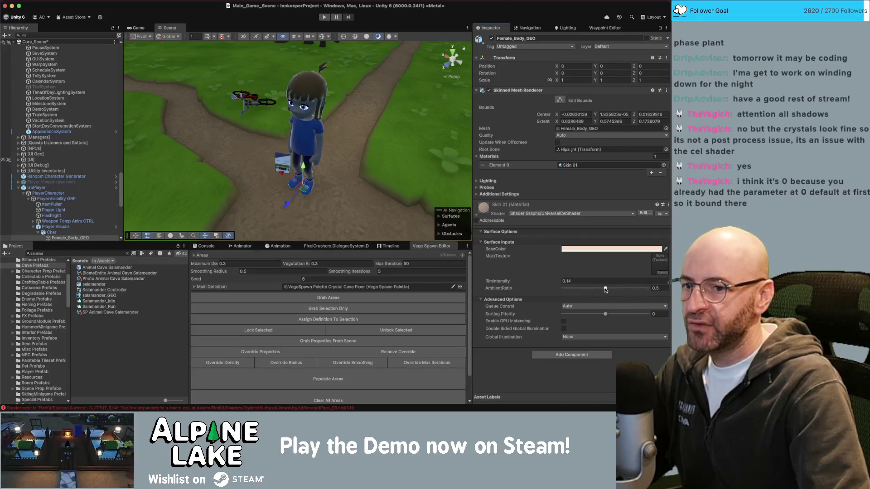
Step: Push Skin 01's AmbientRatio to 1, then enter 0.5 in its field
{"action": "left_click_drag", "start_coordinate": [624, 289], "coordinate": [648, 288]}
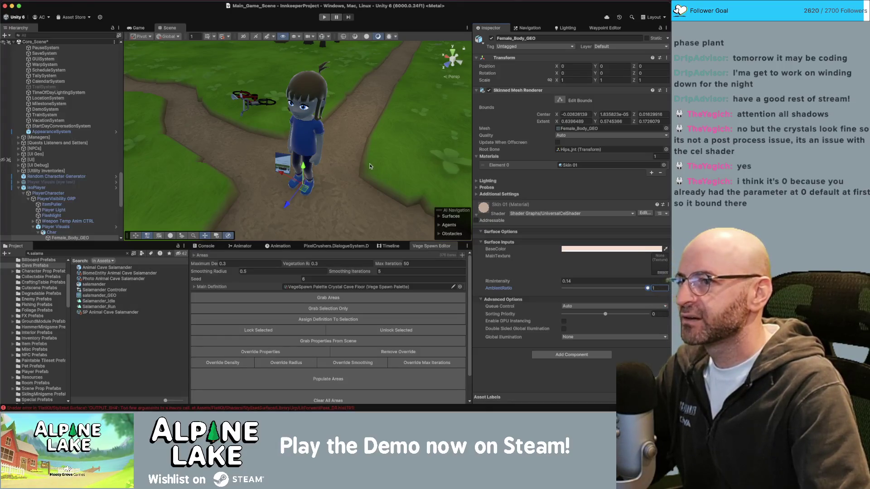
{"action": "key", "text": "super+Tab"}
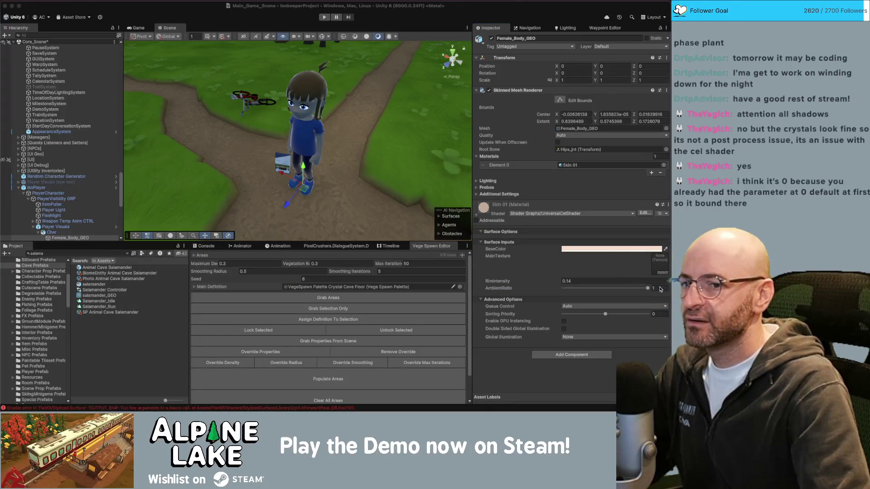
{"action": "left_click", "coordinate": [660, 289]}
{"action": "type", "text": "0"}
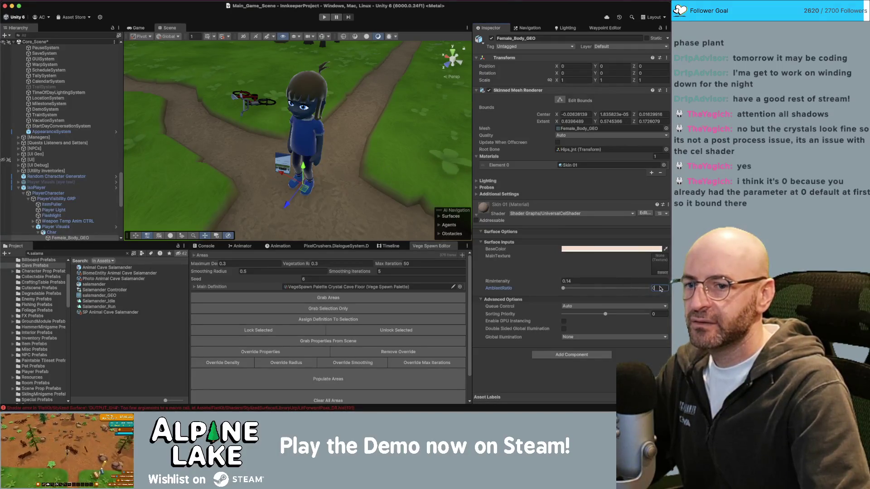
{"action": "type", "text": ".5"}
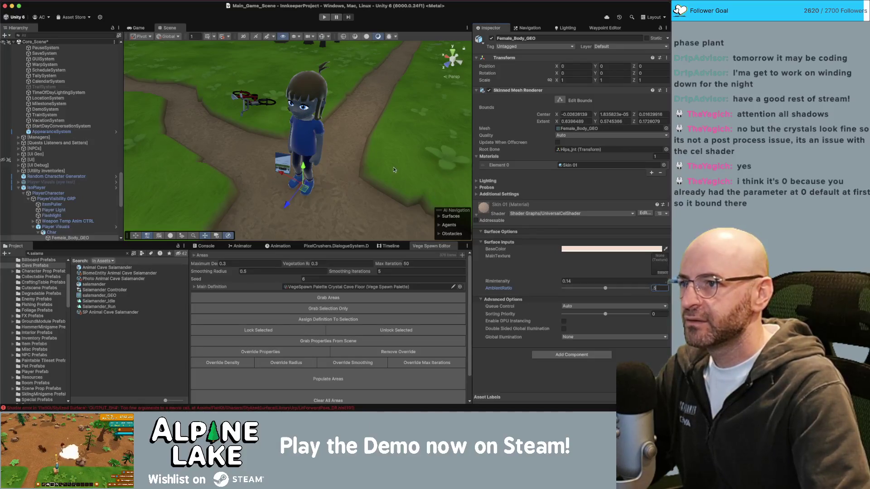
Step: Orbit and zoom the Scene view to a higher view of the character
{"action": "left_click_drag", "start_coordinate": [352, 98], "coordinate": [122, 117]}
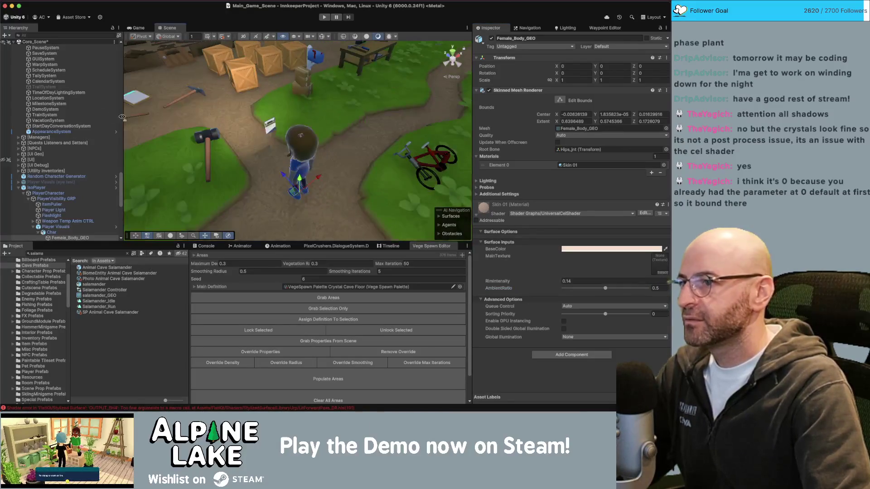
{"action": "left_click_drag", "start_coordinate": [283, 123], "coordinate": [226, 133]}
{"action": "scroll", "coordinate": [225, 133], "scroll_direction": "up", "scroll_amount": 5}
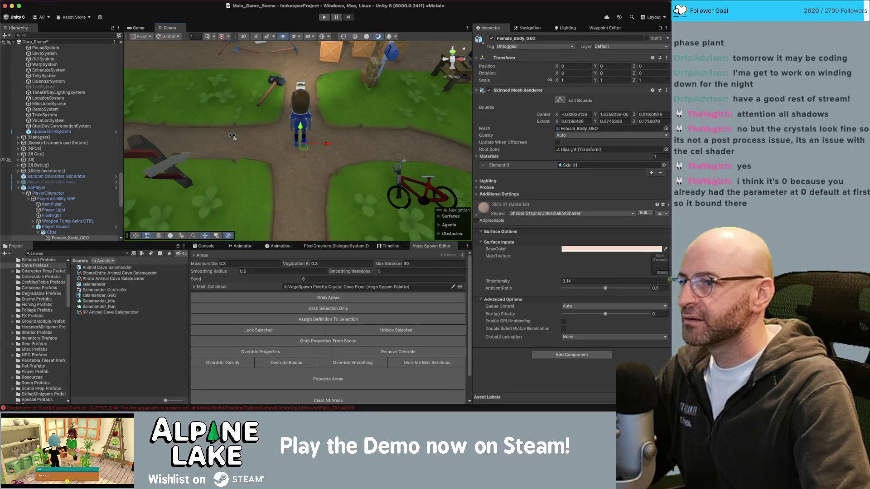
{"action": "scroll", "coordinate": [232, 135], "scroll_direction": "down", "scroll_amount": 5}
{"action": "scroll", "coordinate": [231, 135], "scroll_direction": "up", "scroll_amount": 5}
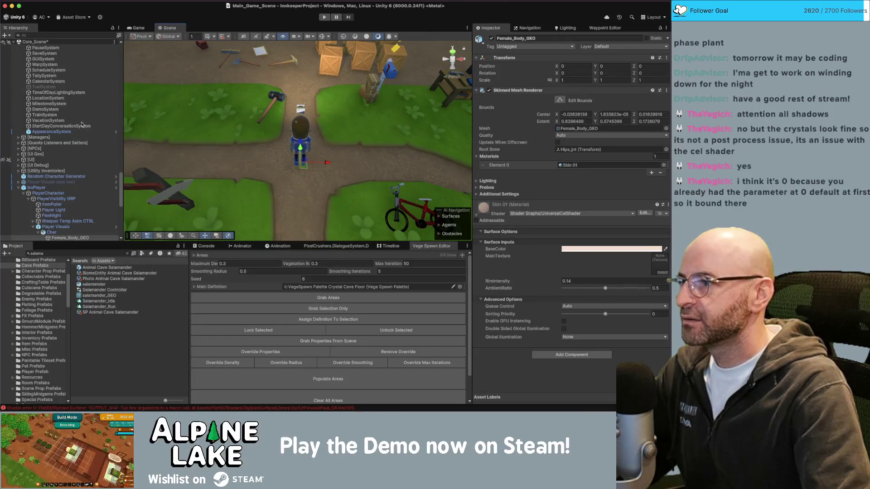
{"action": "scroll", "coordinate": [89, 163], "scroll_direction": "up", "scroll_amount": 10}
Step: Navigate the Hierarchy from the ground tile down to the Sun Intensity Light
{"action": "left_click", "coordinate": [88, 148]}
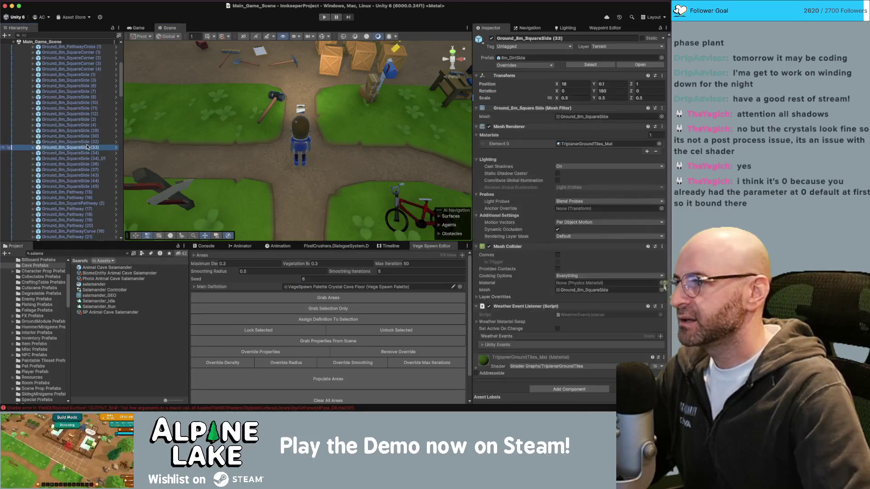
{"action": "key", "text": "Left"}
{"action": "key", "text": "Left"}
{"action": "key", "text": "Left"}
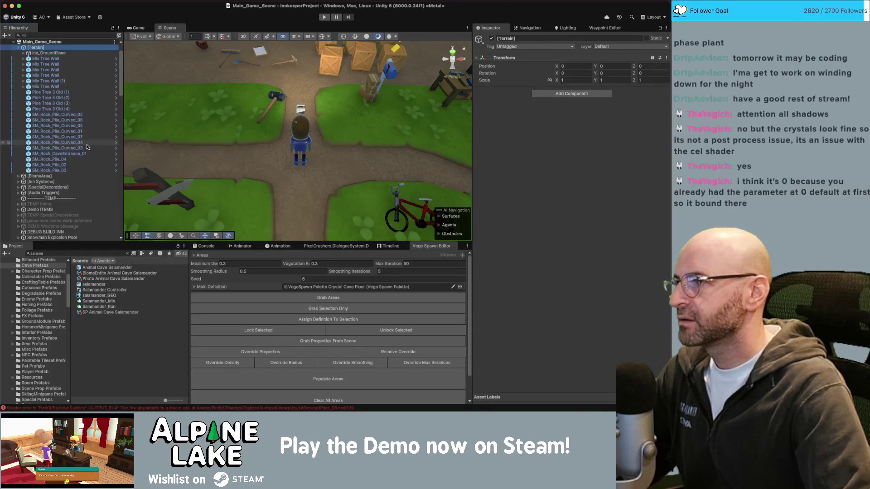
{"action": "key", "text": "Left"}
{"action": "key", "text": "Left"}
{"action": "key", "text": "Left"}
{"action": "key", "text": "Down"}
{"action": "key", "text": "Down"}
{"action": "key", "text": "Down"}
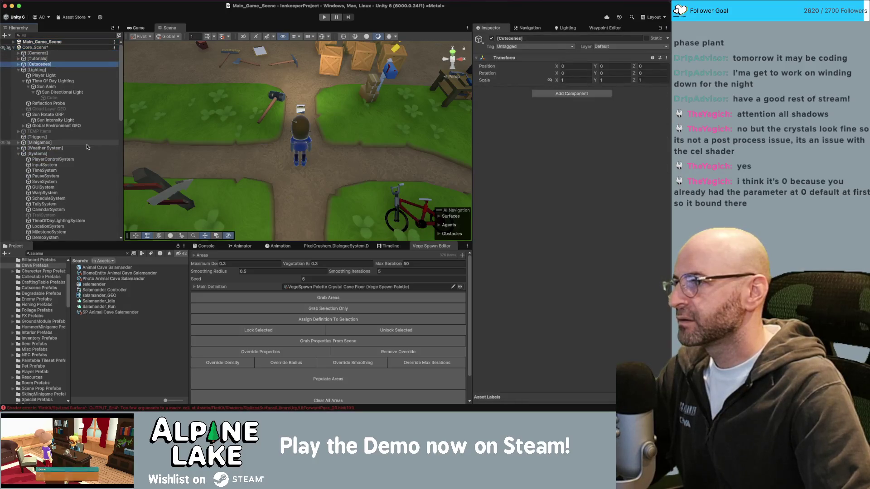
{"action": "key", "text": "Down"}
{"action": "key", "text": "Down"}
{"action": "key", "text": "Down"}
{"action": "key", "text": "Left"}
{"action": "key", "text": "Down"}
{"action": "key", "text": "Down"}
{"action": "key", "text": "Down"}
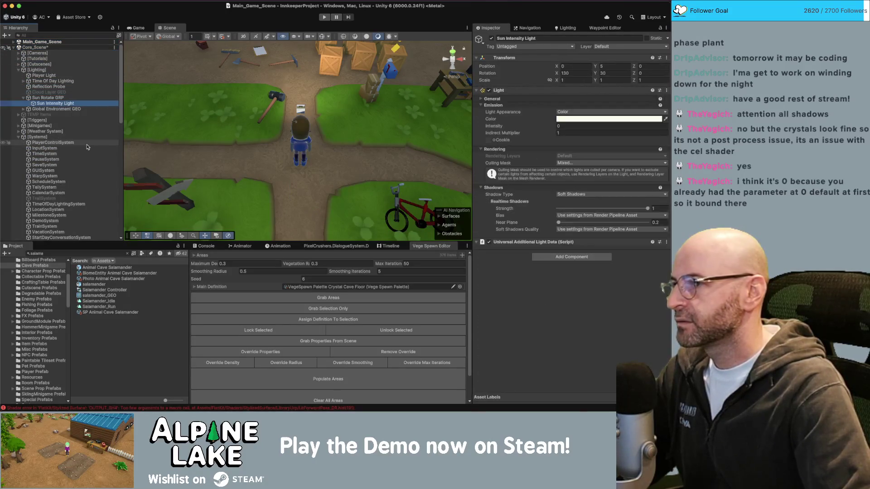
Step: Set the Sun Intensity Light's intensity to 1 and orbit to check the lighting
{"action": "left_click", "coordinate": [590, 126]}
{"action": "type", "text": "1"}
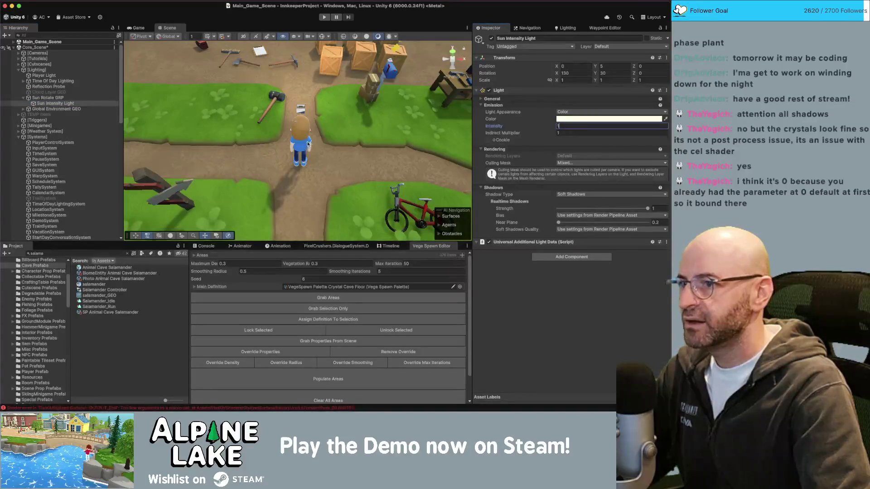
{"action": "mouse_move", "coordinate": [317, 133]}
{"action": "left_mouse_down"}
{"action": "mouse_move", "coordinate": [298, 146]}
{"action": "mouse_move", "coordinate": [366, 145]}
{"action": "mouse_move", "coordinate": [454, 124]}
{"action": "mouse_move", "coordinate": [446, 127]}
{"action": "left_mouse_up"}
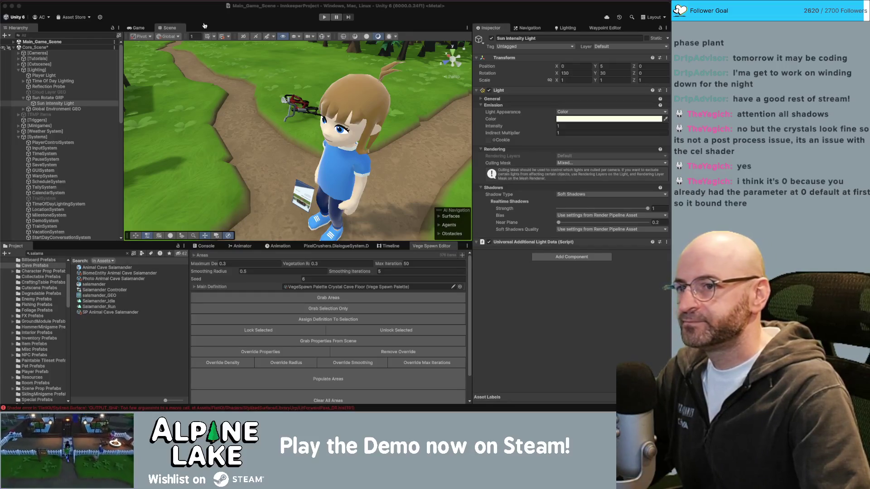
Step: Select Animal Cave Salamander in the Project window and open it in Prefab Mode
{"action": "left_click", "coordinate": [204, 26]}
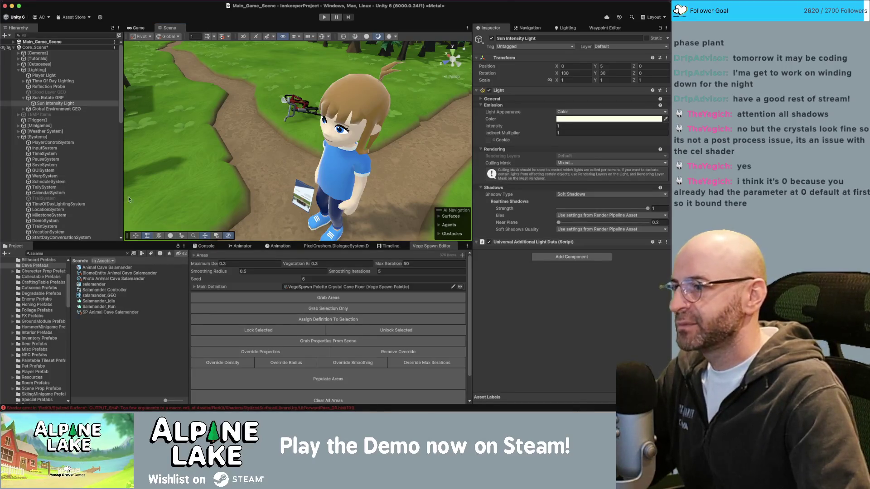
{"action": "left_click", "coordinate": [101, 268]}
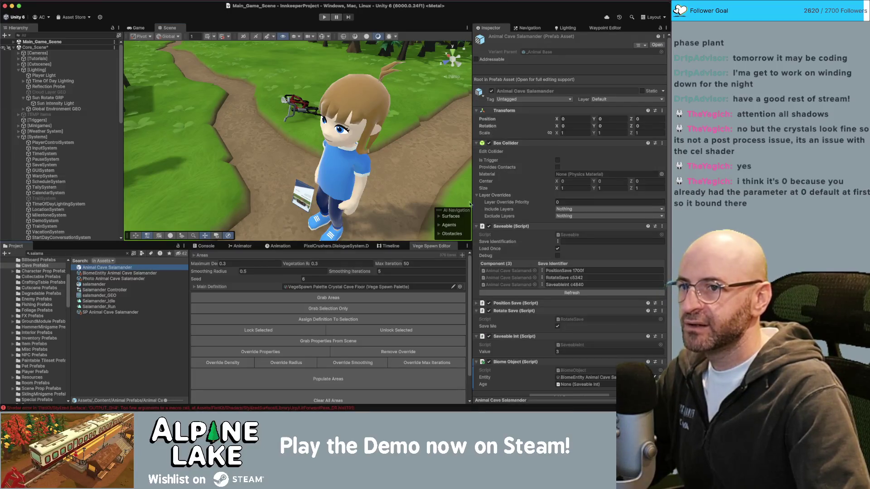
{"action": "scroll", "coordinate": [547, 232], "scroll_direction": "down", "scroll_amount": 1}
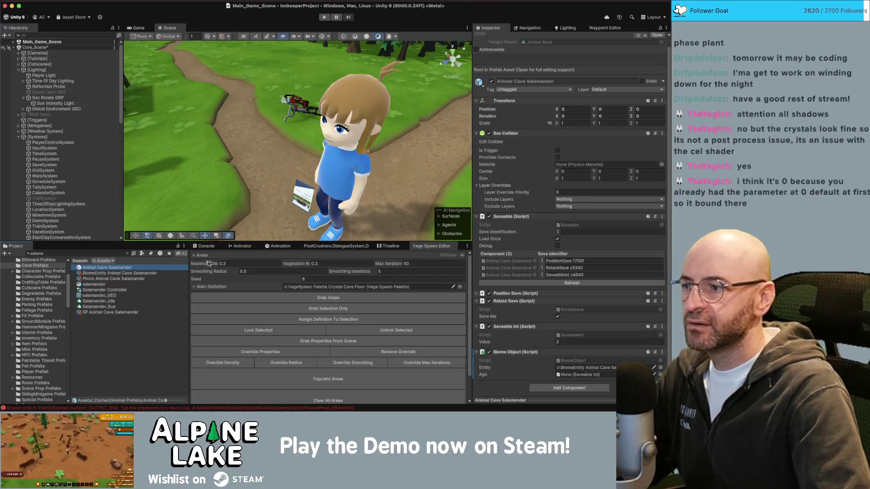
{"action": "double_click", "coordinate": [131, 269]}
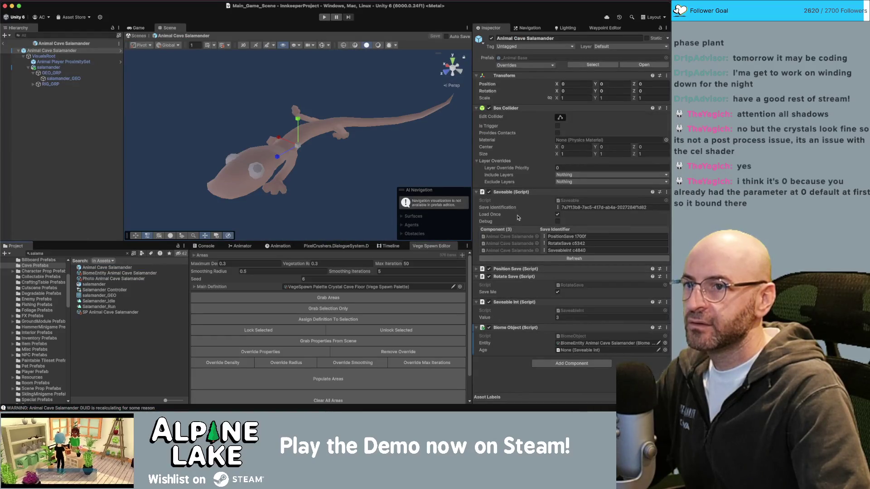
Step: Select salamander_GEO and locate its Animal Cel Shader material asset in the Project window
{"action": "left_click", "coordinate": [63, 79]}
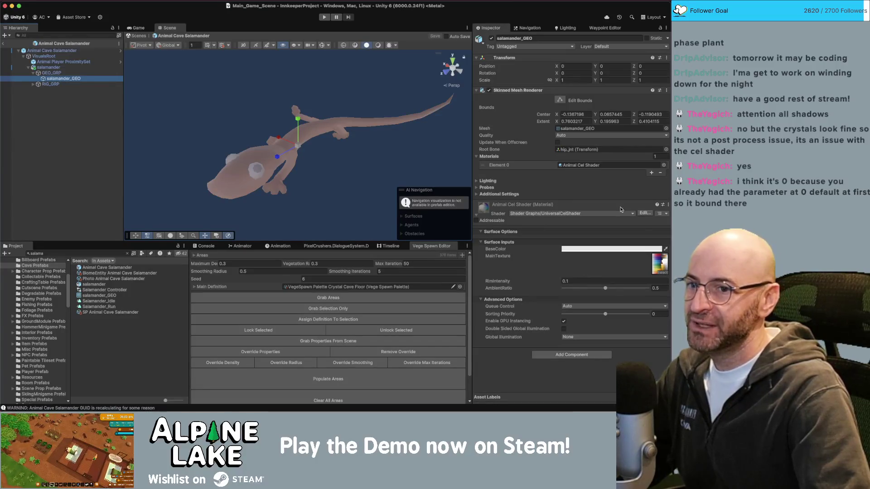
{"action": "right_click", "coordinate": [575, 205]}
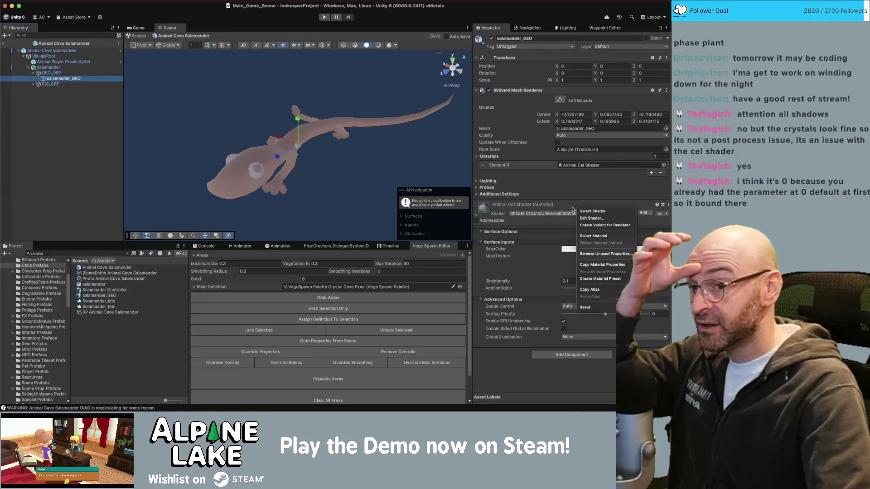
{"action": "left_click", "coordinate": [591, 236]}
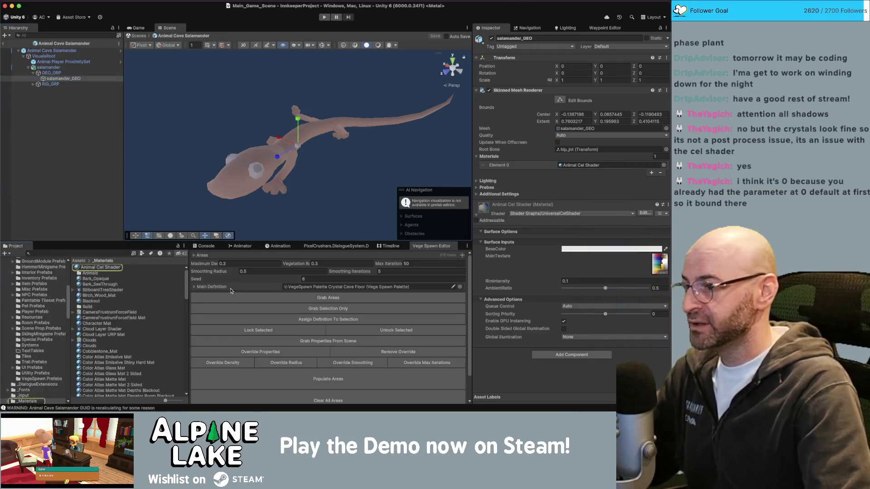
{"action": "left_click", "coordinate": [103, 268]}
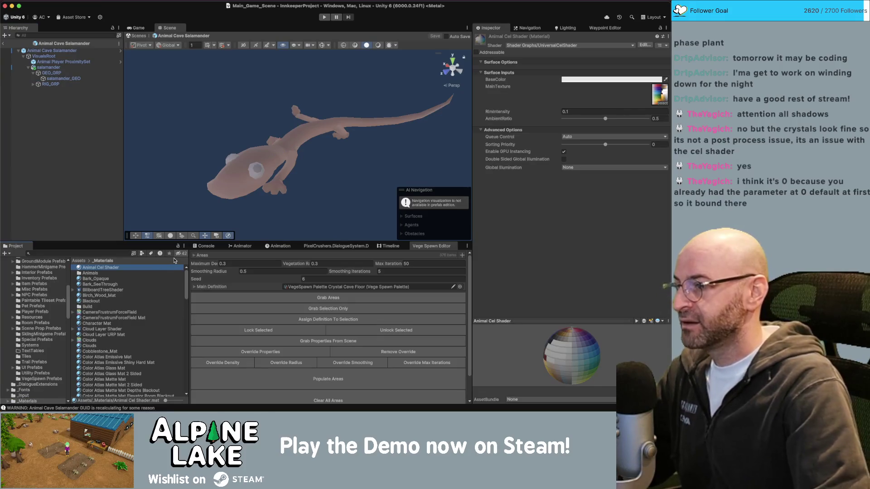
Step: Duplicate Animal Cel Shader and rename the copy 'Animal Salamander Cel Shader'
{"action": "key", "text": "super+d"}
{"action": "key", "text": "Right"}
{"action": "key", "text": "BackSpace"}
{"action": "key", "text": "BackSpace"}
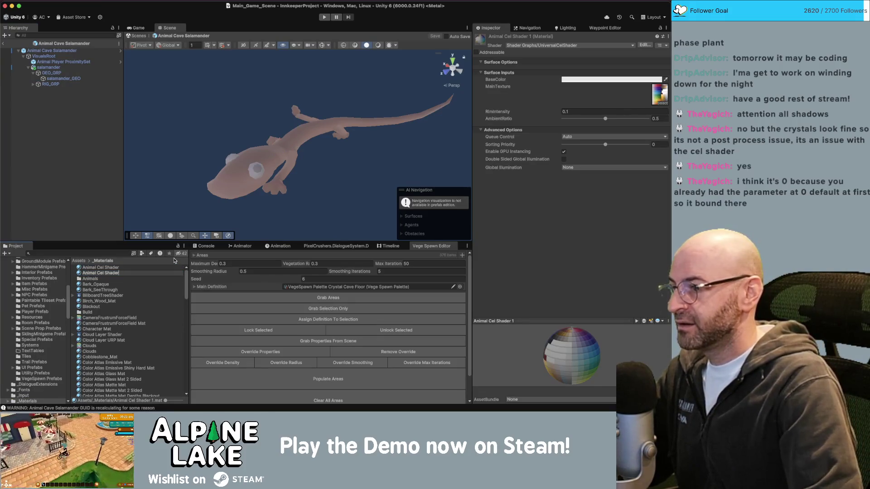
{"action": "type", "text": "Salamander"}
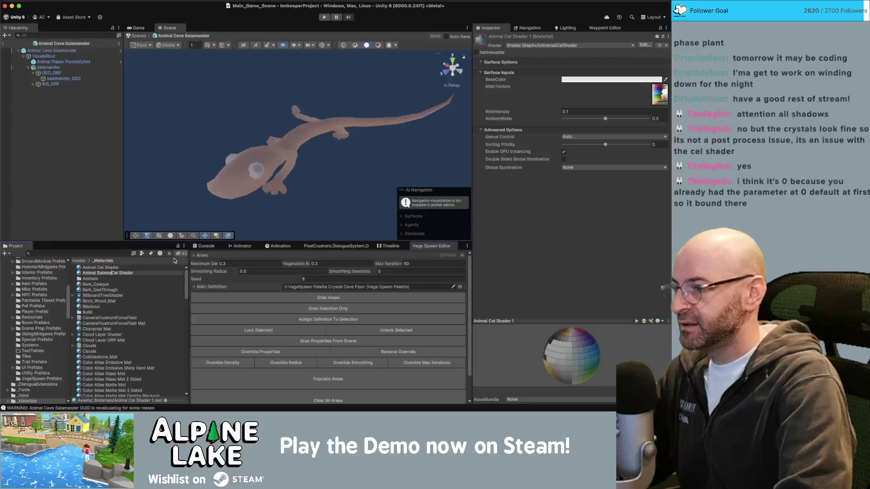
{"action": "key", "text": "Return"}
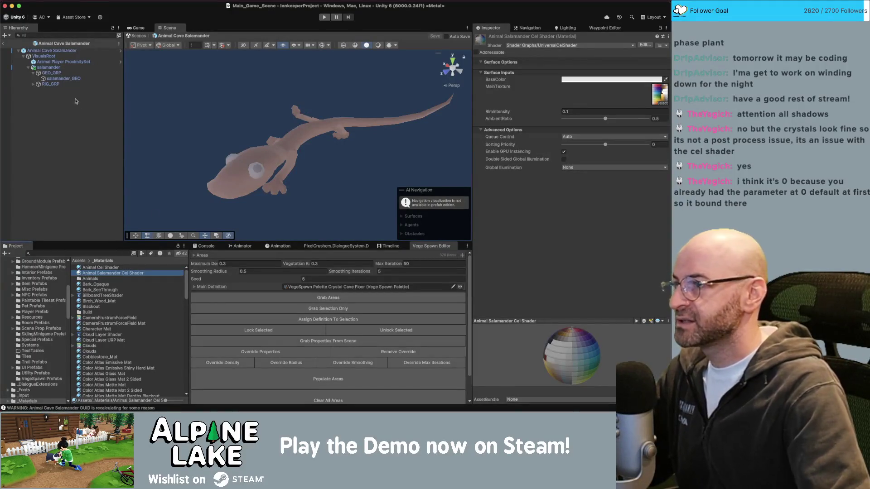
{"action": "left_click", "coordinate": [68, 79]}
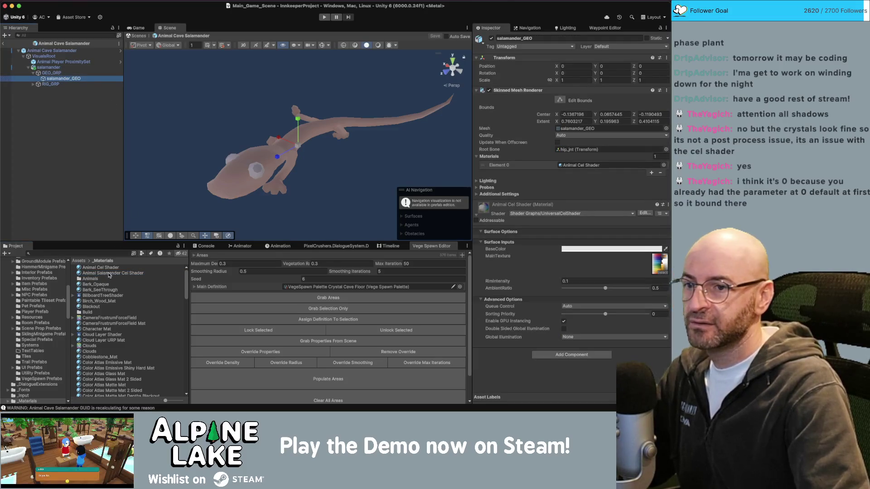
Step: Assign Animal Salamander Cel Shader to the salamander's Element 0 and set AmbientRatio to 1
{"action": "mouse_move", "coordinate": [109, 275]}
{"action": "left_mouse_down"}
{"action": "mouse_move", "coordinate": [553, 196]}
{"action": "mouse_move", "coordinate": [576, 168]}
{"action": "left_mouse_up"}
{"action": "left_click", "coordinate": [576, 168]}
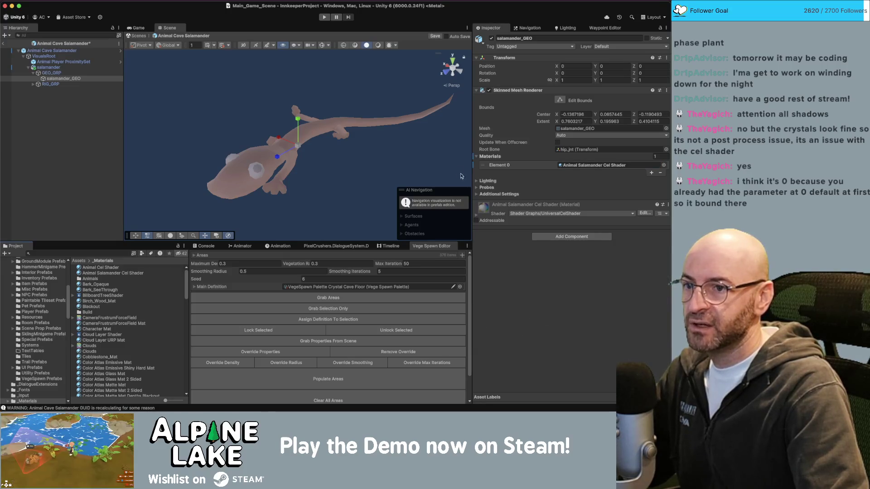
{"action": "left_click", "coordinate": [477, 216]}
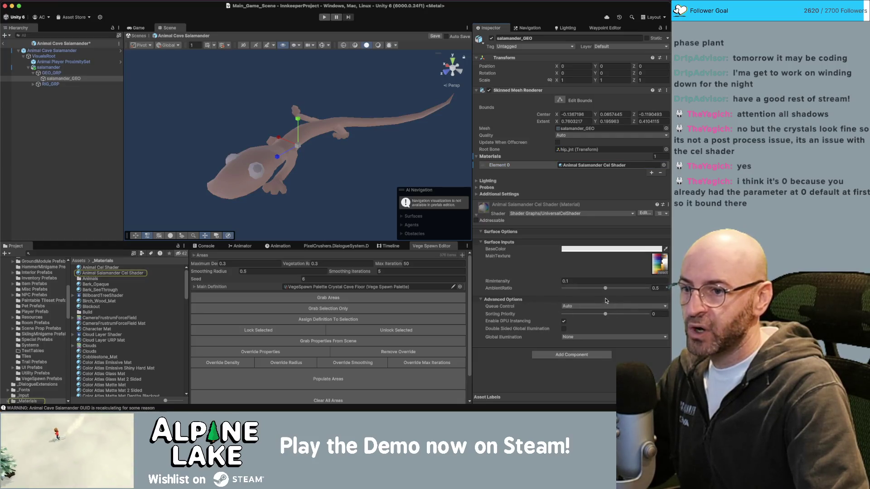
{"action": "left_click_drag", "start_coordinate": [613, 290], "coordinate": [648, 288]}
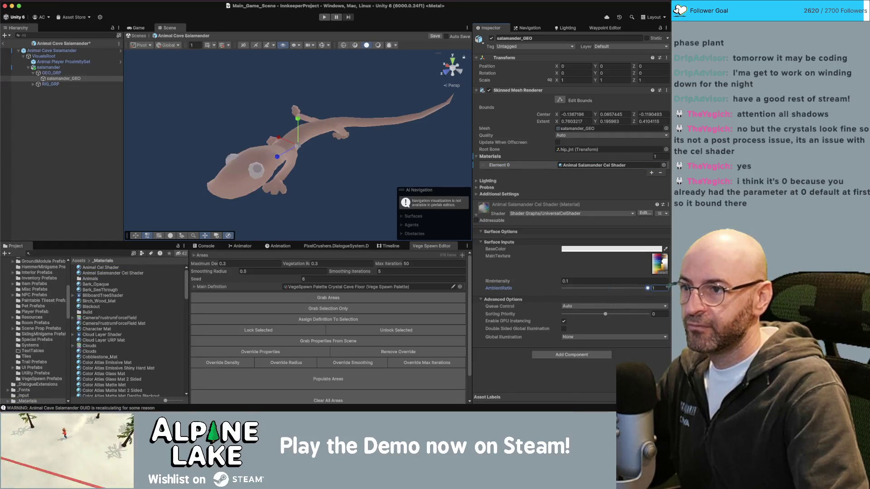
Step: Save the salamander prefab, exit Prefab Mode, and save Main_Game_Scene
{"action": "key", "text": "super+s"}
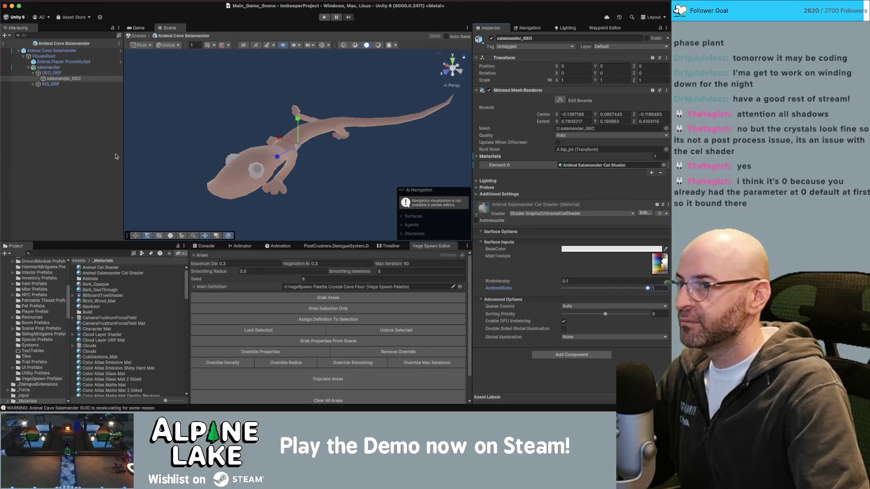
{"action": "left_click", "coordinate": [4, 44]}
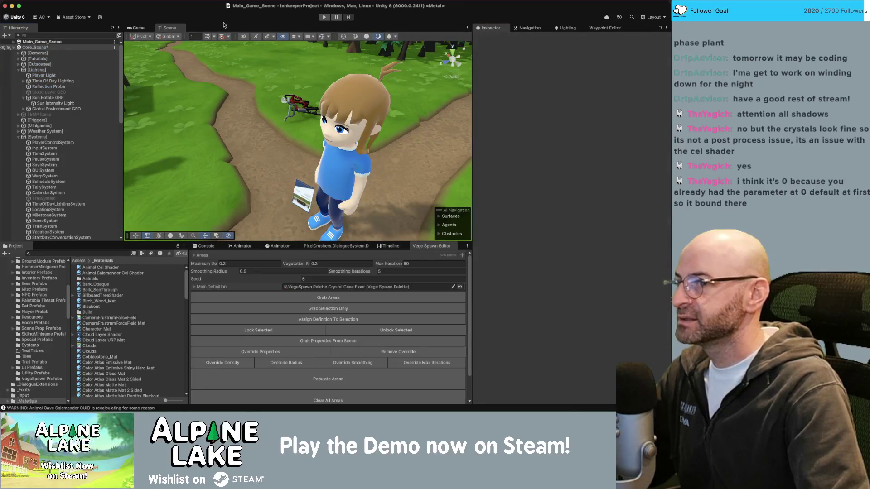
{"action": "key", "text": "super+s"}
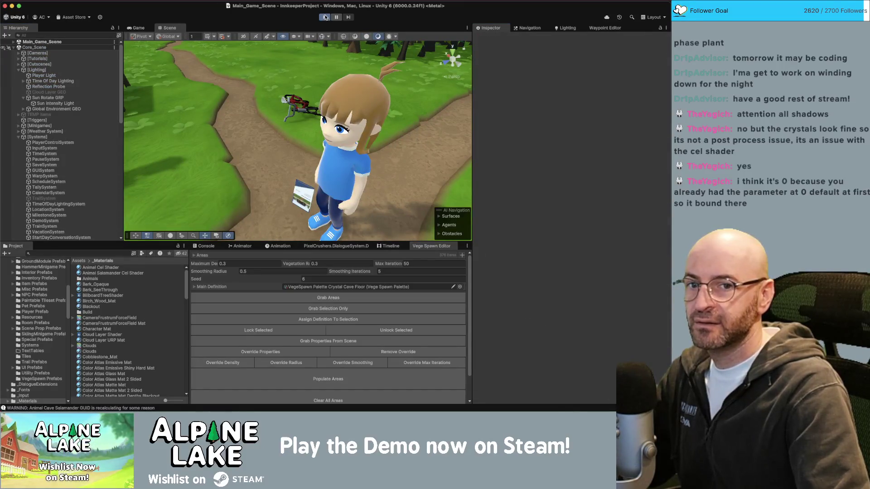
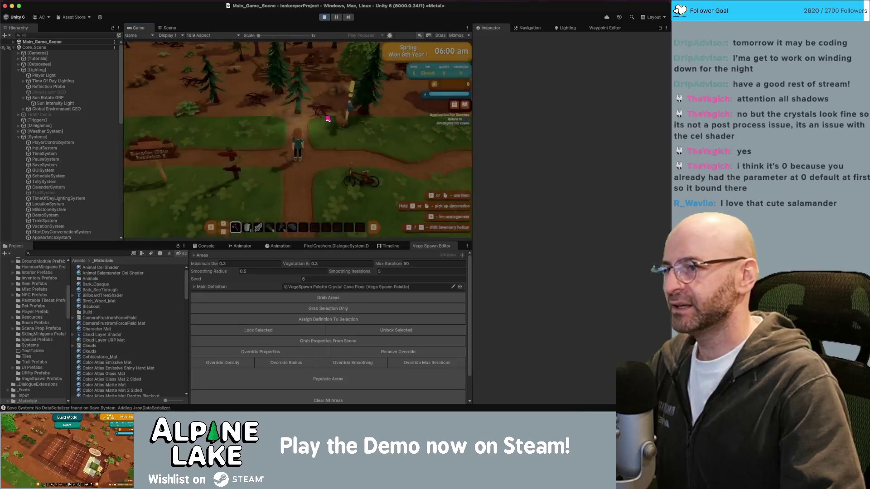
Step: Walk the player across the clearing and deeper into the Crystal Lake cave
{"action": "key", "text": "d"}
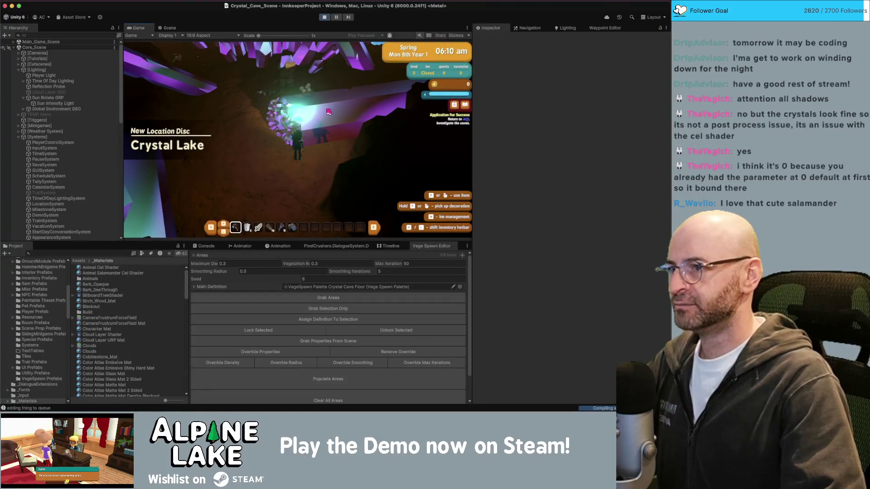
{"action": "key", "text": "w"}
{"action": "key", "text": "a"}
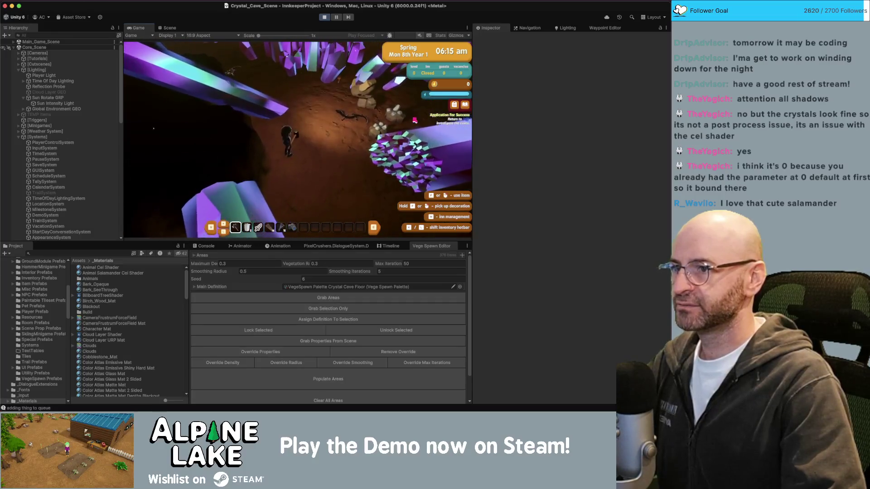
Step: Switch to the Scene view, toggling back to the Game view once
{"action": "left_click", "coordinate": [172, 28]}
{"action": "left_click", "coordinate": [139, 29]}
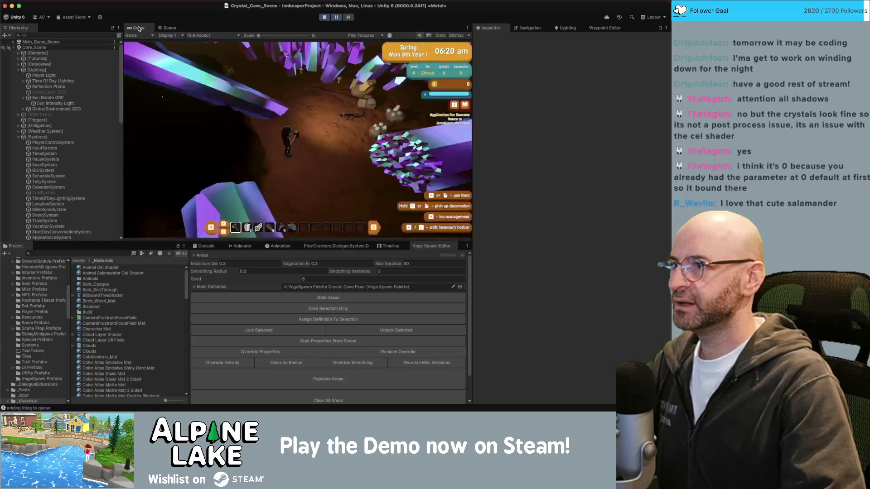
{"action": "left_click", "coordinate": [172, 28]}
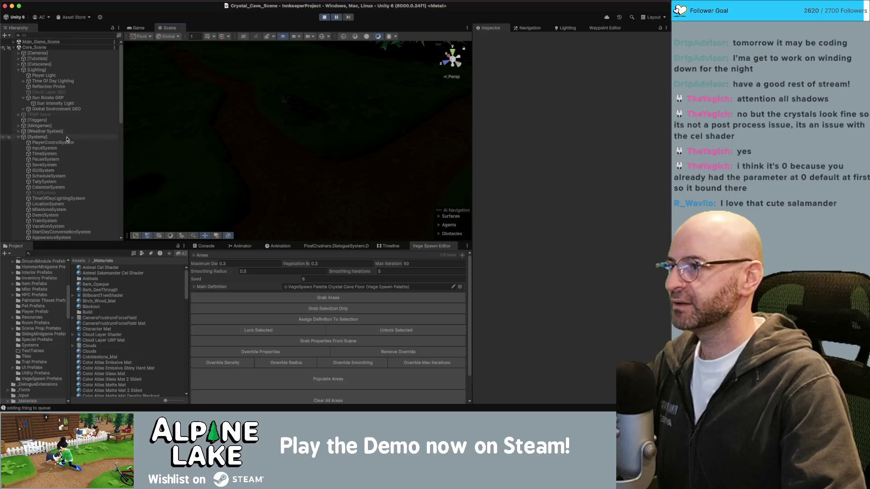
Step: Expand Crystal_Cave_Scene, frame an Animal Cave Salamander(Clone), and select its salamander_GEO mesh
{"action": "scroll", "coordinate": [63, 154], "scroll_direction": "down", "scroll_amount": 15}
{"action": "scroll", "coordinate": [71, 141], "scroll_direction": "up", "scroll_amount": 5}
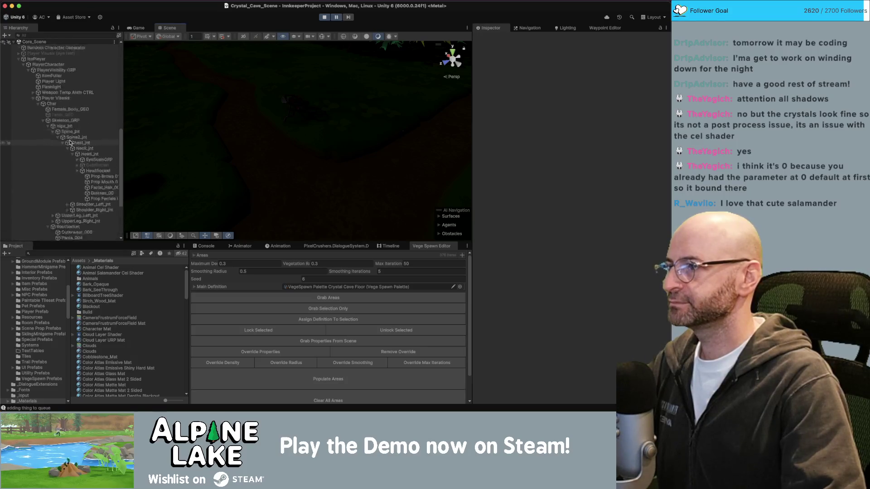
{"action": "scroll", "coordinate": [63, 182], "scroll_direction": "down", "scroll_amount": 5}
{"action": "left_click", "coordinate": [14, 233]}
{"action": "scroll", "coordinate": [50, 208], "scroll_direction": "down", "scroll_amount": 10}
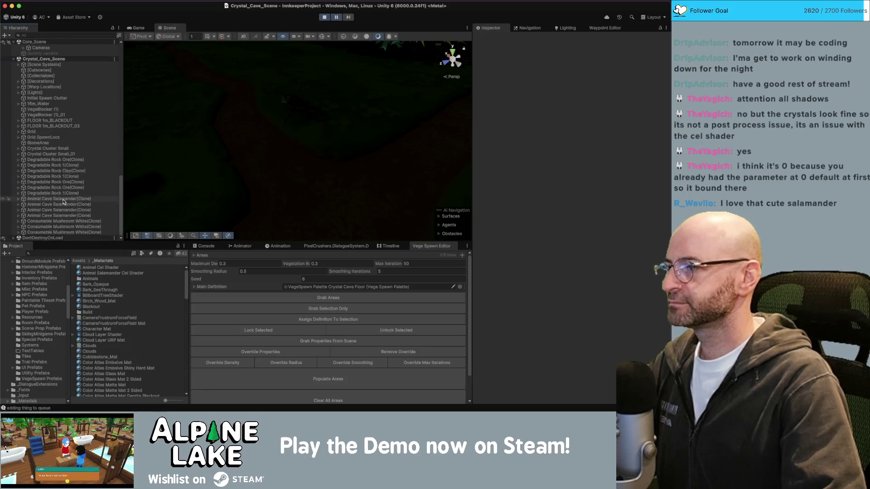
{"action": "double_click", "coordinate": [62, 211]}
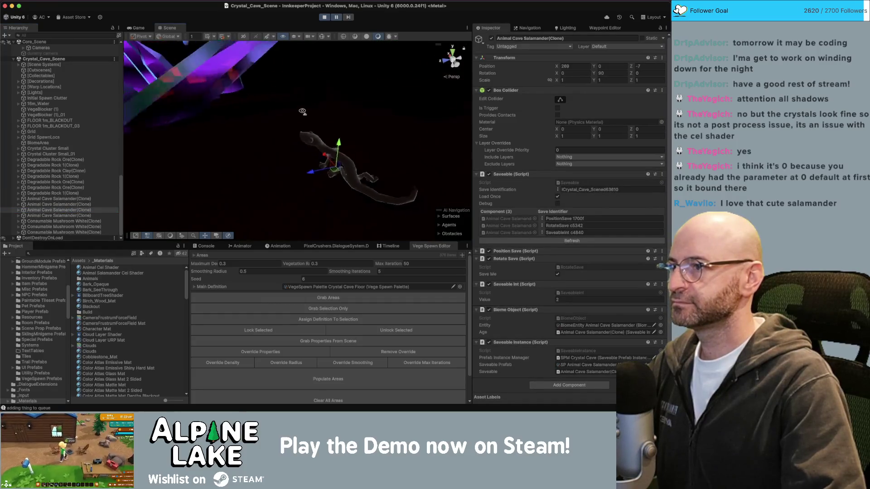
{"action": "left_click_drag", "start_coordinate": [276, 110], "coordinate": [471, 117]}
{"action": "key", "text": "f"}
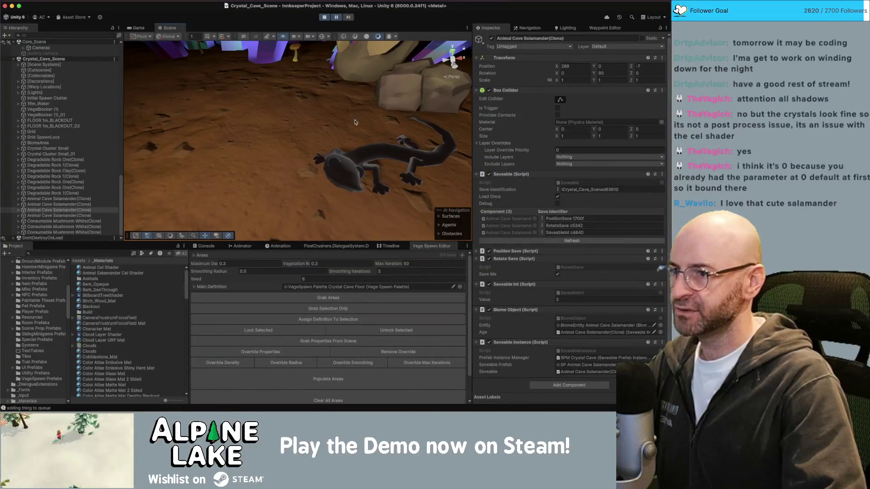
{"action": "left_click", "coordinate": [341, 166]}
{"action": "left_click_drag", "start_coordinate": [339, 155], "coordinate": [285, 160]}
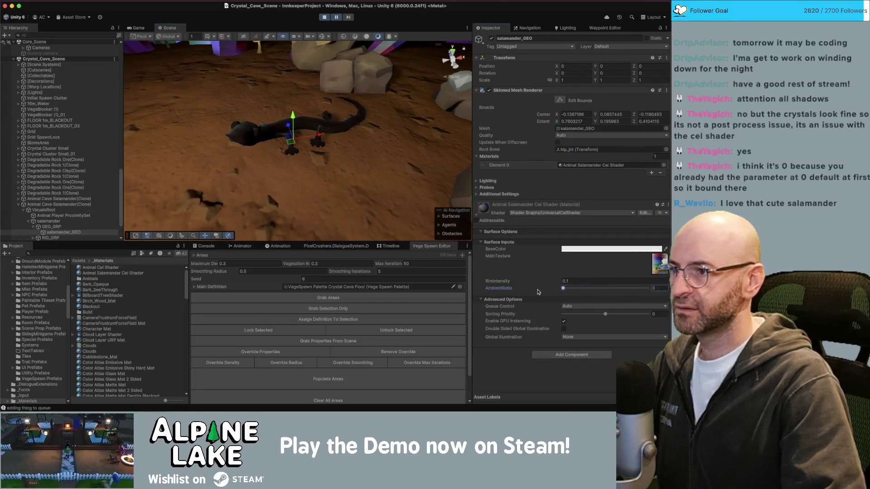
{"action": "left_click", "coordinate": [659, 288]}
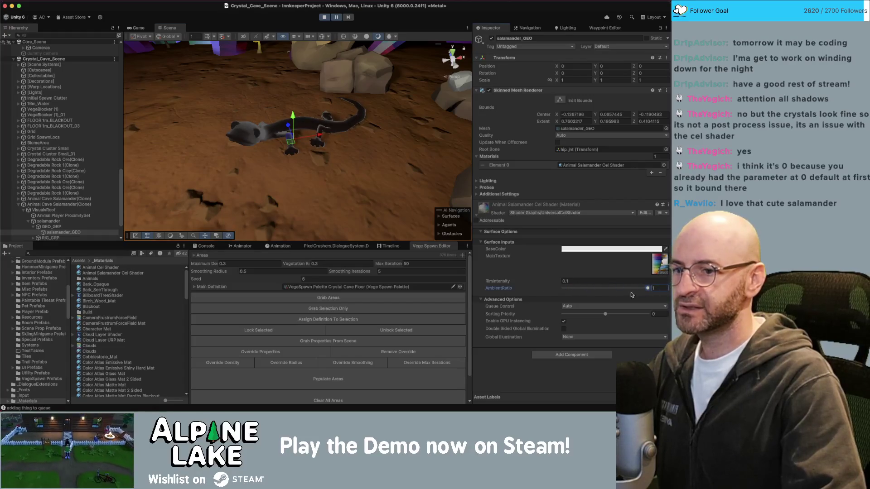
{"action": "scroll", "coordinate": [287, 128], "scroll_direction": "up", "scroll_amount": 5}
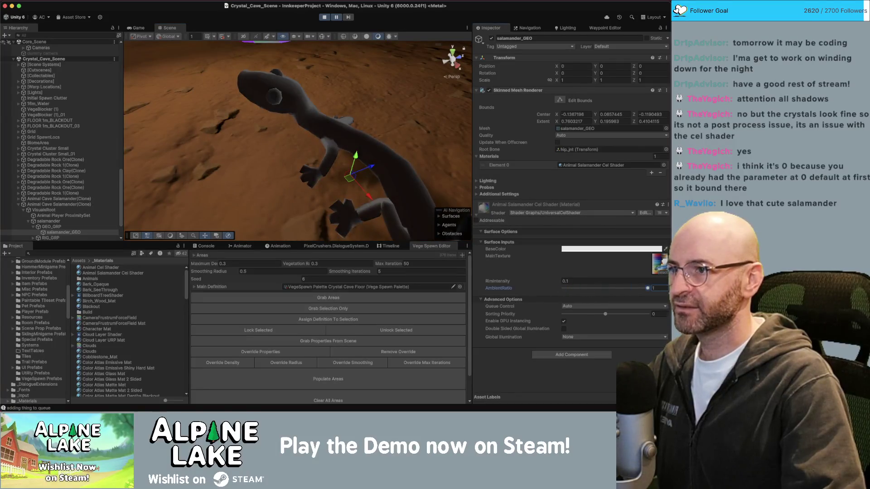
{"action": "left_click", "coordinate": [648, 289]}
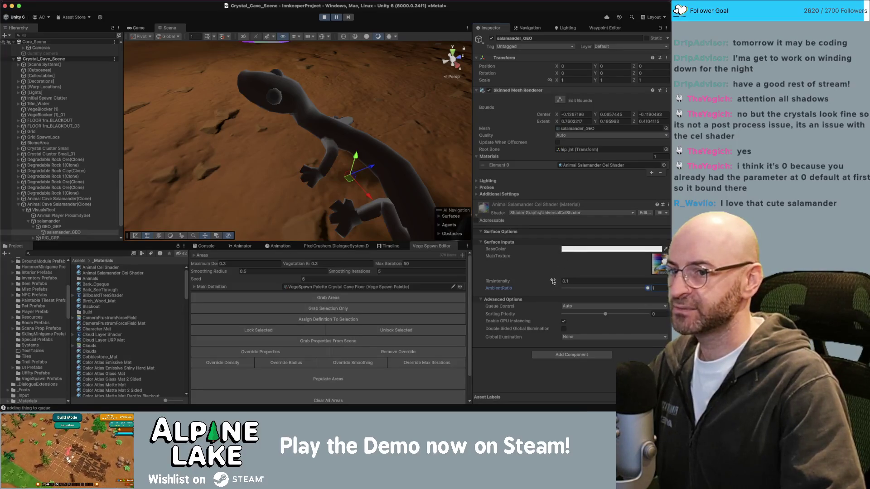
{"action": "left_click_drag", "start_coordinate": [550, 282], "coordinate": [556, 283]}
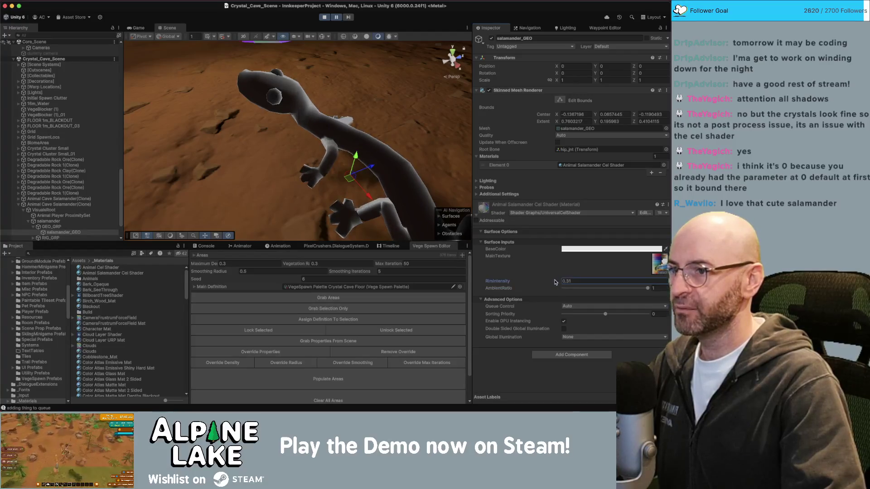
{"action": "key", "text": "Escape"}
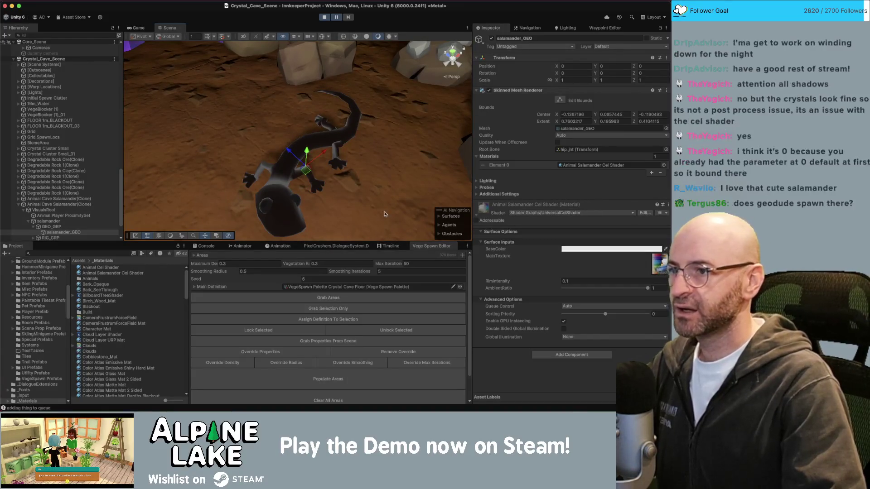
{"action": "mouse_move", "coordinate": [371, 183]}
{"action": "left_mouse_down"}
{"action": "mouse_move", "coordinate": [401, 117]}
{"action": "mouse_move", "coordinate": [434, 106]}
{"action": "mouse_move", "coordinate": [430, 149]}
{"action": "mouse_move", "coordinate": [421, 122]}
{"action": "mouse_move", "coordinate": [408, 127]}
{"action": "left_mouse_up"}
{"action": "scroll", "coordinate": [76, 209], "scroll_direction": "up", "scroll_amount": 15}
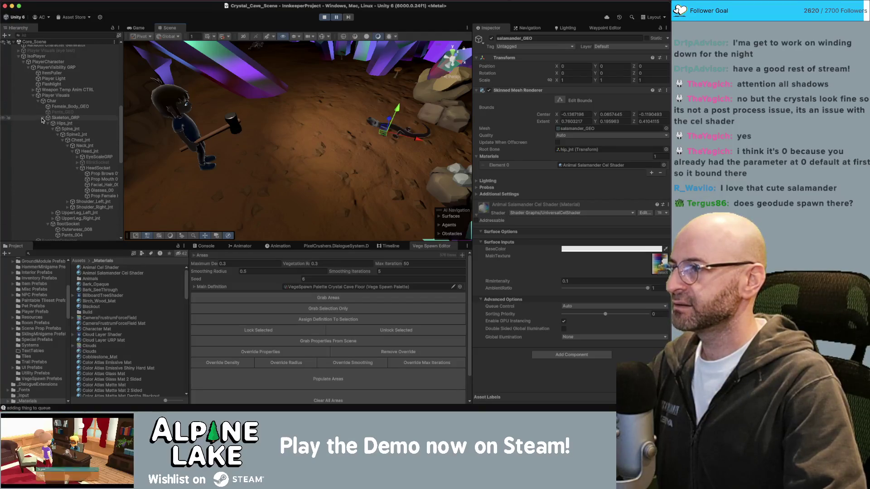
Step: Collapse Skeleton_GRP and Player Visuals and select the player's Flashlight
{"action": "left_click", "coordinate": [42, 119]}
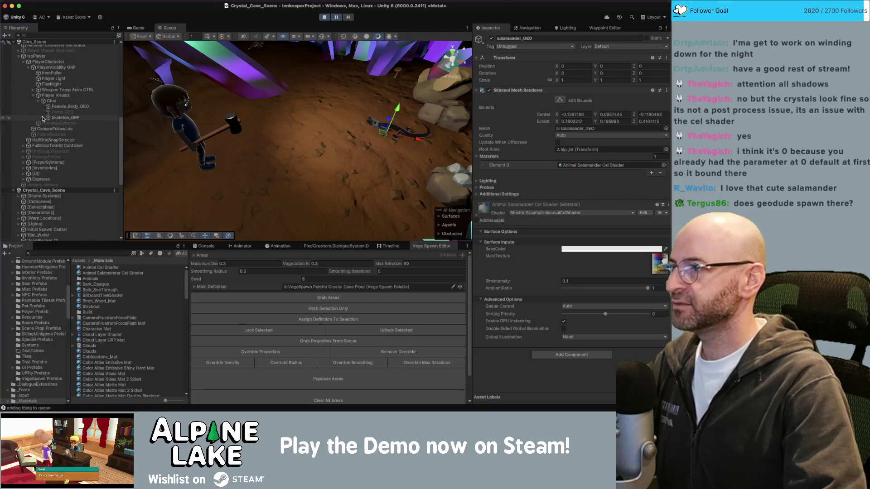
{"action": "left_click", "coordinate": [34, 96]}
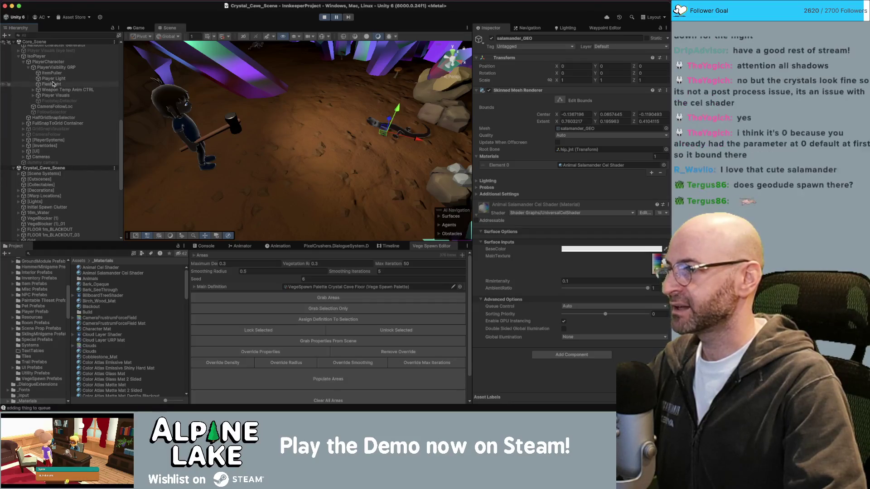
{"action": "left_click", "coordinate": [48, 83]}
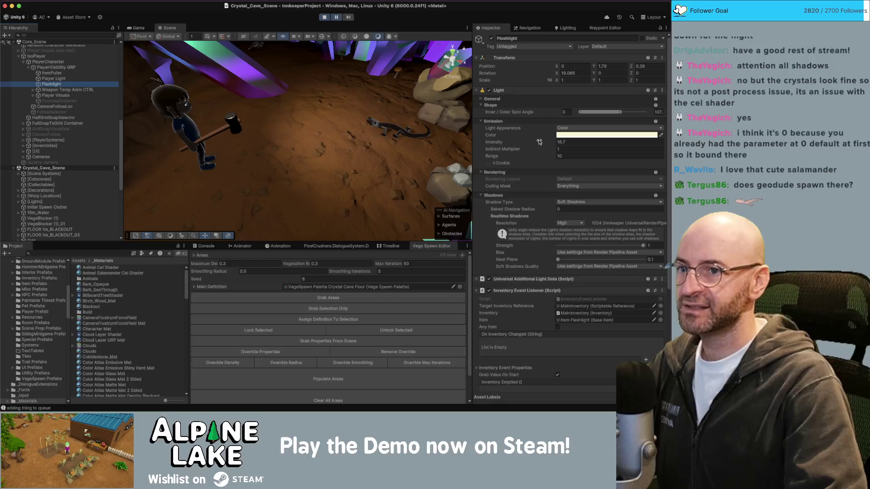
Step: Set the Flashlight intensity to 30.5, then reselect the salamander mesh
{"action": "left_click_drag", "start_coordinate": [539, 142], "coordinate": [634, 142]}
{"action": "mouse_move", "coordinate": [345, 126]}
{"action": "left_mouse_down"}
{"action": "mouse_move", "coordinate": [316, 113]}
{"action": "mouse_move", "coordinate": [445, 71]}
{"action": "mouse_move", "coordinate": [298, 101]}
{"action": "mouse_move", "coordinate": [268, 122]}
{"action": "left_mouse_up"}
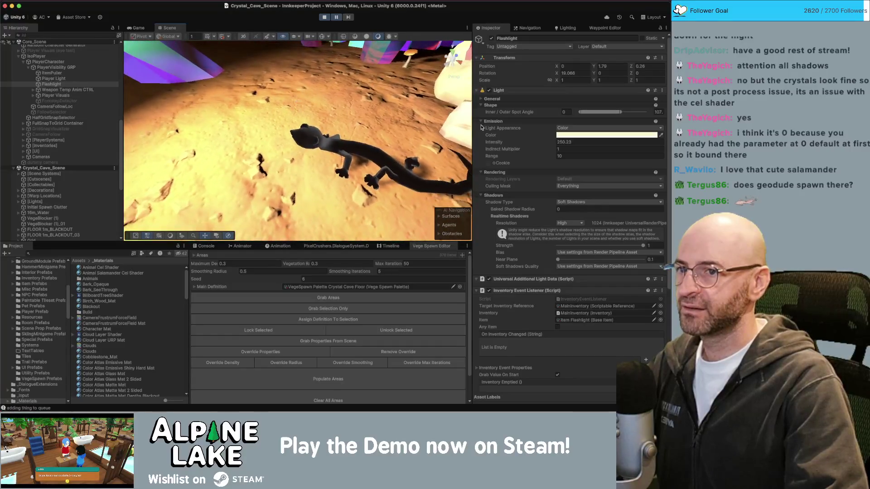
{"action": "left_click_drag", "start_coordinate": [494, 142], "coordinate": [253, 168]}
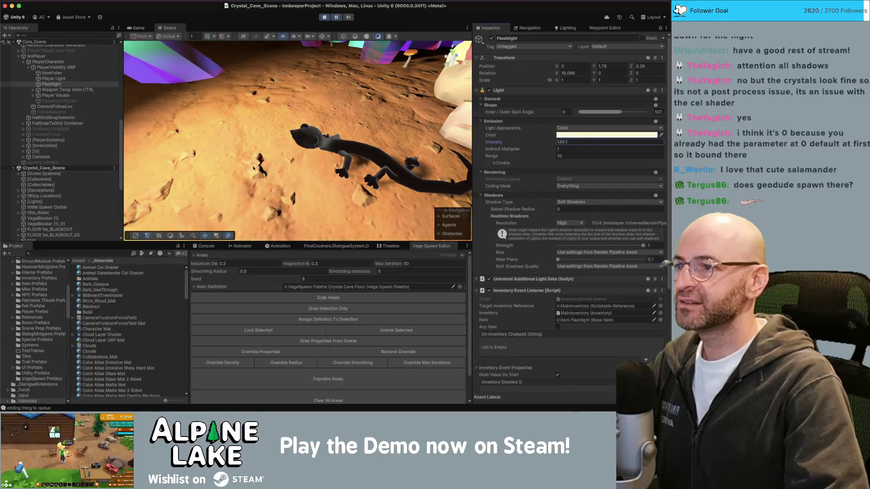
{"action": "left_click_drag", "start_coordinate": [547, 142], "coordinate": [449, 148]}
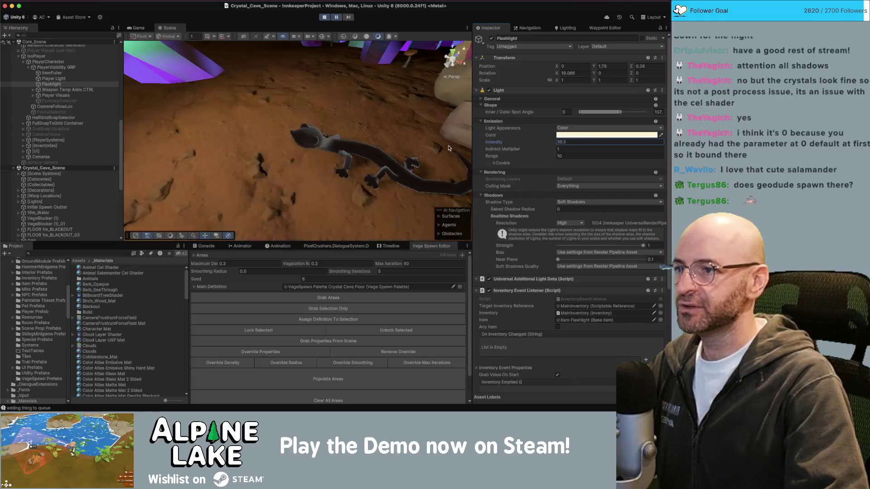
{"action": "left_click", "coordinate": [380, 162]}
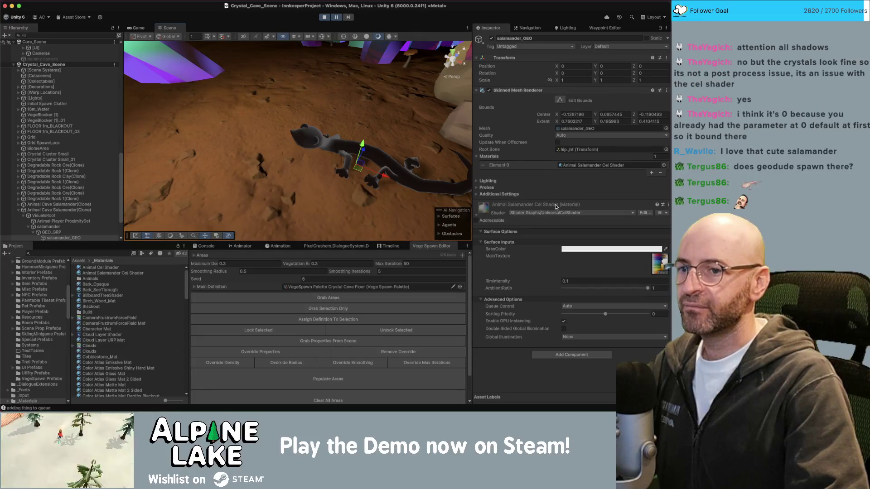
Step: Enable Allow Material Override in the UniversalCelShader graph and save the asset
{"action": "left_click", "coordinate": [644, 214]}
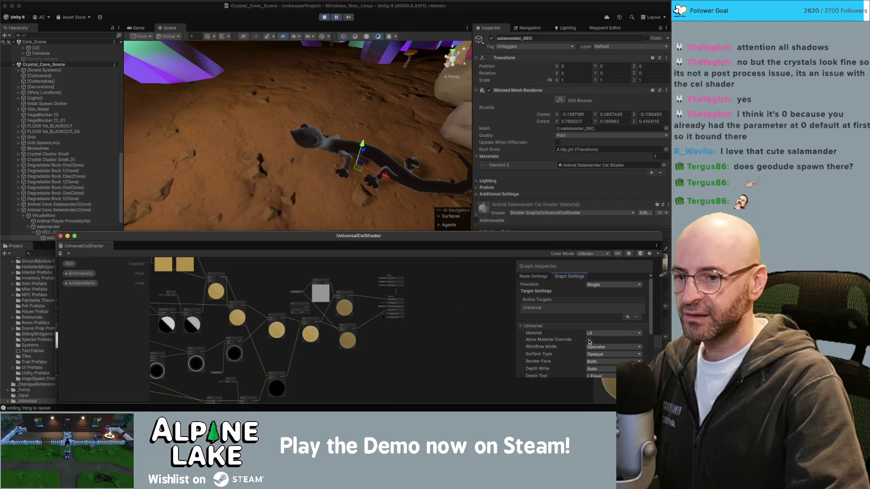
{"action": "left_click", "coordinate": [589, 341]}
{"action": "scroll", "coordinate": [433, 323], "scroll_direction": "up", "scroll_amount": 3}
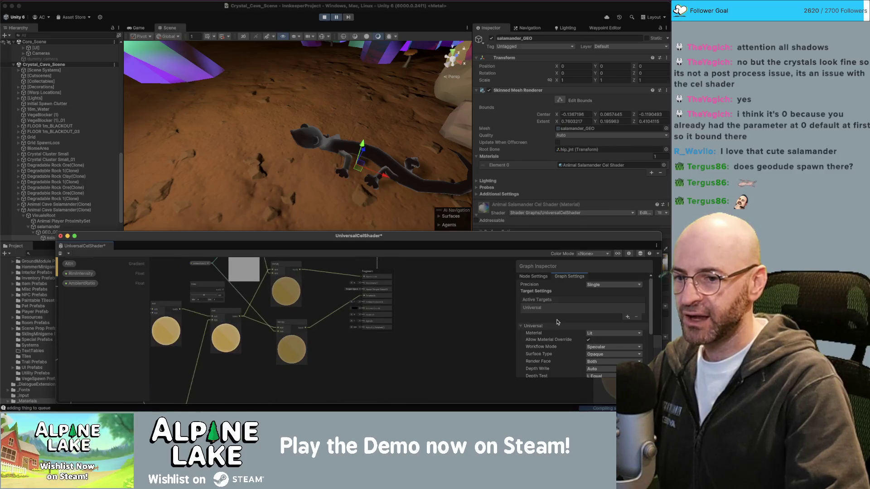
{"action": "scroll", "coordinate": [557, 322], "scroll_direction": "down", "scroll_amount": 3}
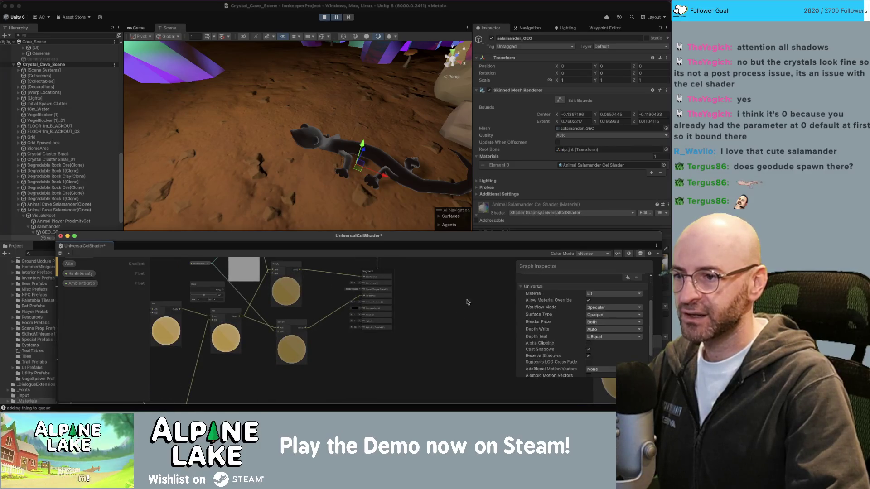
{"action": "left_click", "coordinate": [60, 253]}
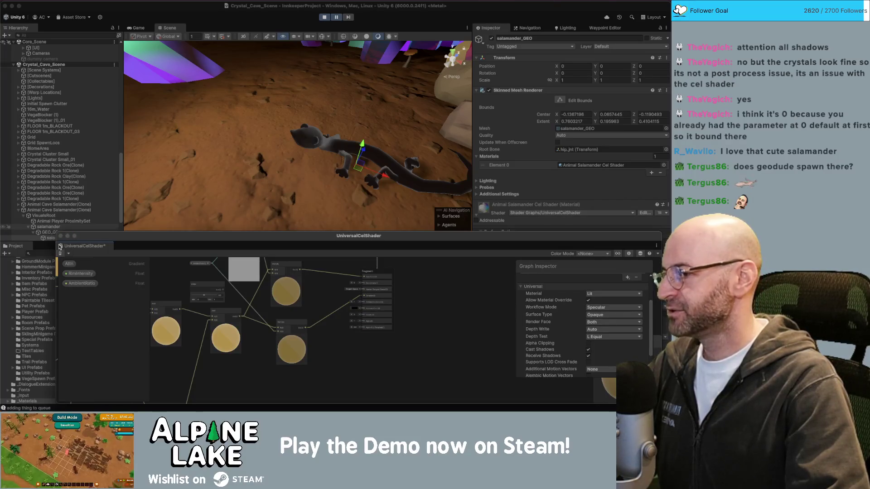
Step: Close the shader graph and expand the salamander material's Surface Options
{"action": "double_click", "coordinate": [359, 240]}
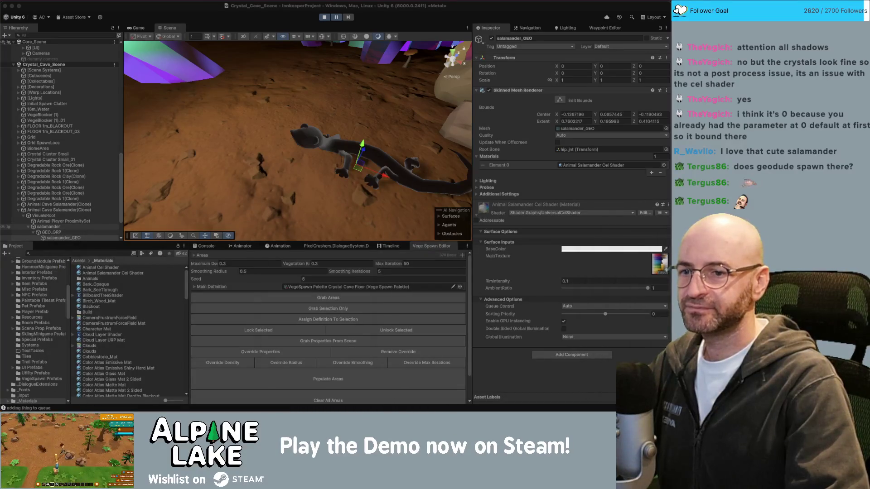
{"action": "left_click", "coordinate": [494, 232]}
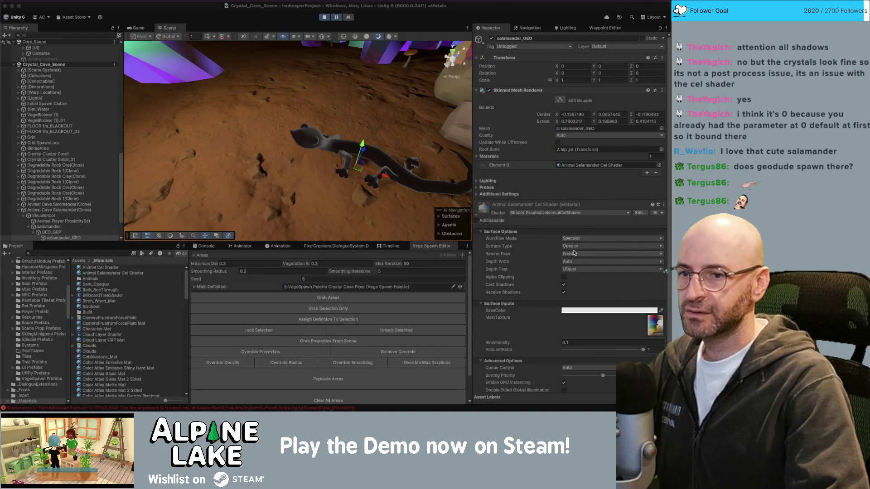
{"action": "scroll", "coordinate": [548, 277], "scroll_direction": "down", "scroll_amount": 2}
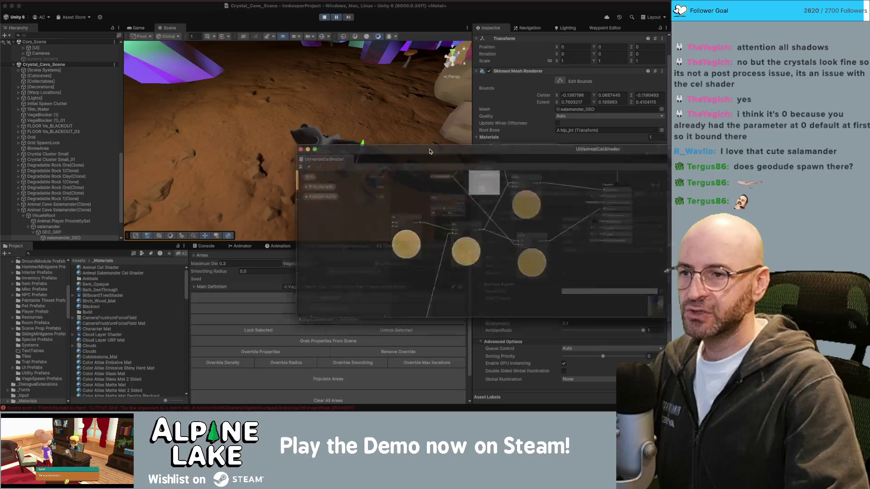
Step: Move the graph window lower and pan the graph to the lighting Multiply node
{"action": "left_click_drag", "start_coordinate": [158, 162], "coordinate": [159, 203]}
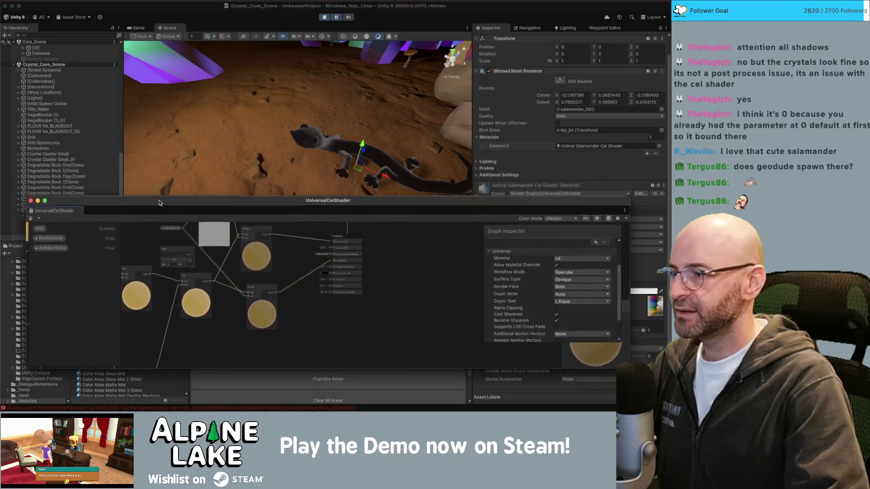
{"action": "scroll", "coordinate": [389, 262], "scroll_direction": "up", "scroll_amount": 3}
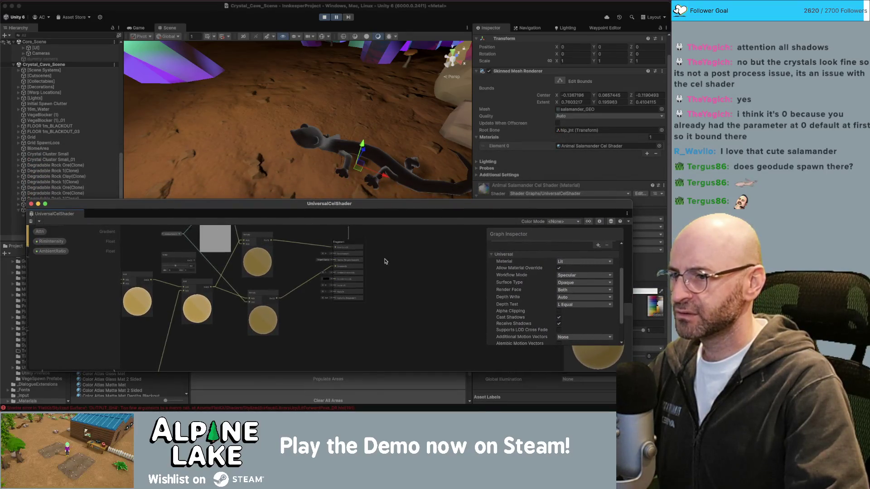
{"action": "left_click_drag", "start_coordinate": [313, 251], "coordinate": [286, 261]}
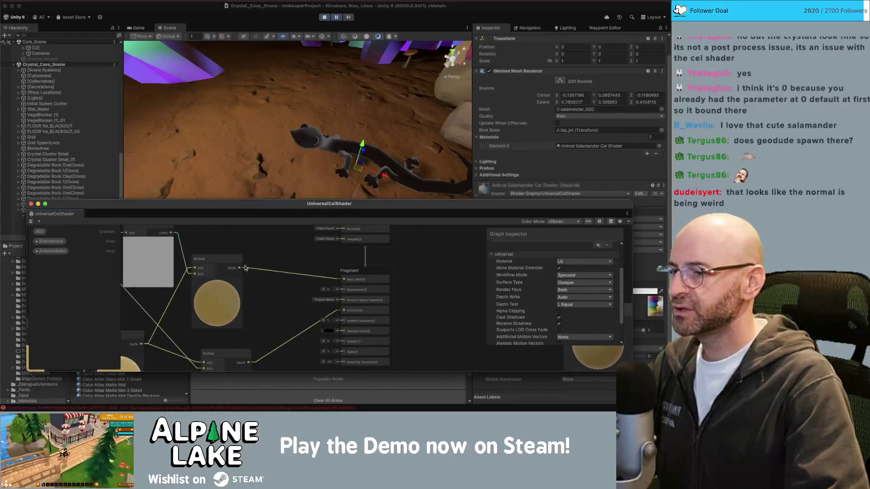
{"action": "scroll", "coordinate": [245, 268], "scroll_direction": "down", "scroll_amount": 1}
{"action": "left_click_drag", "start_coordinate": [245, 269], "coordinate": [346, 265]}
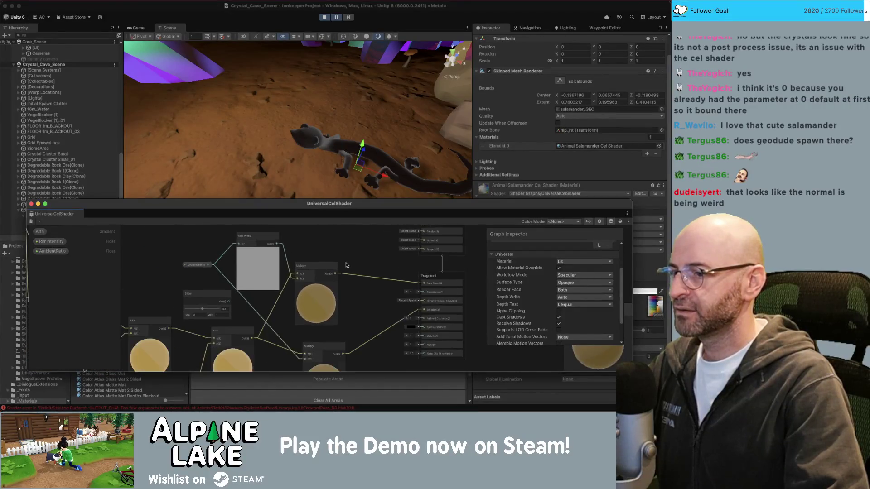
{"action": "scroll", "coordinate": [346, 265], "scroll_direction": "down", "scroll_amount": 1}
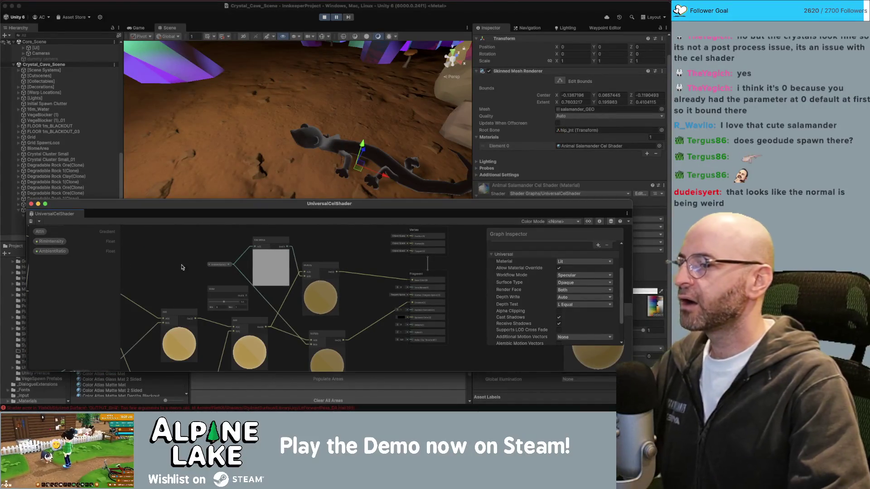
{"action": "left_click_drag", "start_coordinate": [181, 266], "coordinate": [358, 257]}
{"action": "scroll", "coordinate": [308, 265], "scroll_direction": "down", "scroll_amount": 1}
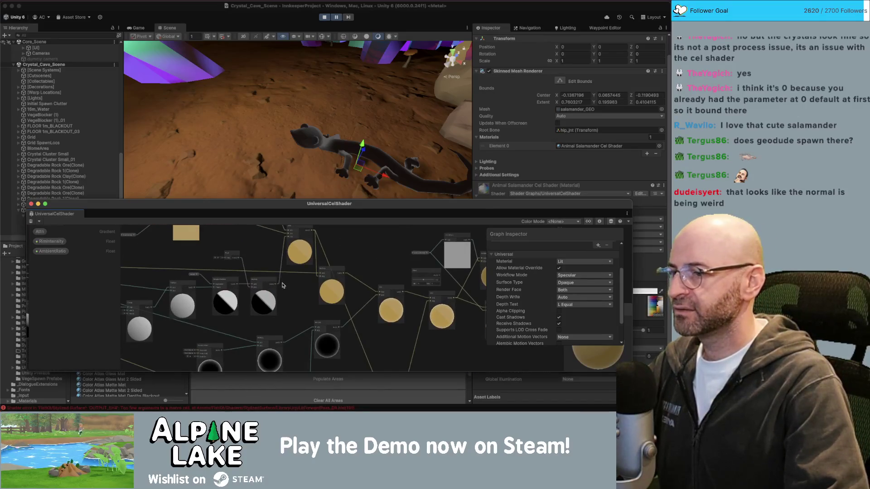
{"action": "scroll", "coordinate": [260, 285], "scroll_direction": "up", "scroll_amount": 4}
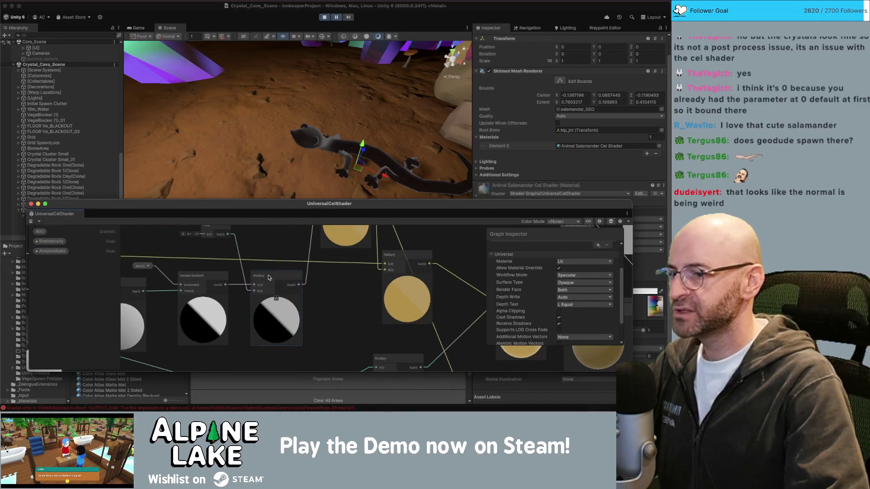
{"action": "left_click_drag", "start_coordinate": [269, 278], "coordinate": [255, 315]}
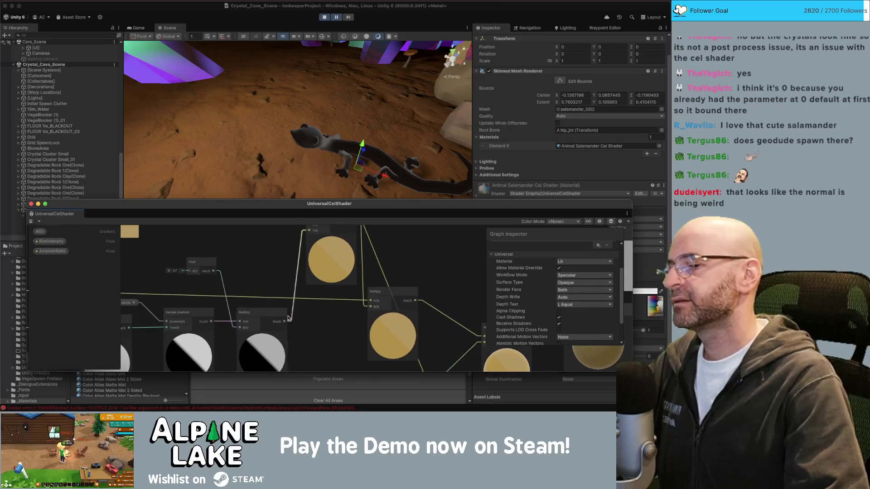
Step: Add a Clamp node wired from the Multiply node's output
{"action": "left_click", "coordinate": [284, 322]}
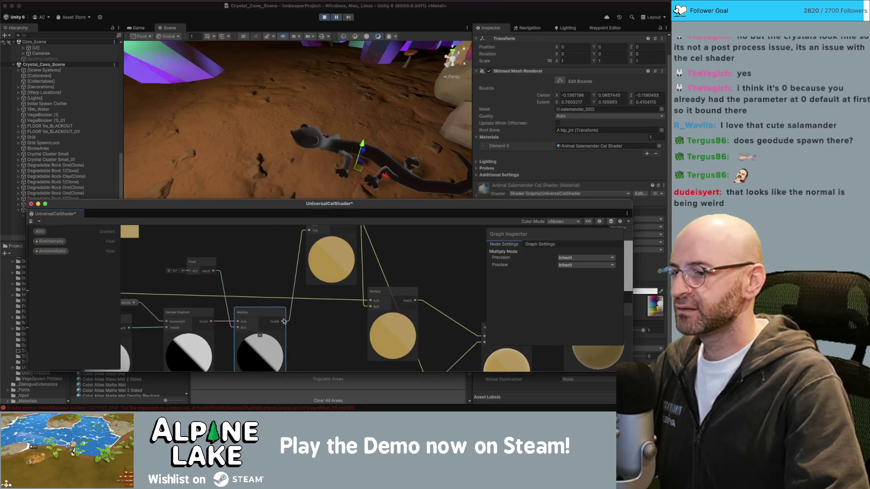
{"action": "left_click_drag", "start_coordinate": [285, 322], "coordinate": [249, 265]}
{"action": "type", "text": "clamp"}
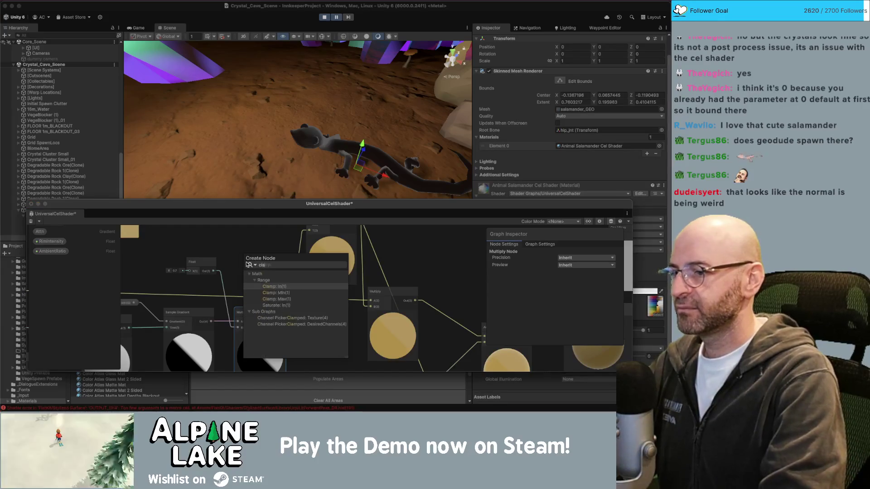
{"action": "key", "text": "Return"}
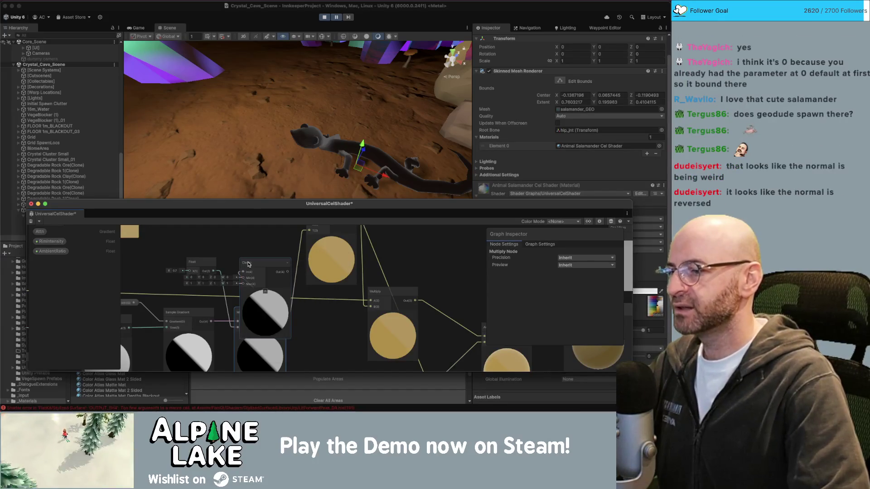
{"action": "left_click_drag", "start_coordinate": [234, 258], "coordinate": [94, 222]}
Step: Create a Float blackboard property named MinimumLightIntensity
{"action": "scroll", "coordinate": [61, 289], "scroll_direction": "up", "scroll_amount": 2}
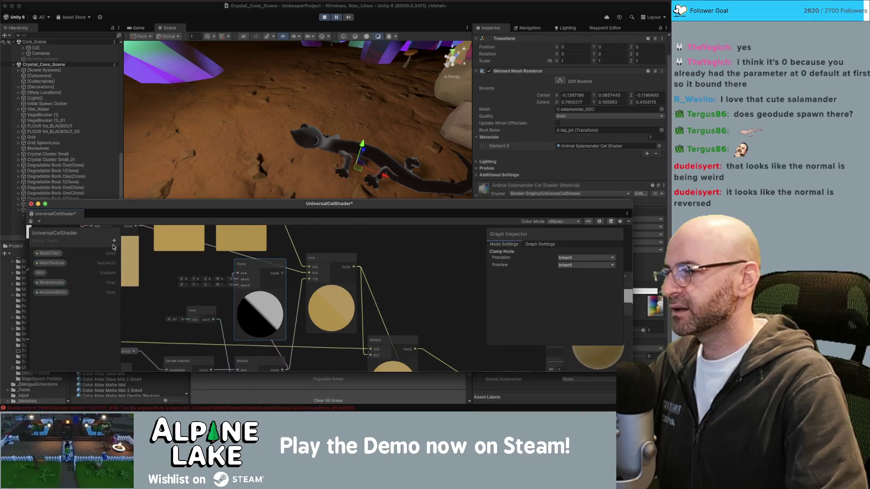
{"action": "left_click", "coordinate": [115, 241]}
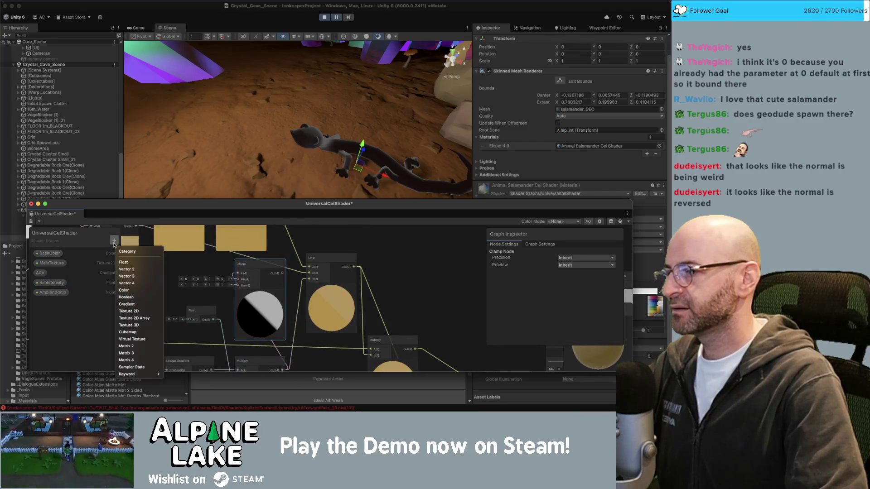
{"action": "left_click", "coordinate": [129, 262]}
{"action": "type", "text": "Minimum L"}
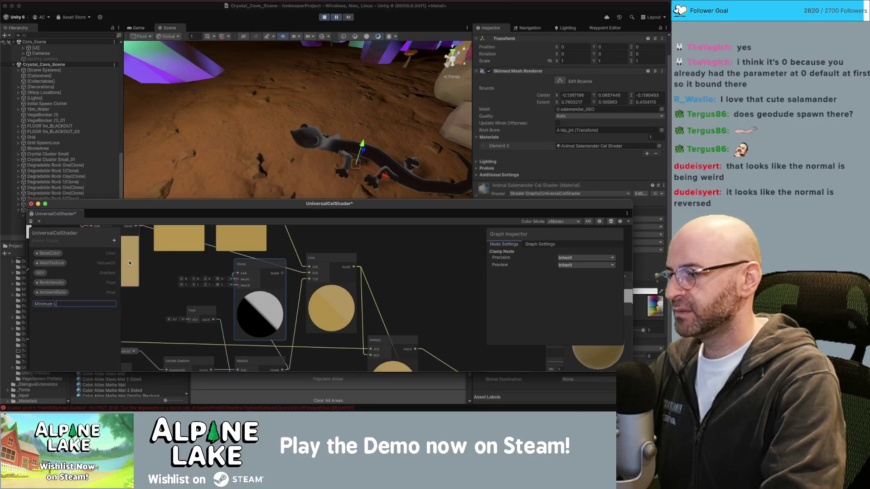
{"action": "type", "text": "ight Color"}
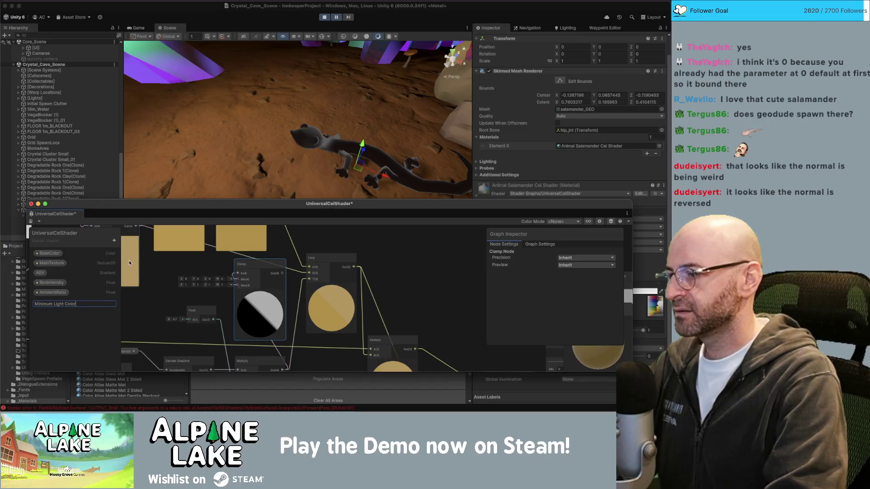
{"action": "key", "text": "BackSpace"}
{"action": "key", "text": "BackSpace"}
{"action": "key", "text": "BackSpace"}
{"action": "type", "text": "umL"}
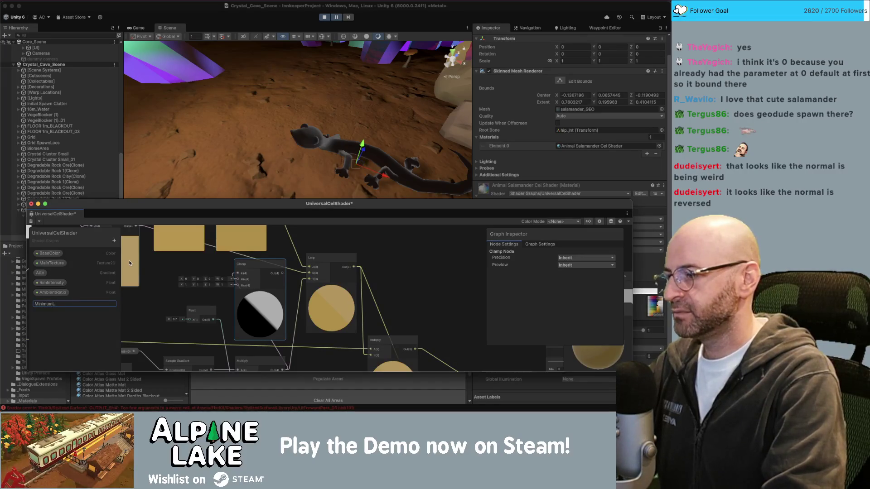
{"action": "type", "text": "ightColor"}
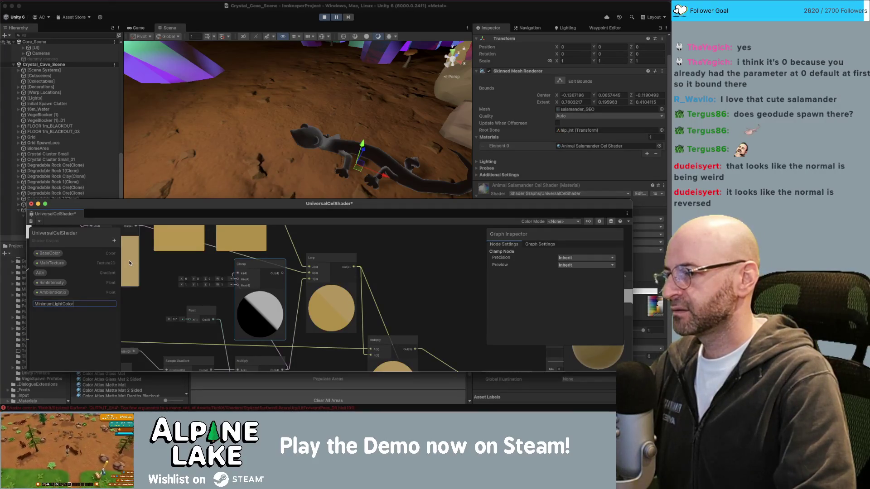
{"action": "key", "text": "BackSpace"}
{"action": "key", "text": "BackSpace"}
{"action": "key", "text": "BackSpace"}
{"action": "key", "text": "BackSpace"}
{"action": "key", "text": "BackSpace"}
{"action": "type", "text": "Intensit"}
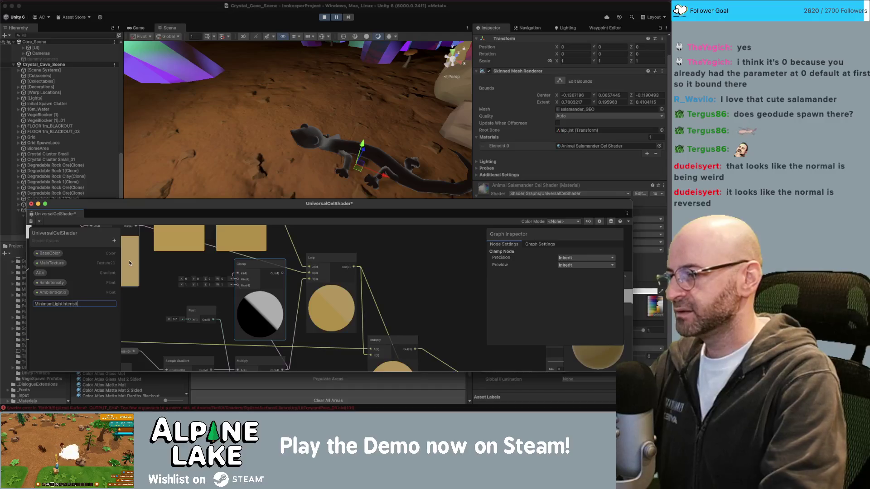
{"action": "type", "text": "y"}
{"action": "key", "text": "Return"}
Step: Place MinimumLightIntensity on the canvas and connect it into the Clamp node
{"action": "left_click", "coordinate": [75, 303]}
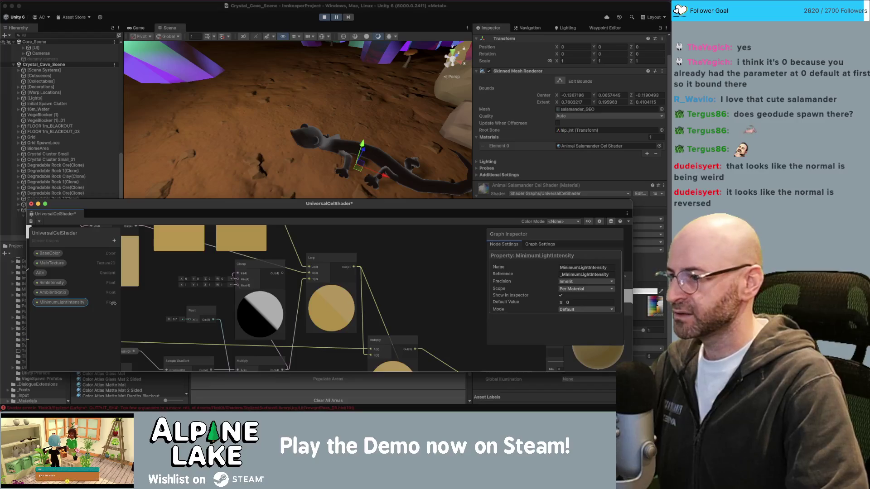
{"action": "mouse_move", "coordinate": [170, 295]}
{"action": "left_mouse_down"}
{"action": "mouse_move", "coordinate": [213, 297]}
{"action": "mouse_move", "coordinate": [238, 274]}
{"action": "mouse_move", "coordinate": [195, 275]}
{"action": "left_mouse_up"}
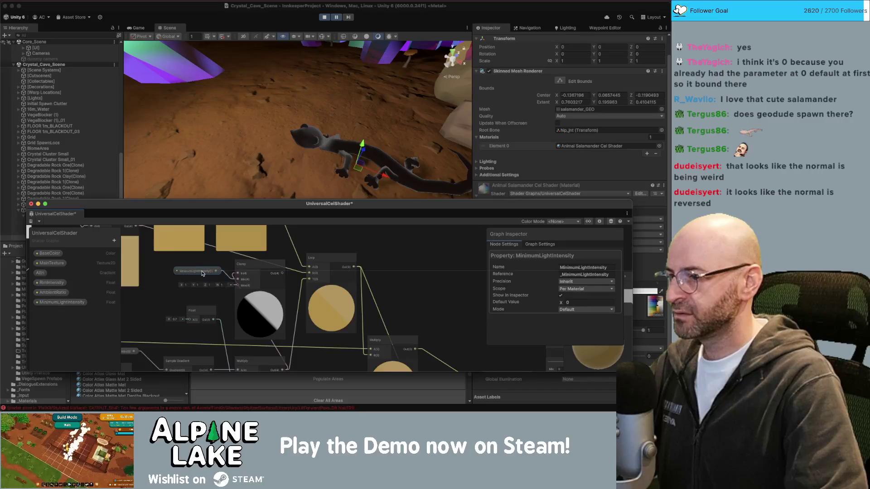
{"action": "left_click", "coordinate": [160, 270]}
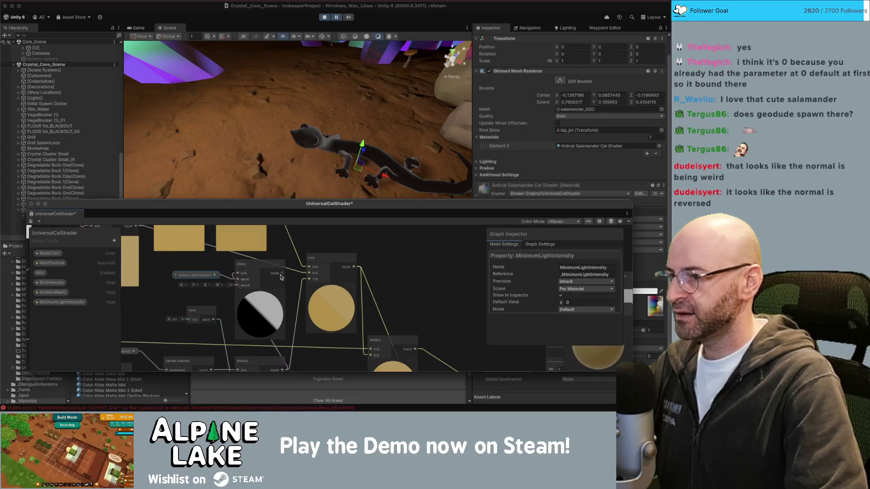
Step: Save the UniversalCelShader graph asset with Cmd+S and Save Asset
{"action": "key", "text": "super+s"}
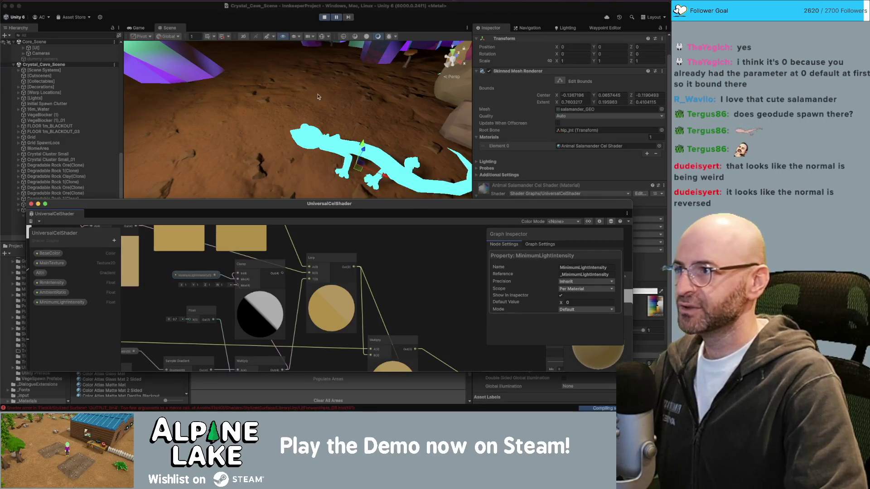
{"action": "left_click", "coordinate": [254, 263]}
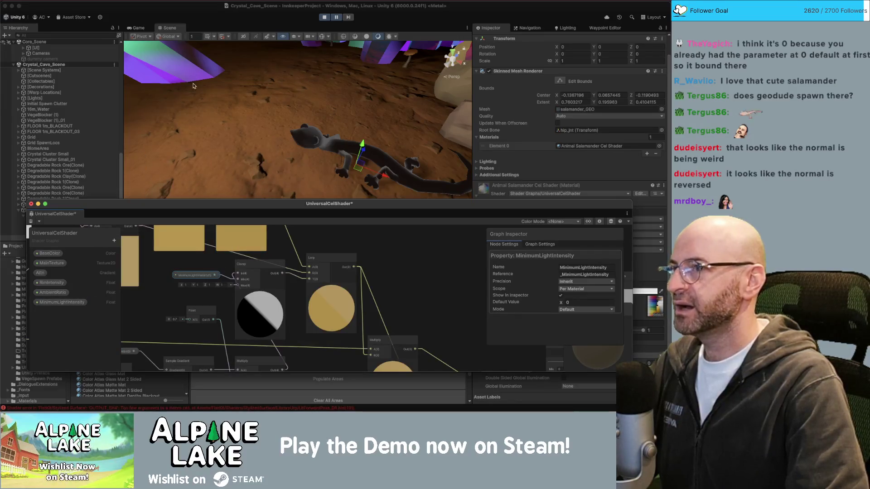
{"action": "left_click_drag", "start_coordinate": [185, 204], "coordinate": [163, 214]}
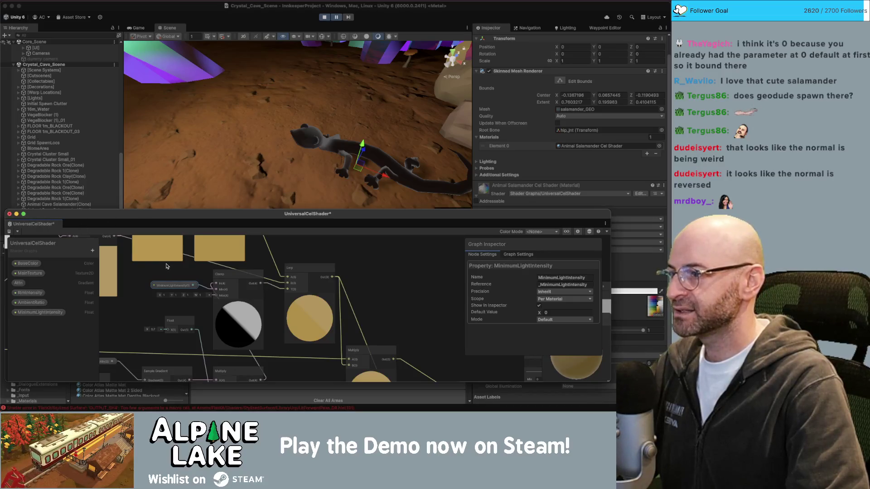
{"action": "left_click", "coordinate": [8, 233]}
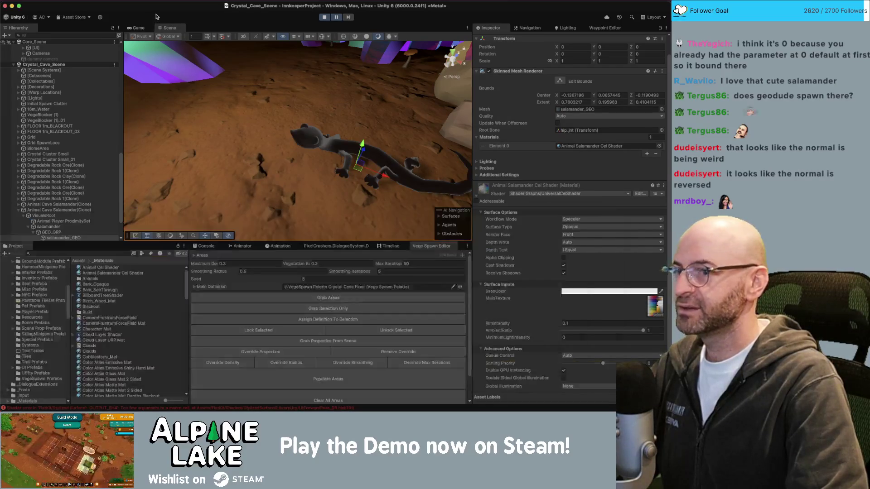
Step: Close the graph and tune the salamander's MinimumLightIntensity, trying 0.4 then 0.84
{"action": "key", "text": "super+w"}
{"action": "scroll", "coordinate": [527, 316], "scroll_direction": "down", "scroll_amount": 2}
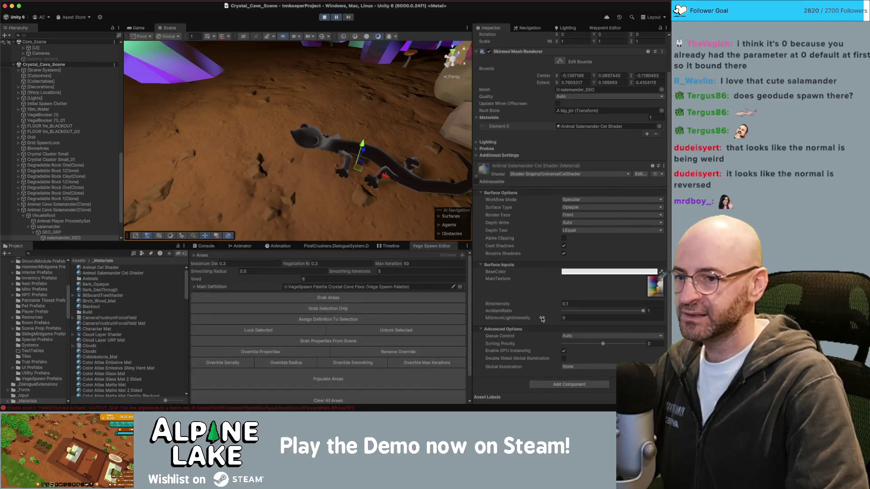
{"action": "mouse_move", "coordinate": [542, 320]}
{"action": "left_mouse_down"}
{"action": "mouse_move", "coordinate": [640, 317]}
{"action": "mouse_move", "coordinate": [542, 325]}
{"action": "left_mouse_up"}
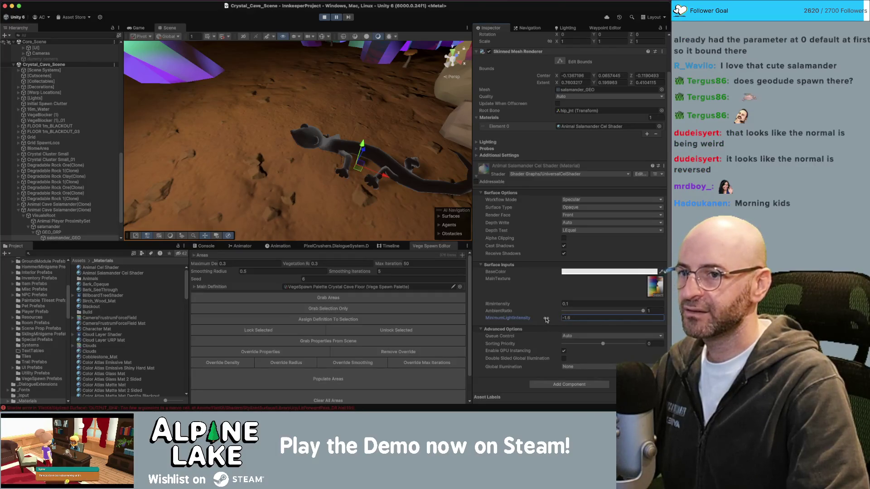
{"action": "left_click", "coordinate": [376, 157]}
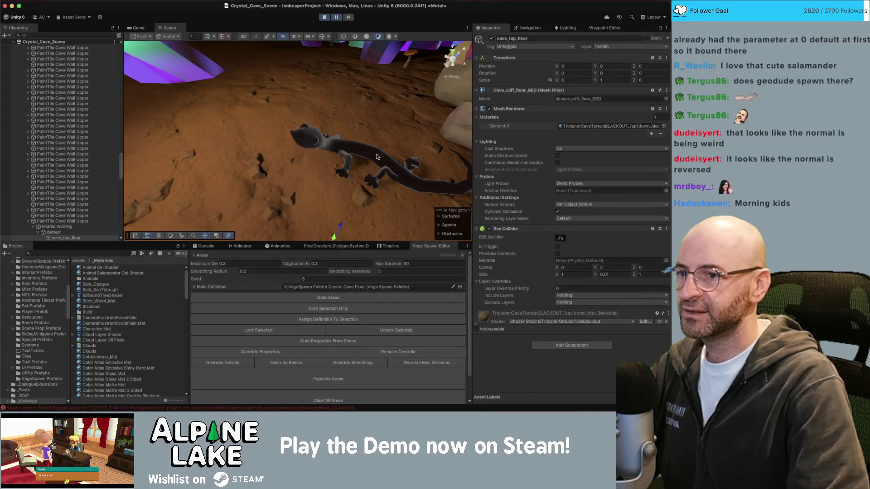
{"action": "left_click", "coordinate": [378, 158]}
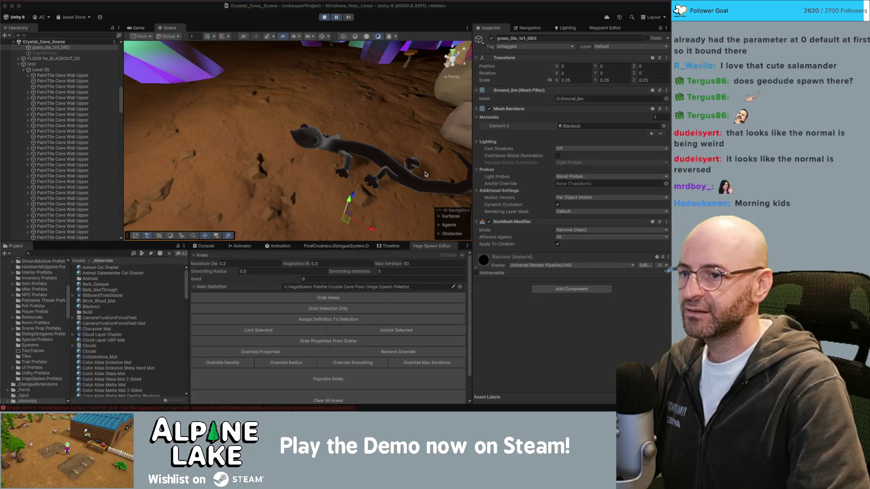
{"action": "left_click", "coordinate": [422, 175]}
{"action": "left_click", "coordinate": [381, 159]}
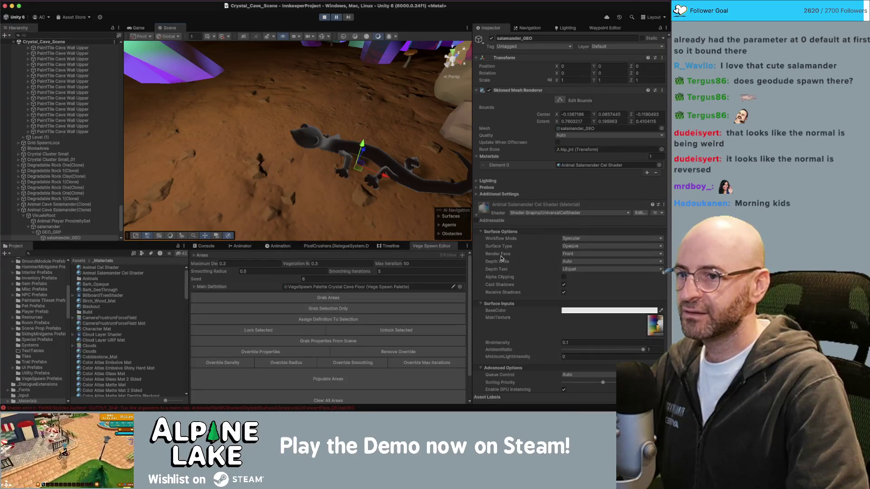
{"action": "scroll", "coordinate": [506, 259], "scroll_direction": "down", "scroll_amount": 2}
{"action": "left_click_drag", "start_coordinate": [547, 320], "coordinate": [537, 318]}
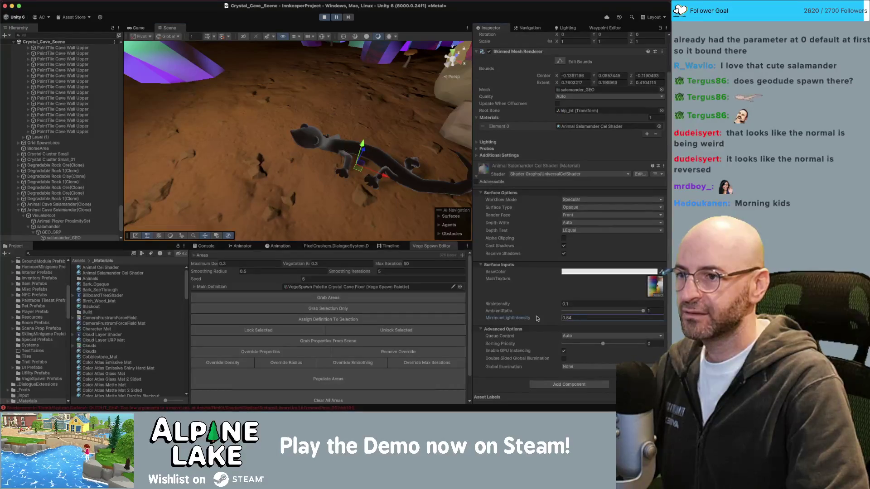
Step: Switch applications and bring the UniversalCelShader graph window to the front
{"action": "key", "text": "super+Tab"}
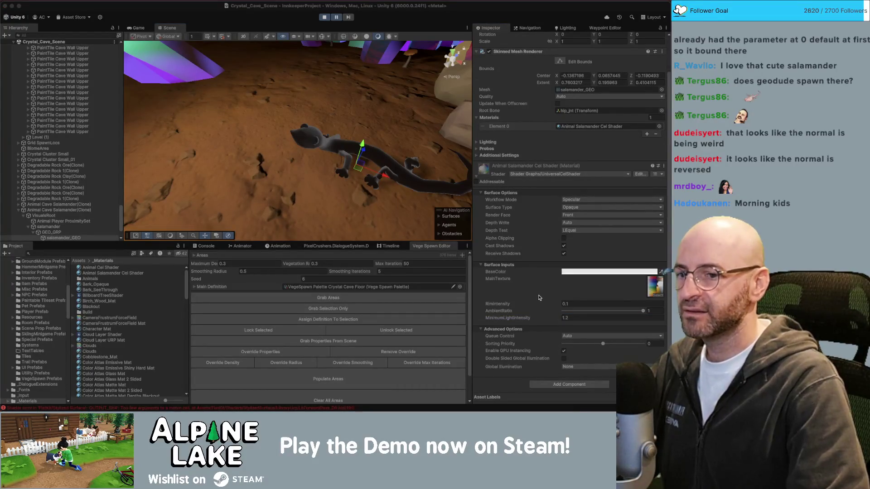
{"action": "key", "text": "super+Tab"}
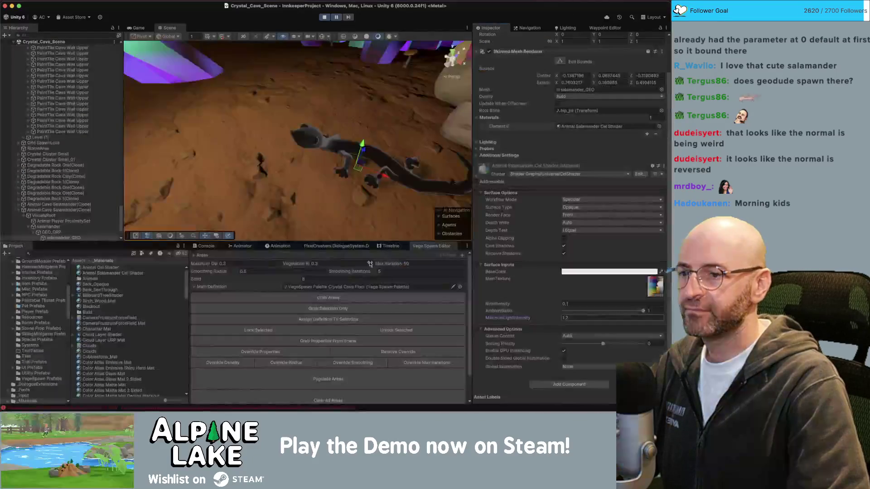
{"action": "key", "text": "super+grave"}
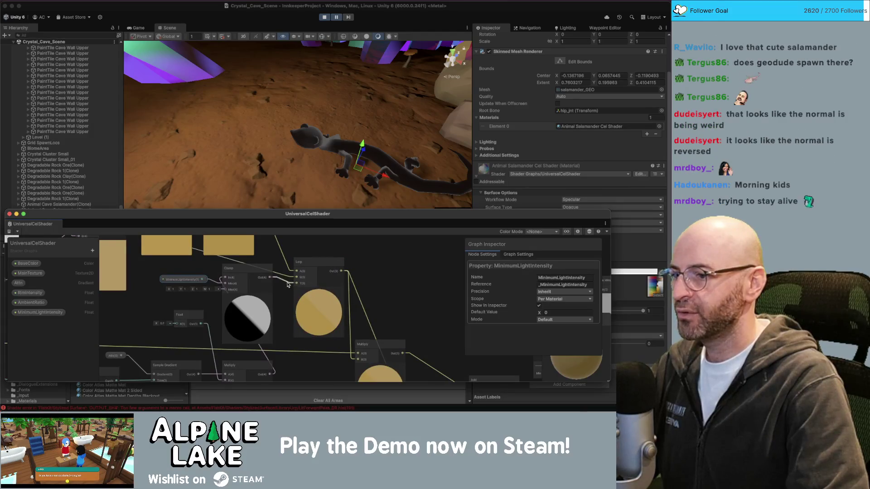
Step: Disconnect the Clamp output from Lerp's T input and reconnect a wire into T
{"action": "left_click_drag", "start_coordinate": [288, 285], "coordinate": [283, 293]}
{"action": "left_click", "coordinate": [369, 254]}
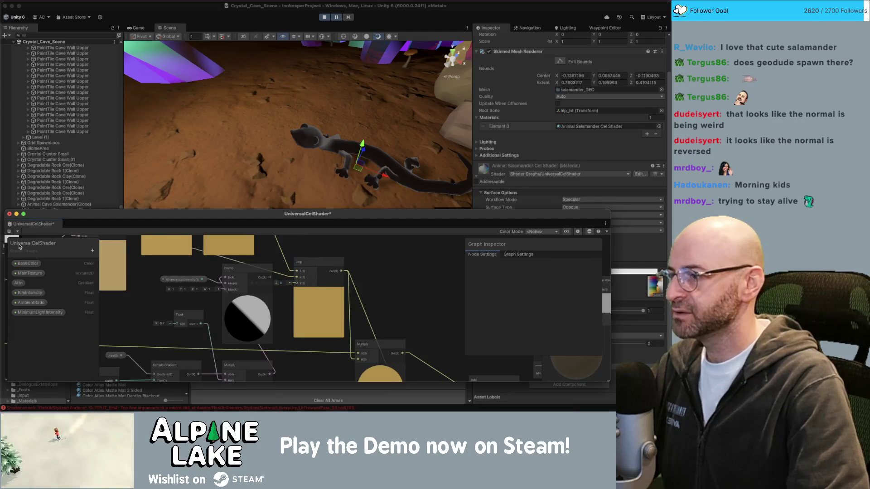
{"action": "scroll", "coordinate": [335, 269], "scroll_direction": "down", "scroll_amount": 3}
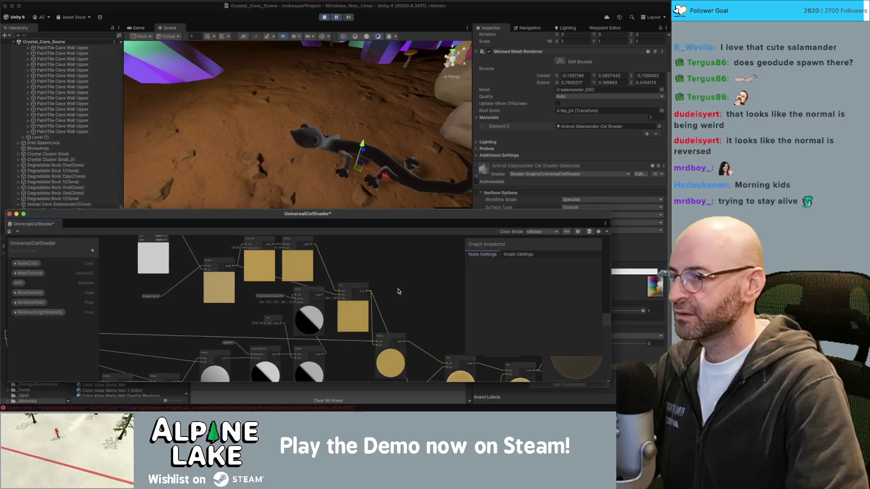
{"action": "left_click_drag", "start_coordinate": [395, 293], "coordinate": [336, 263]}
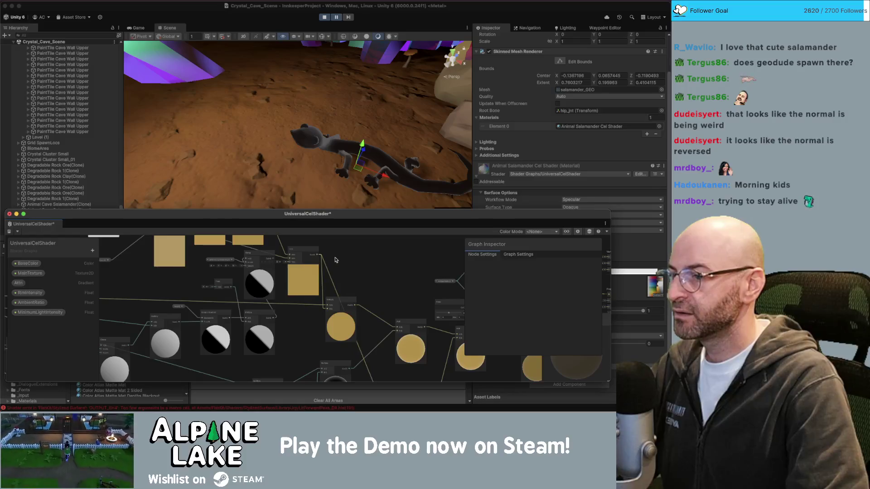
{"action": "scroll", "coordinate": [273, 318], "scroll_direction": "up", "scroll_amount": 2}
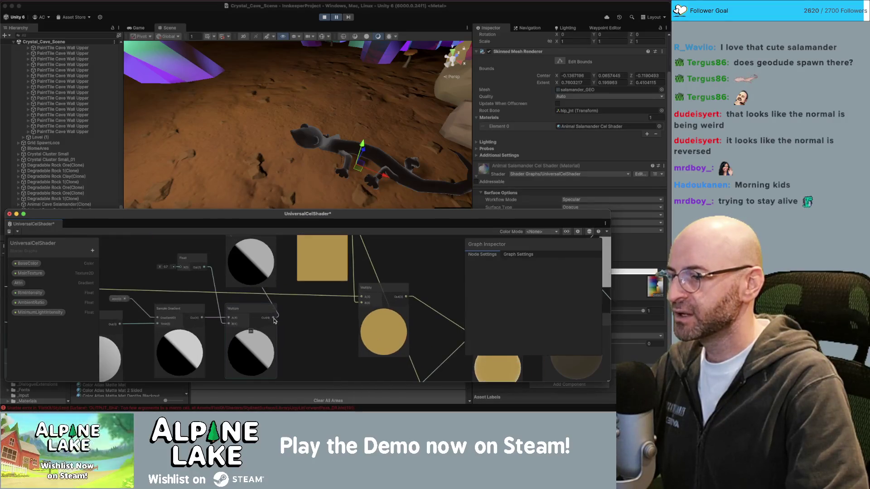
{"action": "scroll", "coordinate": [280, 349], "scroll_direction": "down", "scroll_amount": 1}
{"action": "left_click_drag", "start_coordinate": [278, 343], "coordinate": [278, 338]}
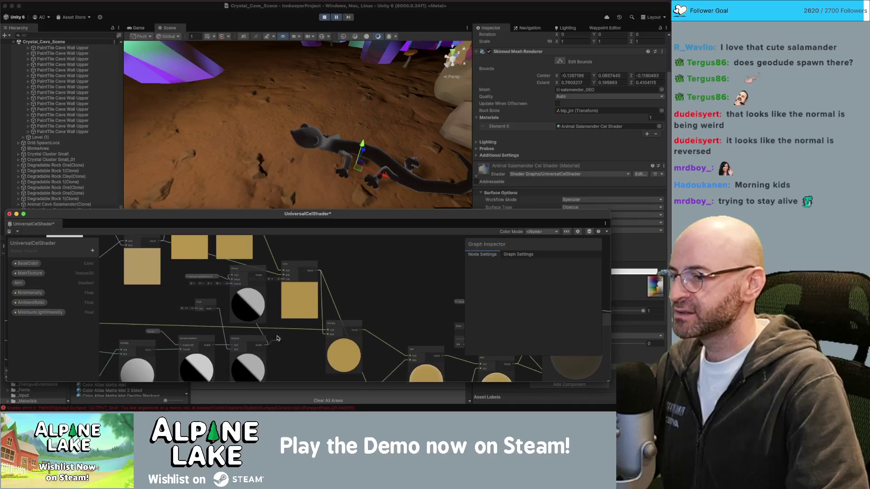
{"action": "left_click_drag", "start_coordinate": [281, 284], "coordinate": [282, 281]}
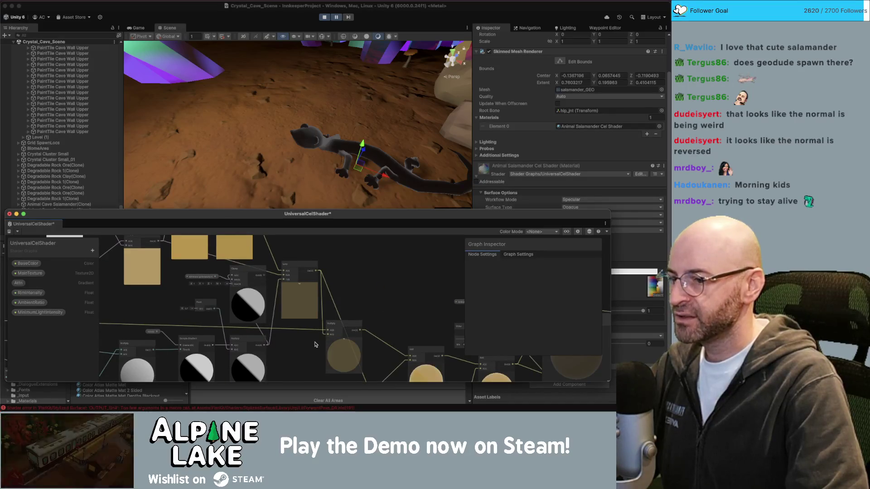
Step: Pan the graph to Sample Gradient and Multiply, then return to the main editor
{"action": "scroll", "coordinate": [319, 334], "scroll_direction": "up", "scroll_amount": 3}
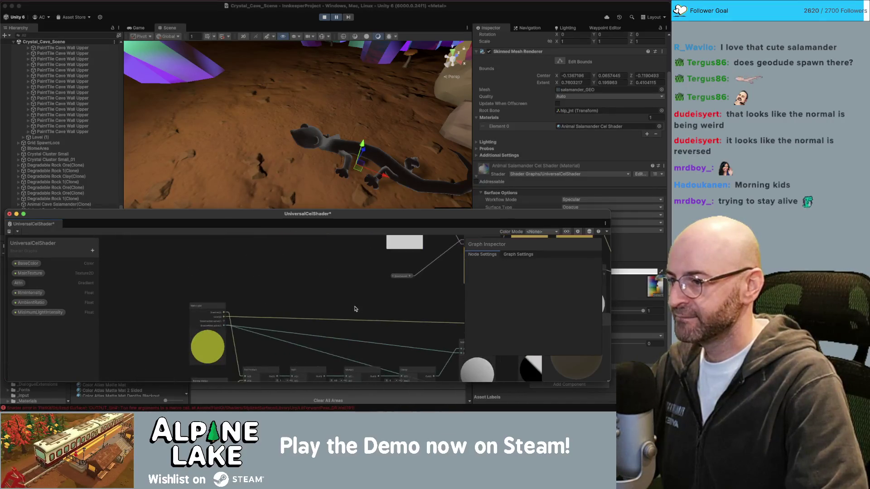
{"action": "left_click_drag", "start_coordinate": [223, 321], "coordinate": [116, 297]}
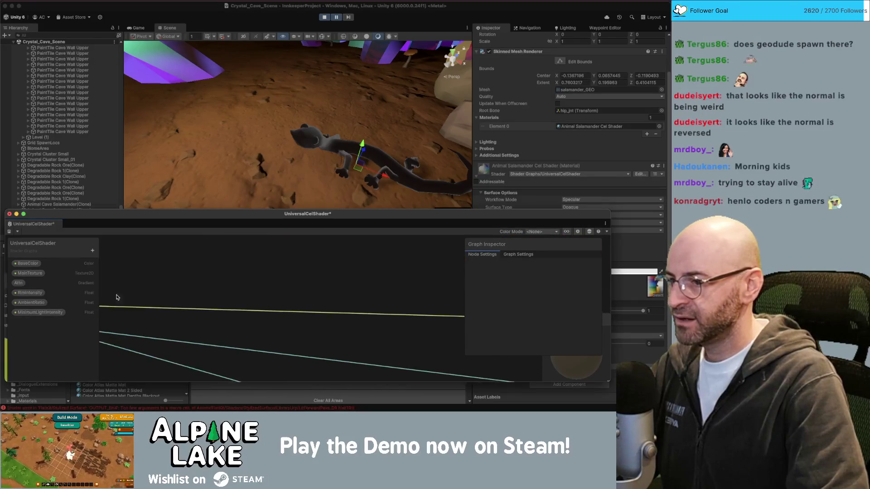
{"action": "scroll", "coordinate": [90, 127], "scroll_direction": "up", "scroll_amount": 5}
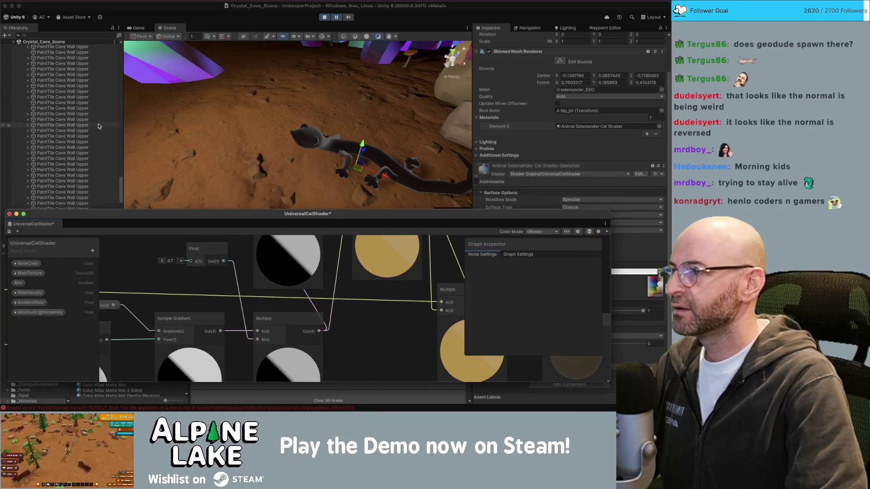
{"action": "left_click", "coordinate": [90, 125]}
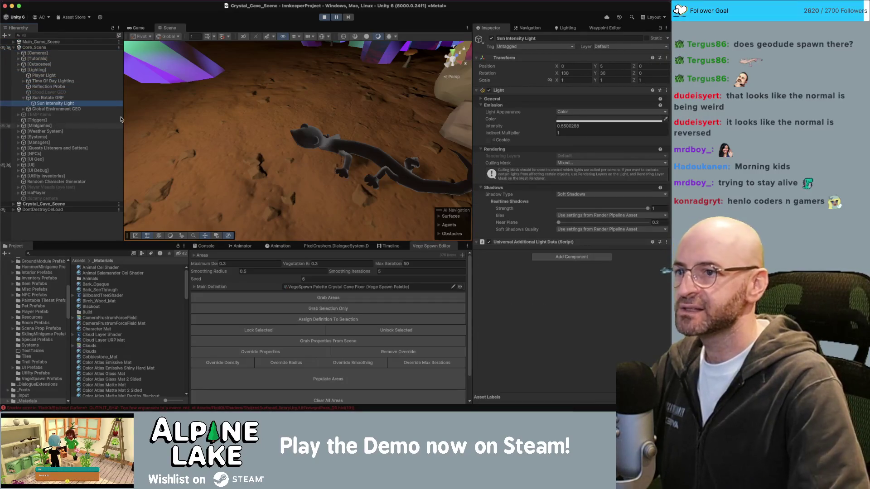
Step: Raise the sun light intensity to 63.67 and set its colour to pure white FFFFFF
{"action": "left_click_drag", "start_coordinate": [544, 126], "coordinate": [602, 126]}
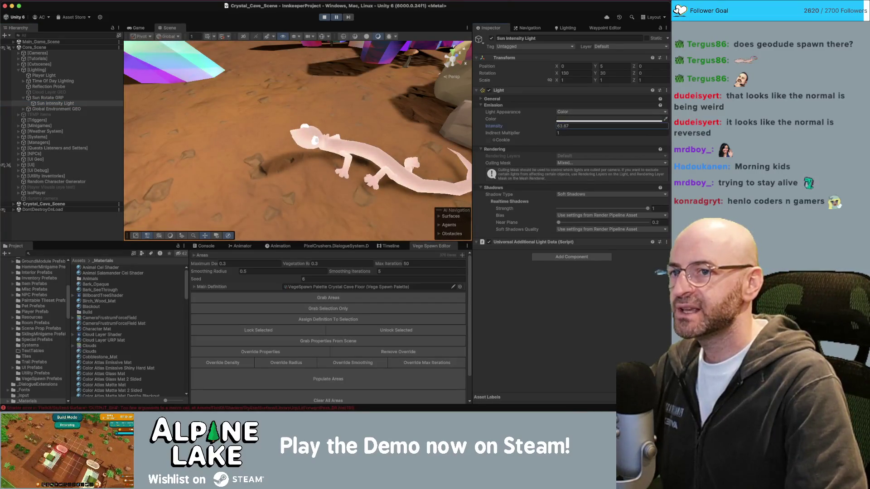
{"action": "left_click", "coordinate": [576, 119]}
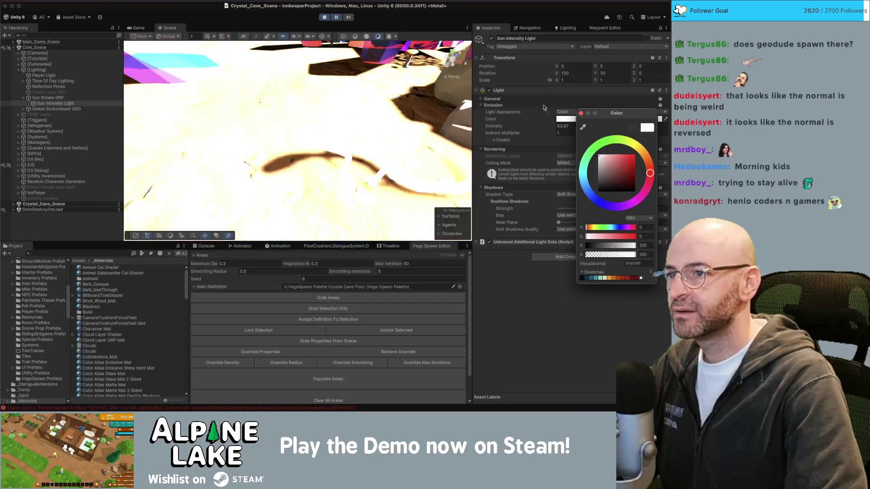
{"action": "mouse_move", "coordinate": [599, 158]}
{"action": "left_mouse_down"}
{"action": "mouse_move", "coordinate": [600, 181]}
{"action": "mouse_move", "coordinate": [585, 147]}
{"action": "left_mouse_up"}
{"action": "left_click", "coordinate": [581, 114]}
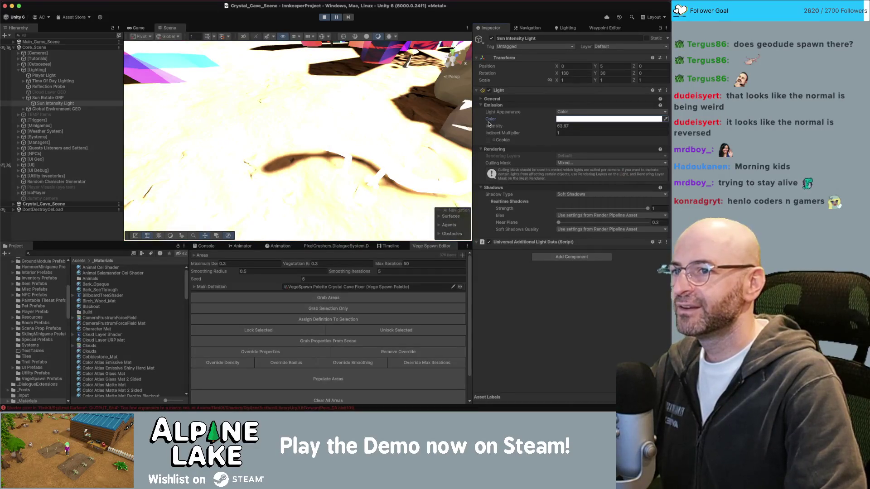
Step: Play and pause the cave scene, orbit to a salamander close-up, and show all windows
{"action": "left_click", "coordinate": [337, 18]}
{"action": "left_click", "coordinate": [338, 18]}
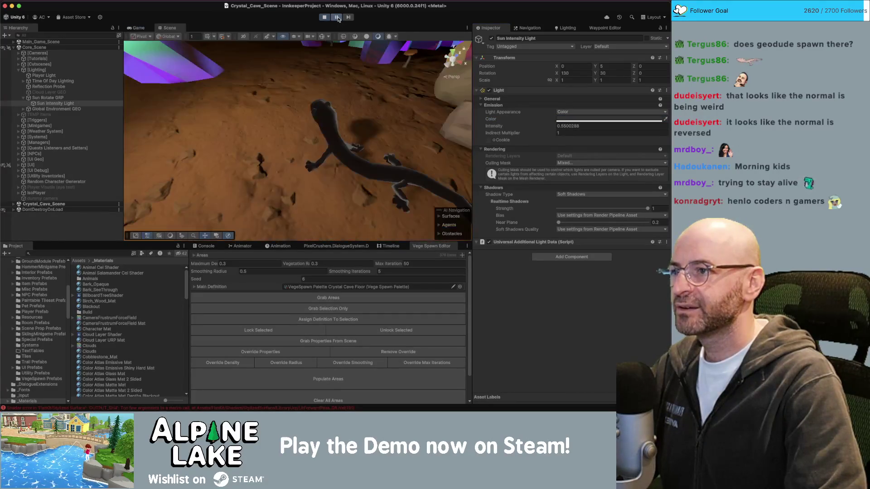
{"action": "left_click_drag", "start_coordinate": [358, 90], "coordinate": [385, 107]}
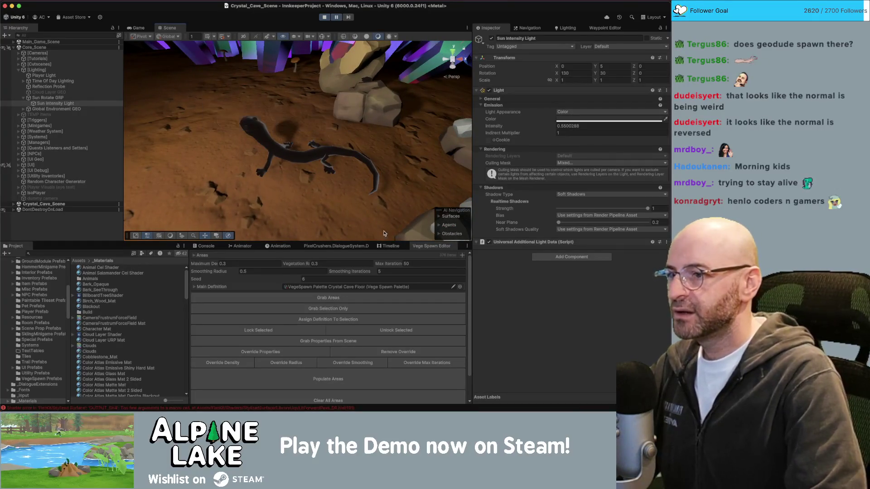
{"action": "key", "text": "ctrl+Up"}
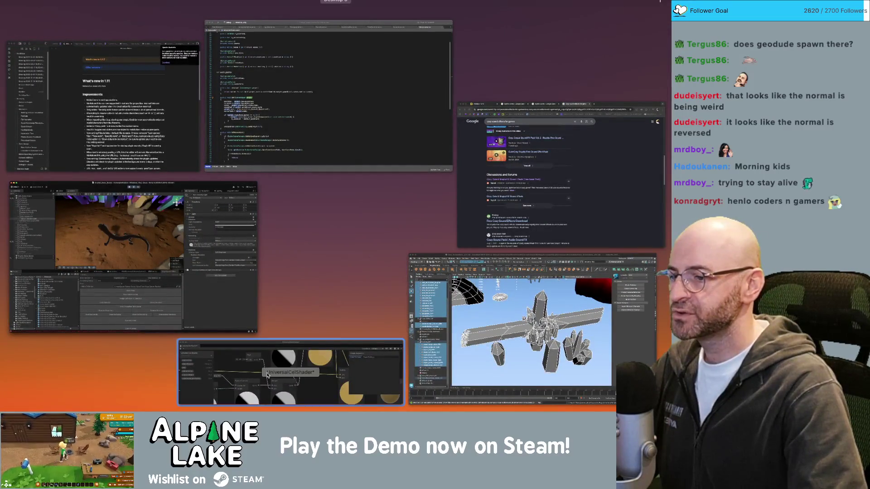
Step: Connect the MinimumLightIntensity property node into the Clamp node in the cel shader graph
{"action": "left_click", "coordinate": [268, 375]}
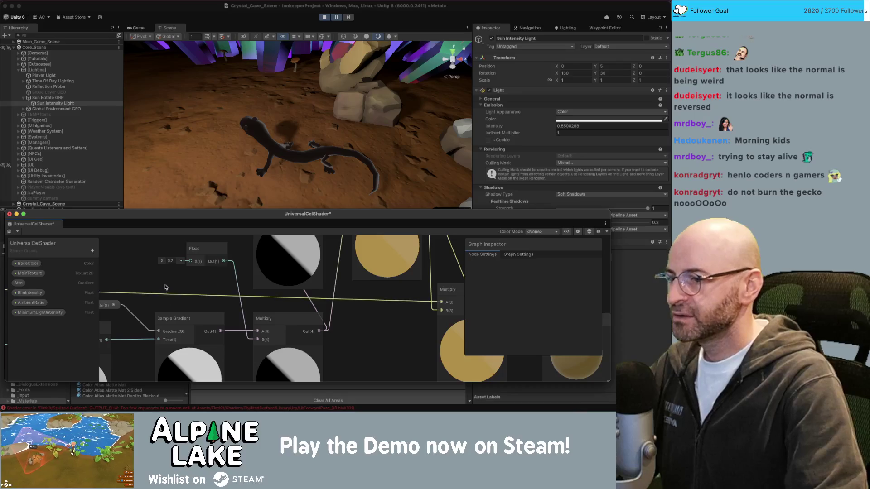
{"action": "scroll", "coordinate": [166, 287], "scroll_direction": "down", "scroll_amount": 3}
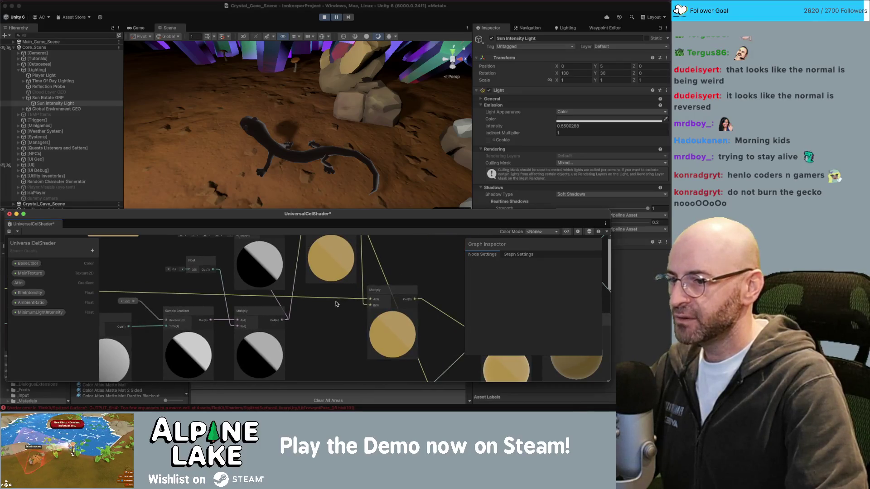
{"action": "scroll", "coordinate": [336, 304], "scroll_direction": "left", "scroll_amount": 10}
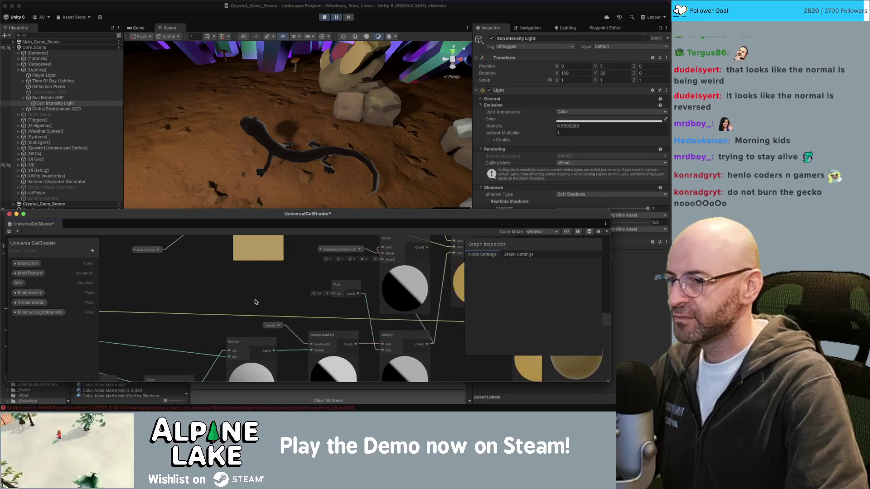
{"action": "scroll", "coordinate": [277, 301], "scroll_direction": "right", "scroll_amount": 5}
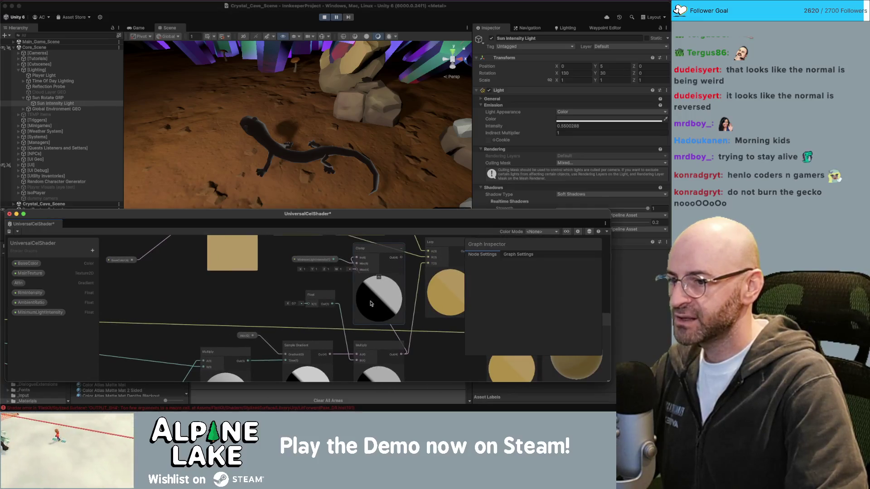
{"action": "scroll", "coordinate": [229, 297], "scroll_direction": "left", "scroll_amount": 5}
{"action": "scroll", "coordinate": [282, 295], "scroll_direction": "down", "scroll_amount": 2}
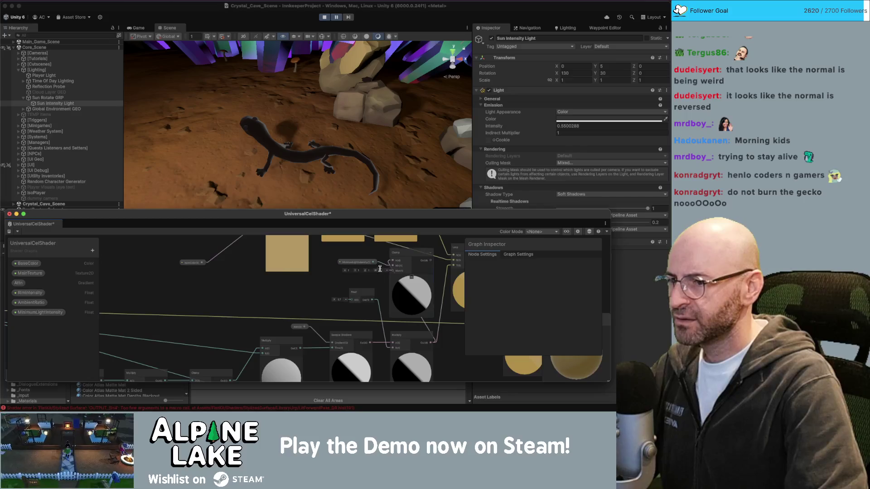
{"action": "left_click", "coordinate": [367, 262]}
{"action": "scroll", "coordinate": [227, 317], "scroll_direction": "left", "scroll_amount": 10}
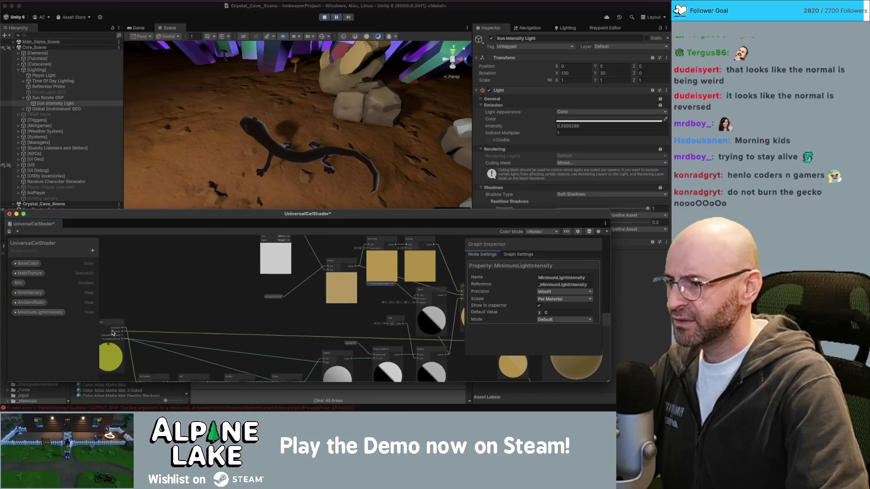
{"action": "left_click_drag", "start_coordinate": [191, 336], "coordinate": [415, 300]}
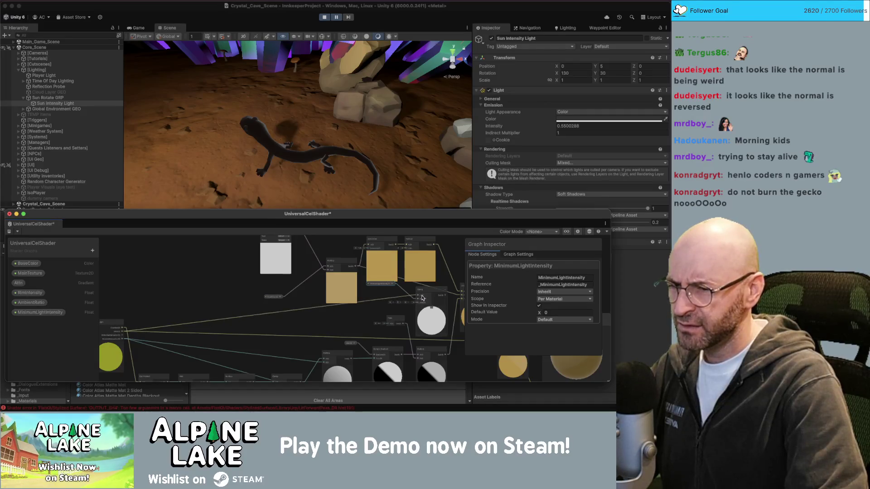
Step: Edit the Clamp node's Max value and nudge the MinimumLightIntensity node down
{"action": "scroll", "coordinate": [317, 299], "scroll_direction": "right", "scroll_amount": 15}
{"action": "scroll", "coordinate": [261, 298], "scroll_direction": "up", "scroll_amount": 3}
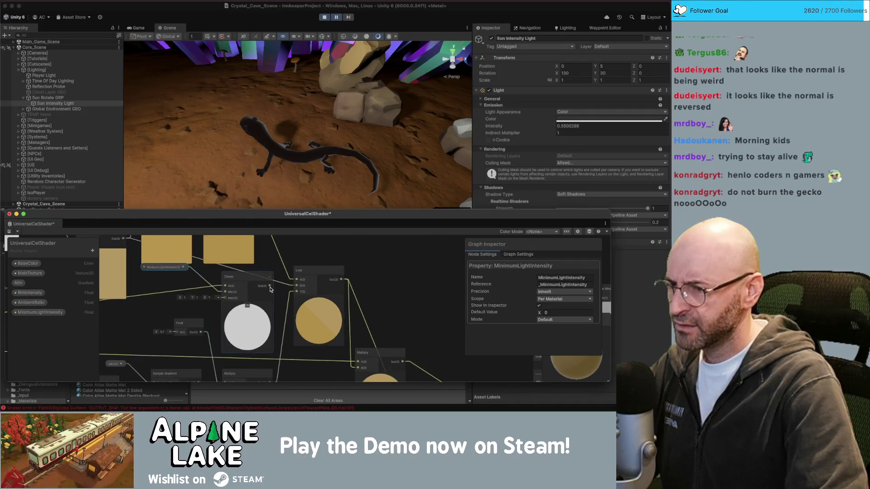
{"action": "right_click", "coordinate": [281, 285]}
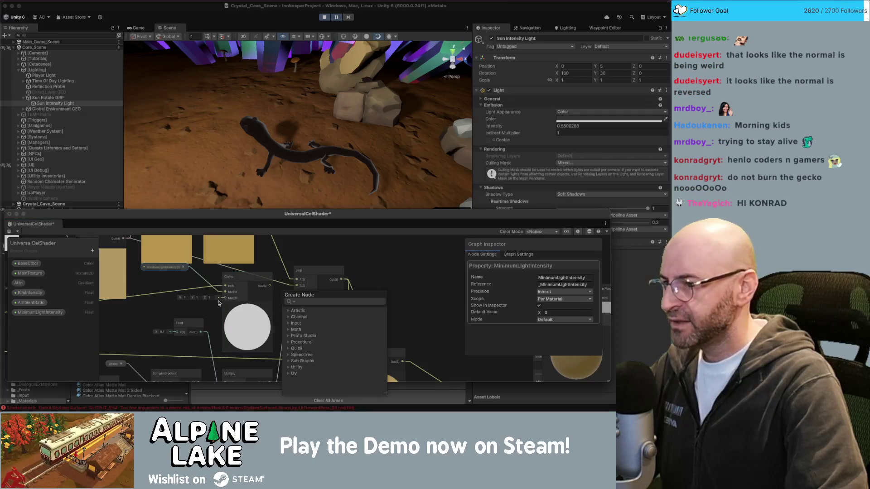
{"action": "left_click", "coordinate": [211, 307]}
{"action": "left_click", "coordinate": [187, 298]}
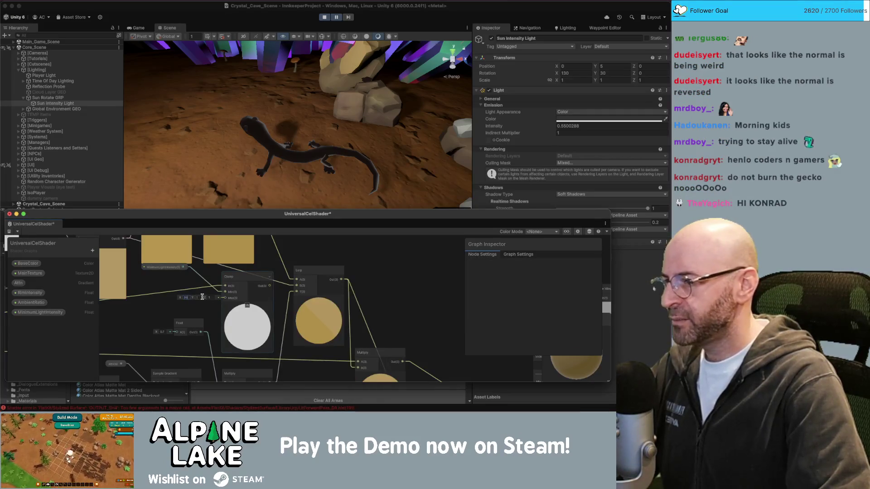
{"action": "left_click_drag", "start_coordinate": [174, 271], "coordinate": [174, 288]}
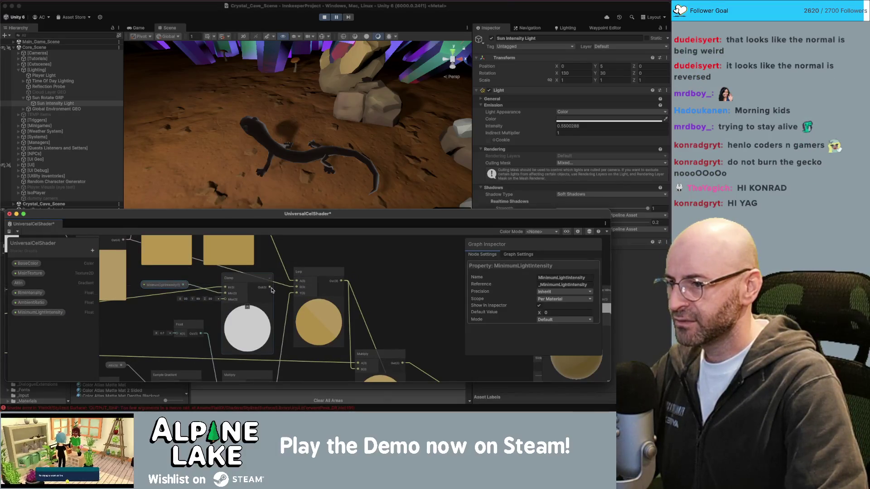
{"action": "scroll", "coordinate": [280, 310], "scroll_direction": "down", "scroll_amount": 2}
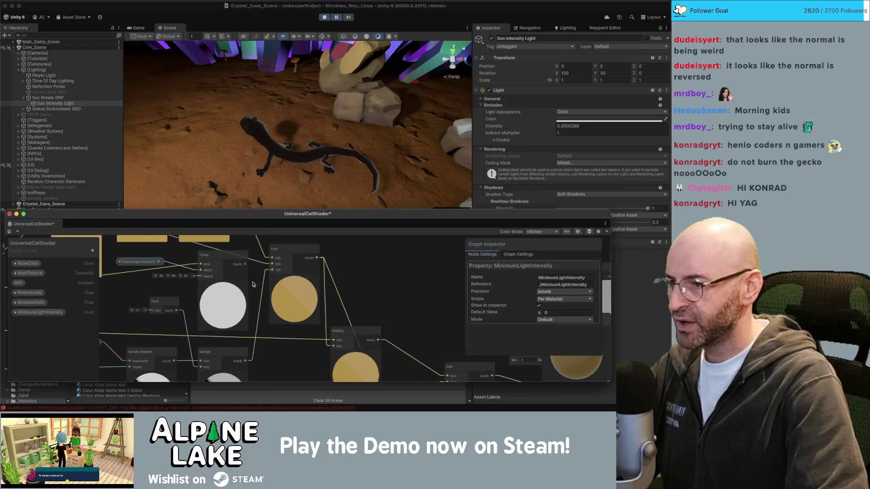
{"action": "left_click", "coordinate": [178, 280]}
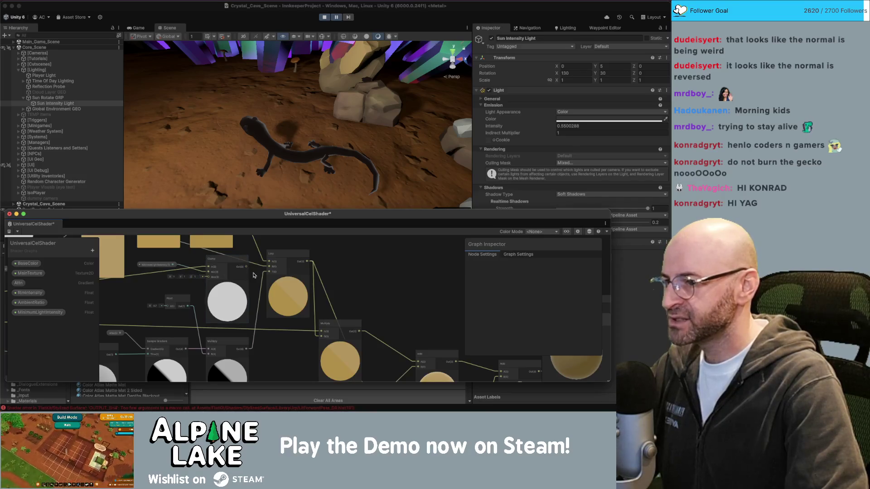
Step: Reposition the Clamp node, connect the wire into Multiply's A input, and save the graph
{"action": "left_click_drag", "start_coordinate": [242, 268], "coordinate": [225, 273]}
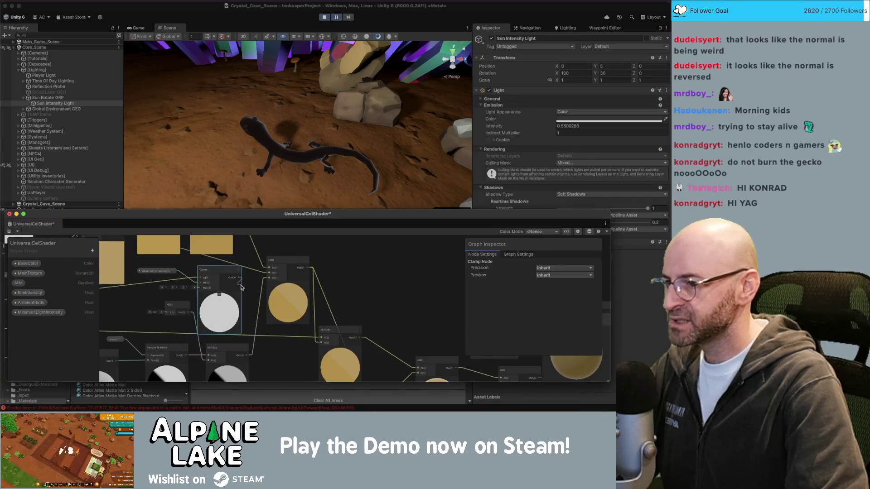
{"action": "scroll", "coordinate": [296, 348], "scroll_direction": "down", "scroll_amount": 2}
{"action": "left_click_drag", "start_coordinate": [311, 326], "coordinate": [317, 321]}
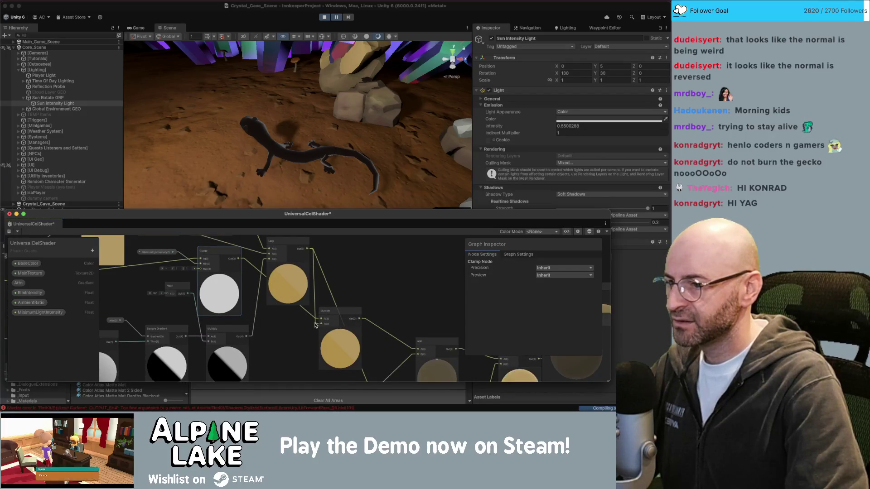
{"action": "left_click", "coordinate": [9, 233]}
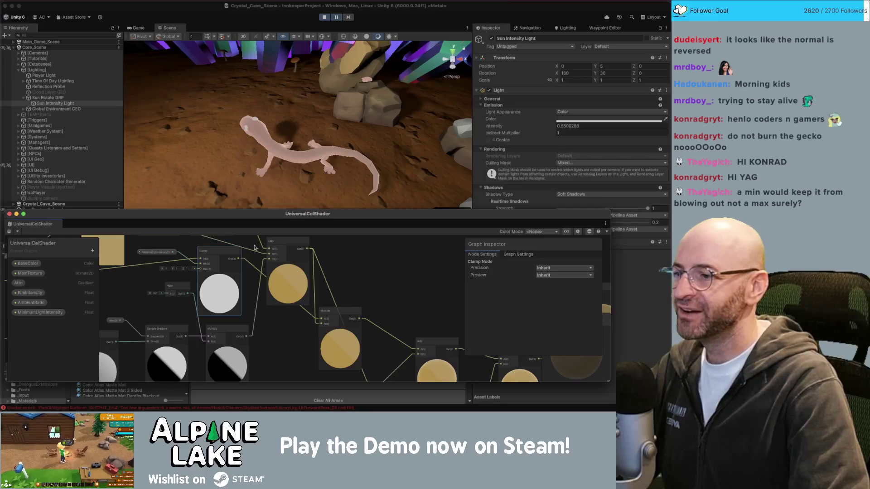
Step: Select the gecko in the Scene view once the shader has recompiled
{"action": "left_click", "coordinate": [261, 134]}
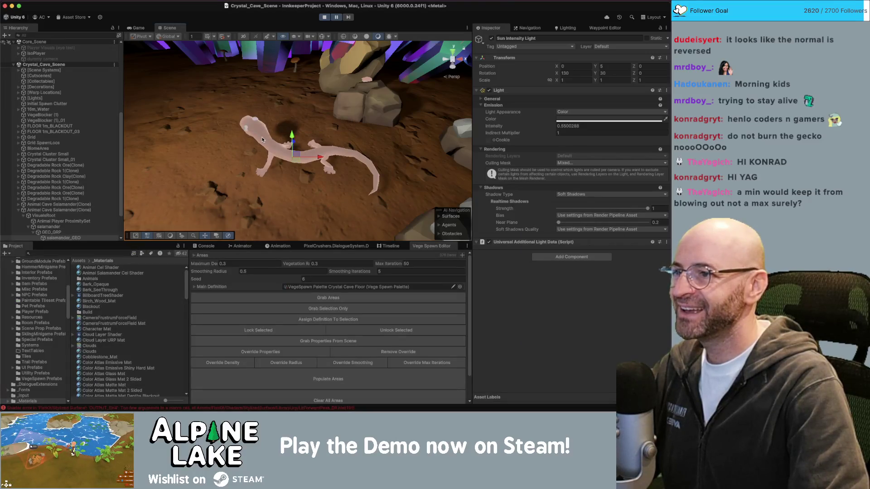
Step: Select the salamander_GEO gecko and drag its MinimumLightIntensity down to 0.33, then frame it
{"action": "left_click", "coordinate": [305, 153]}
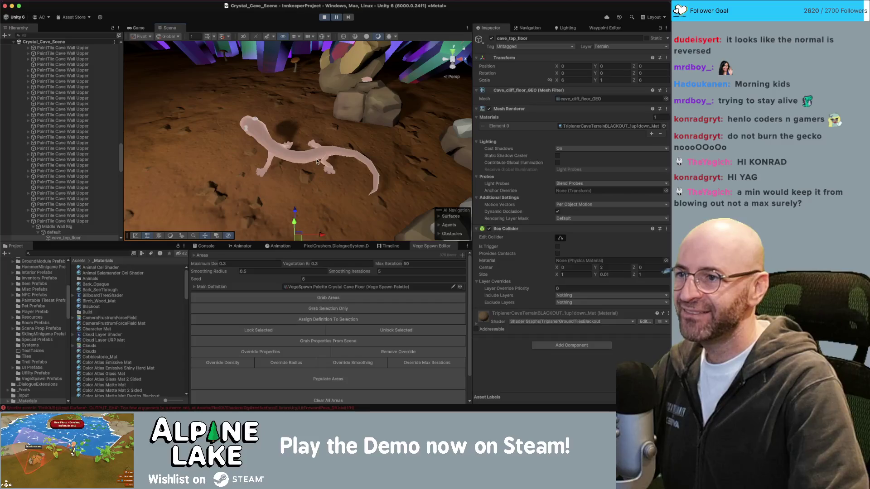
{"action": "left_click", "coordinate": [319, 157]}
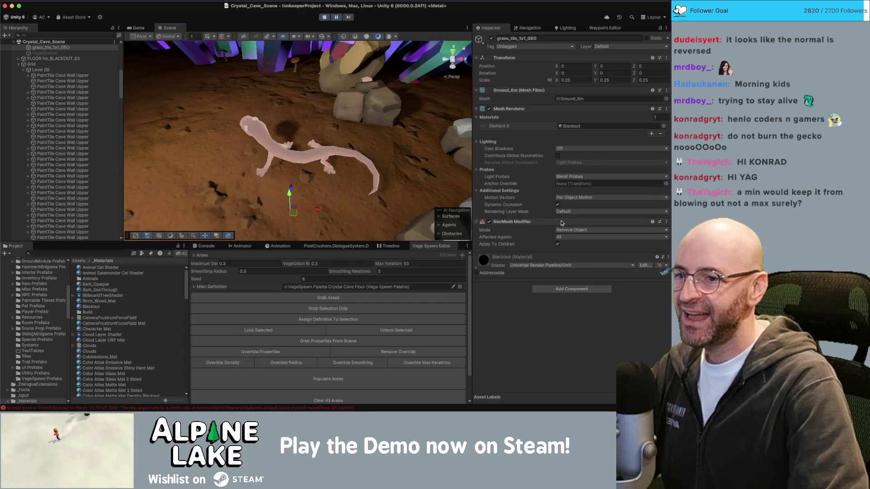
{"action": "left_click", "coordinate": [369, 162]}
{"action": "scroll", "coordinate": [553, 320], "scroll_direction": "down", "scroll_amount": 2}
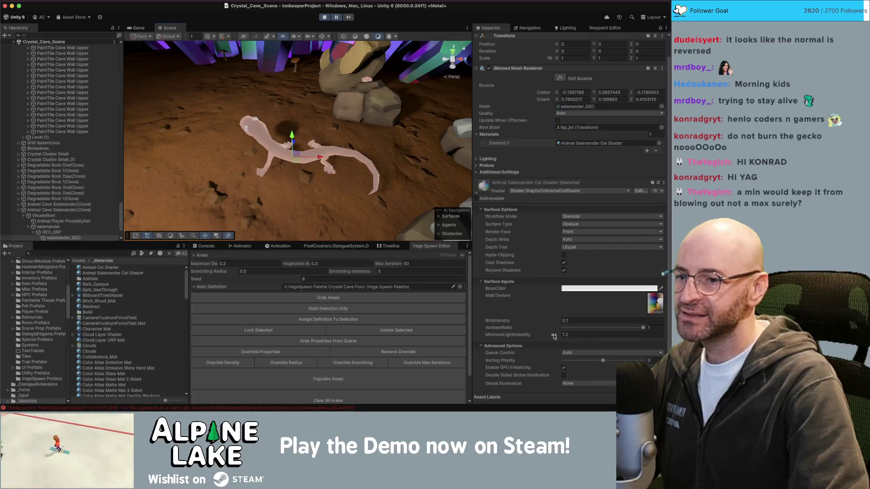
{"action": "left_click_drag", "start_coordinate": [553, 335], "coordinate": [544, 338]}
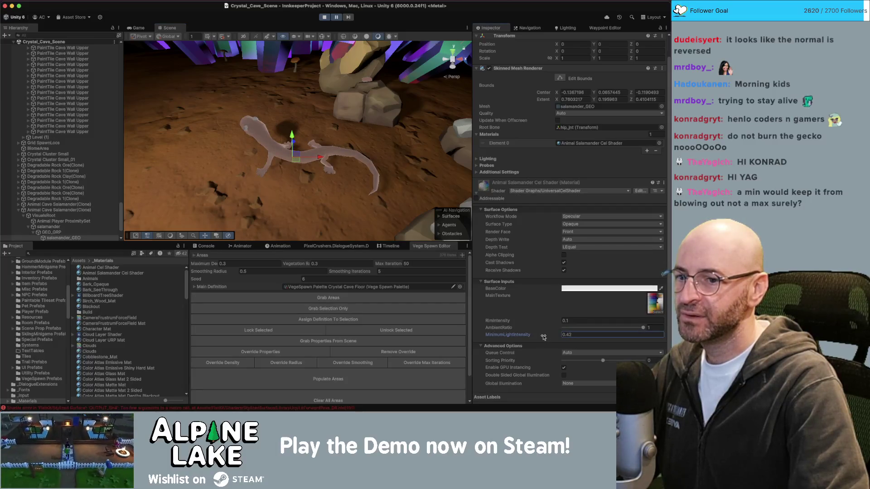
{"action": "mouse_move", "coordinate": [313, 159]}
{"action": "left_mouse_down"}
{"action": "mouse_move", "coordinate": [319, 191]}
{"action": "mouse_move", "coordinate": [327, 186]}
{"action": "left_mouse_up"}
{"action": "key", "text": "f"}
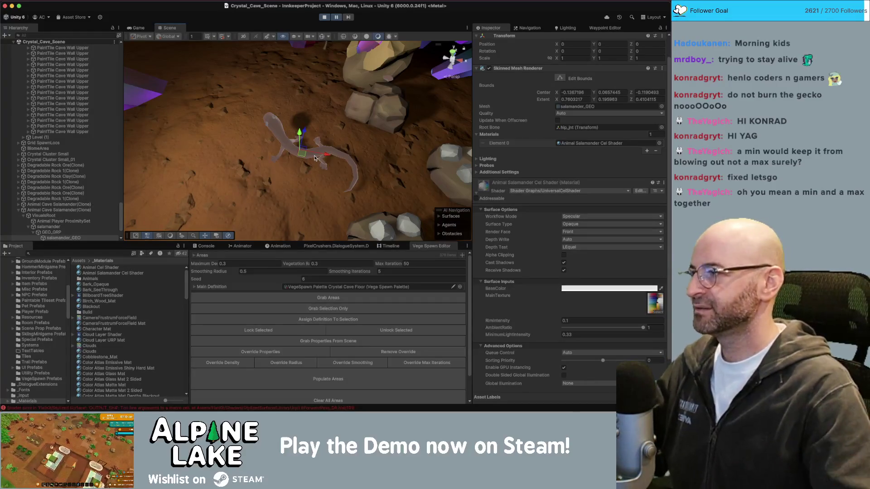
{"action": "key", "text": "s"}
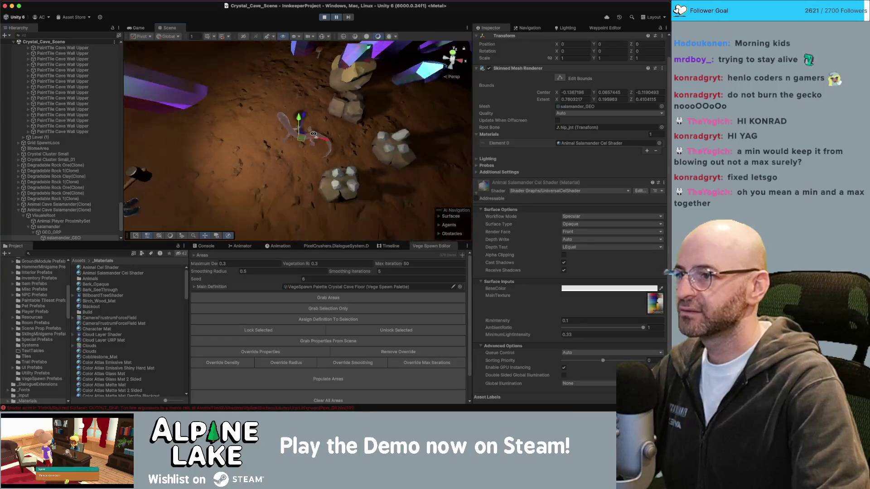
{"action": "key", "text": "w"}
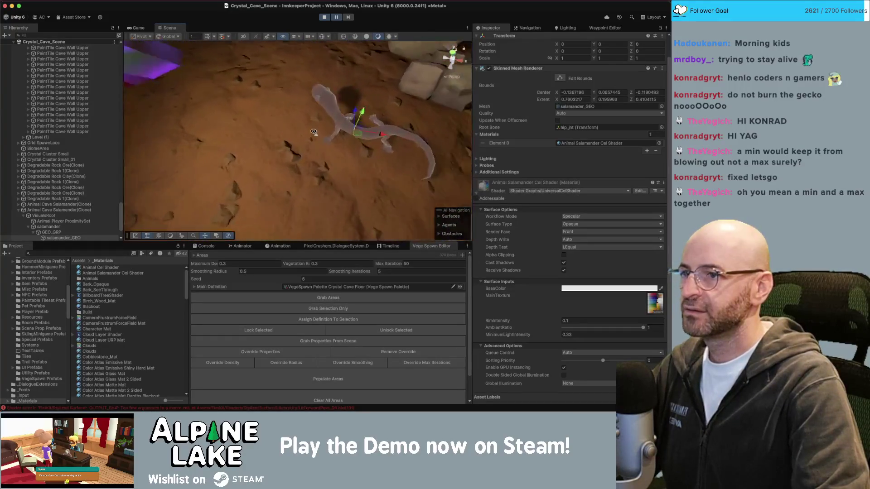
{"action": "key", "text": "s"}
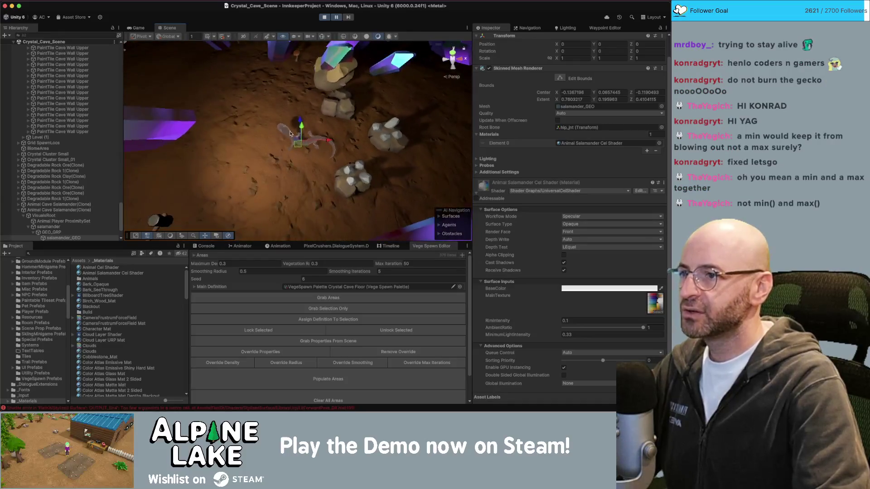
{"action": "key", "text": "w"}
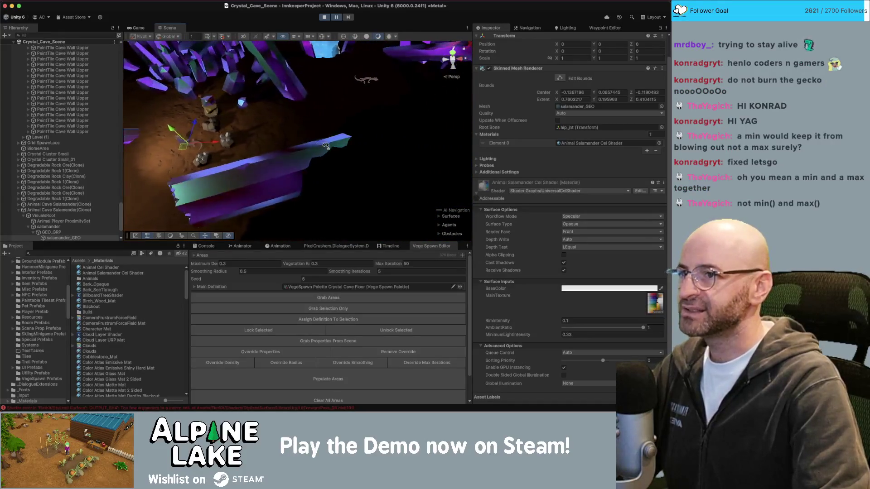
{"action": "key", "text": "f"}
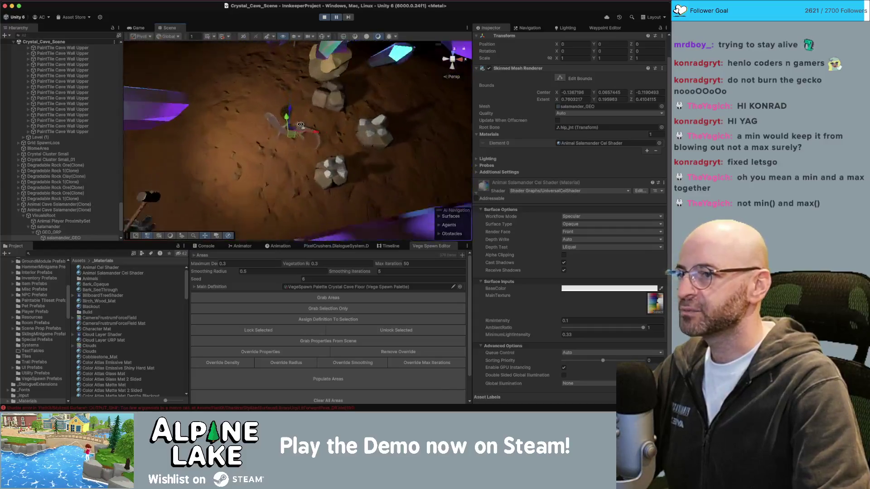
{"action": "key", "text": "w"}
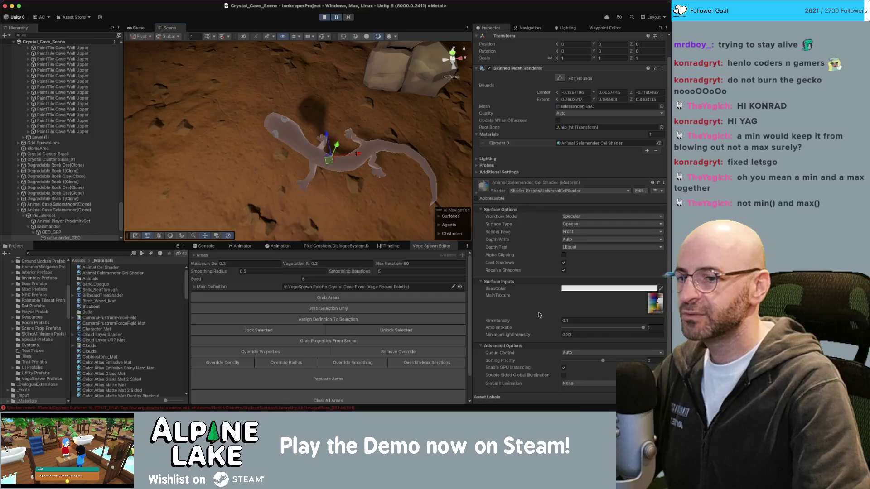
Step: Drop the salamander's AmbientRatio to 0 and frame the salamander up close
{"action": "left_click_drag", "start_coordinate": [616, 331], "coordinate": [514, 333]}
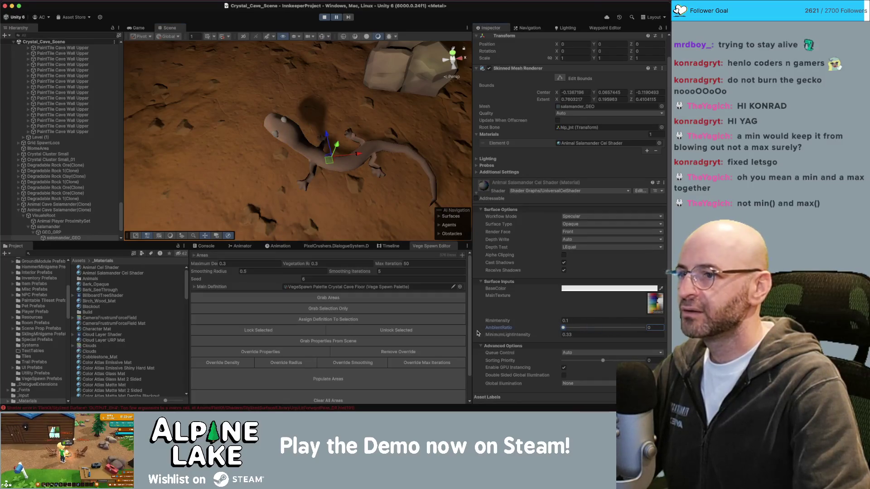
{"action": "left_click_drag", "start_coordinate": [567, 329], "coordinate": [563, 329]}
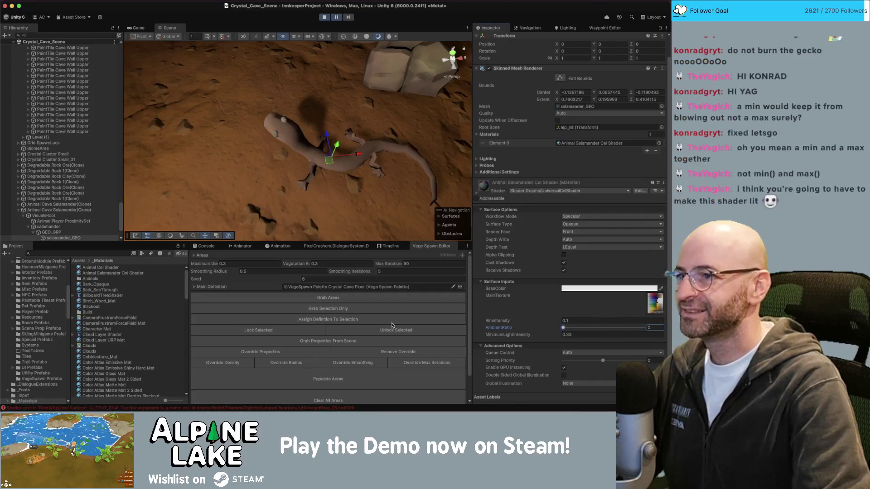
{"action": "left_click_drag", "start_coordinate": [257, 149], "coordinate": [257, 149]}
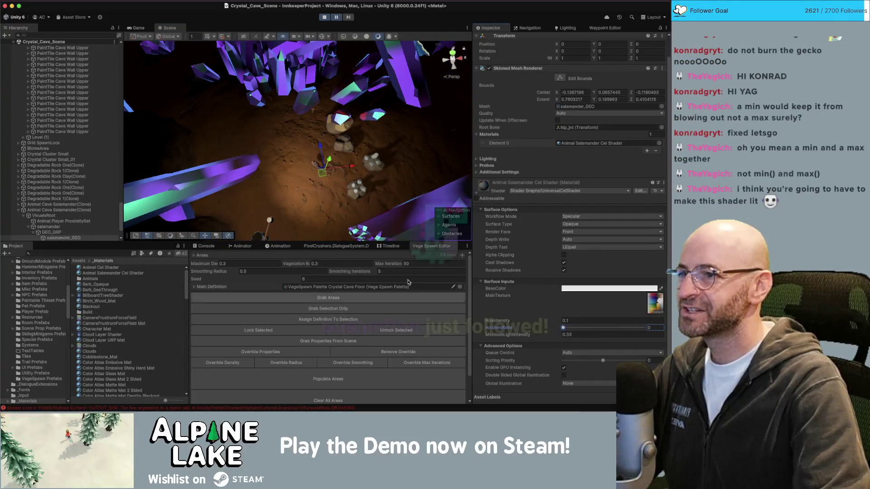
{"action": "left_click_drag", "start_coordinate": [346, 204], "coordinate": [351, 205]}
{"action": "key", "text": "f"}
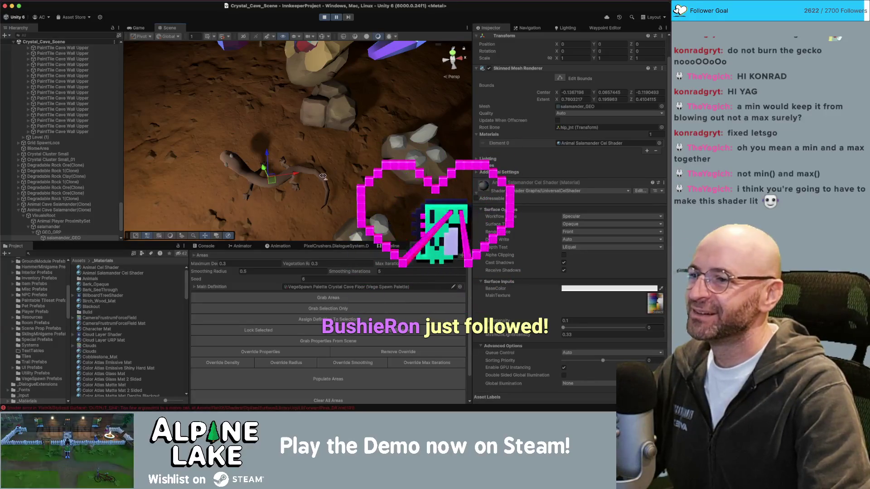
{"action": "left_click_drag", "start_coordinate": [340, 200], "coordinate": [324, 174]}
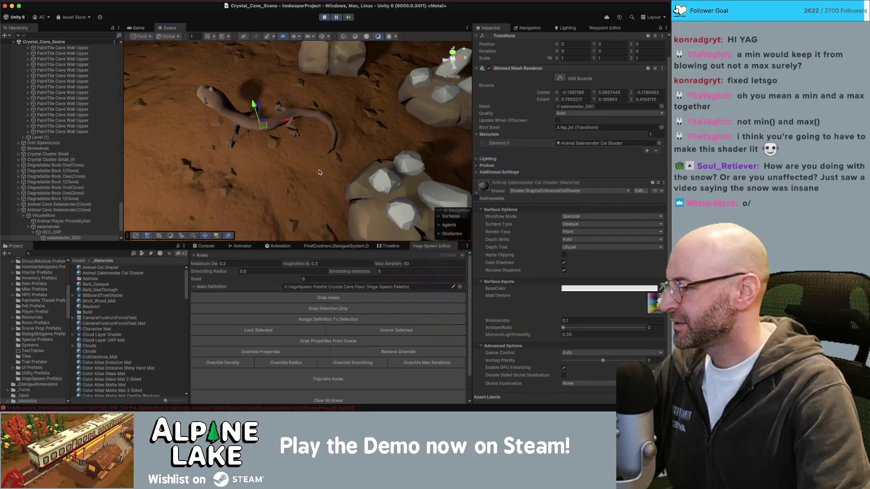
Step: Try AmbientRatio at 0.233, then settle MinimumLightIntensity at 0.1
{"action": "left_click_drag", "start_coordinate": [586, 330], "coordinate": [557, 335]}
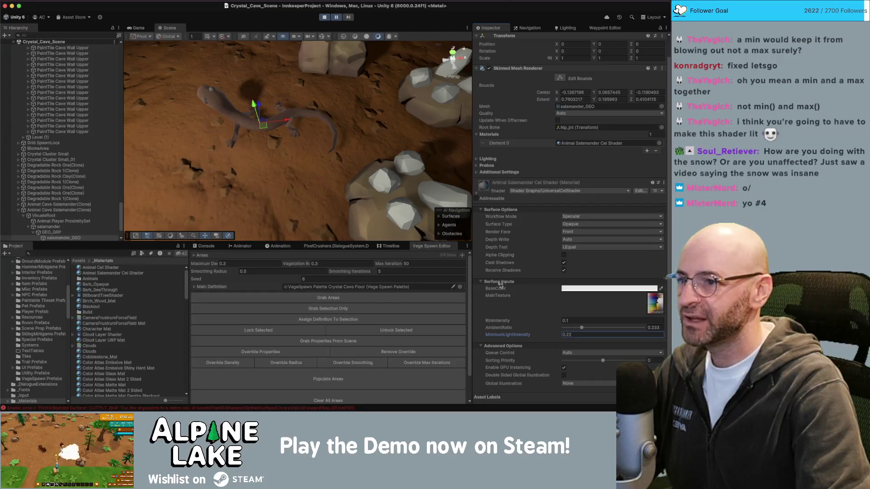
{"action": "mouse_move", "coordinate": [395, 167]}
{"action": "left_mouse_down"}
{"action": "mouse_move", "coordinate": [371, 180]}
{"action": "mouse_move", "coordinate": [356, 172]}
{"action": "left_mouse_up"}
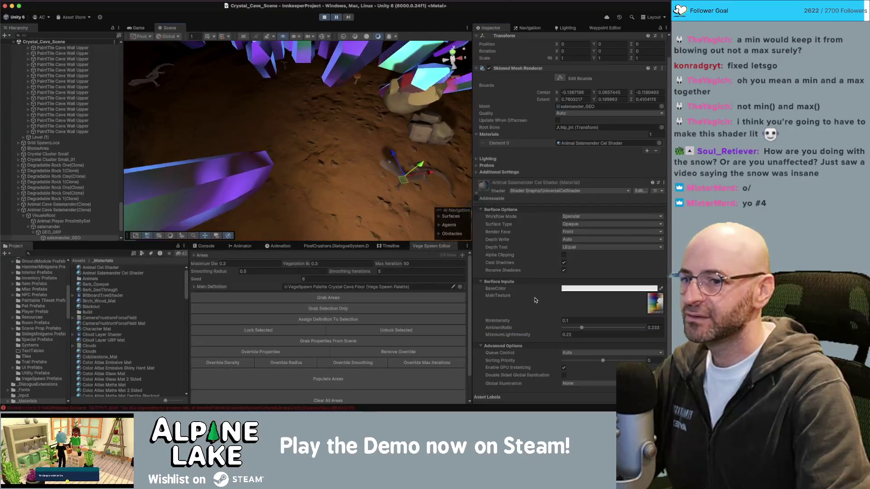
{"action": "left_click_drag", "start_coordinate": [559, 334], "coordinate": [544, 335]}
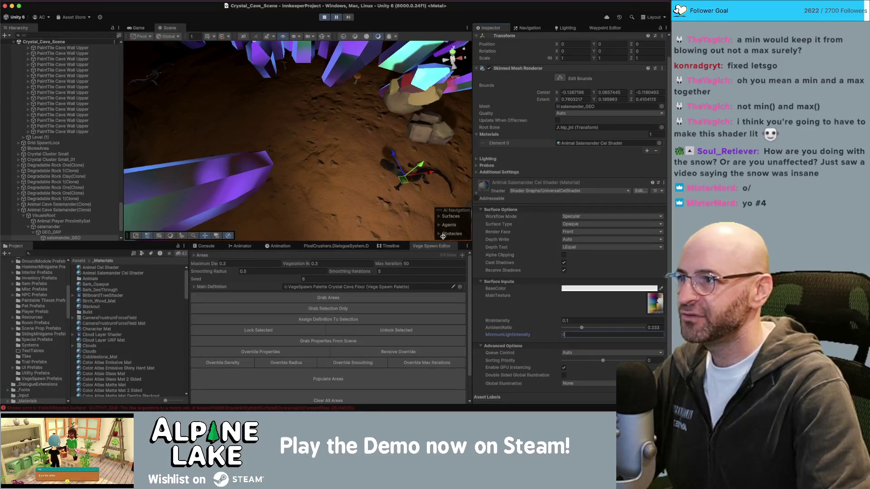
{"action": "left_click_drag", "start_coordinate": [317, 132], "coordinate": [302, 128]}
{"action": "left_click", "coordinate": [588, 334]}
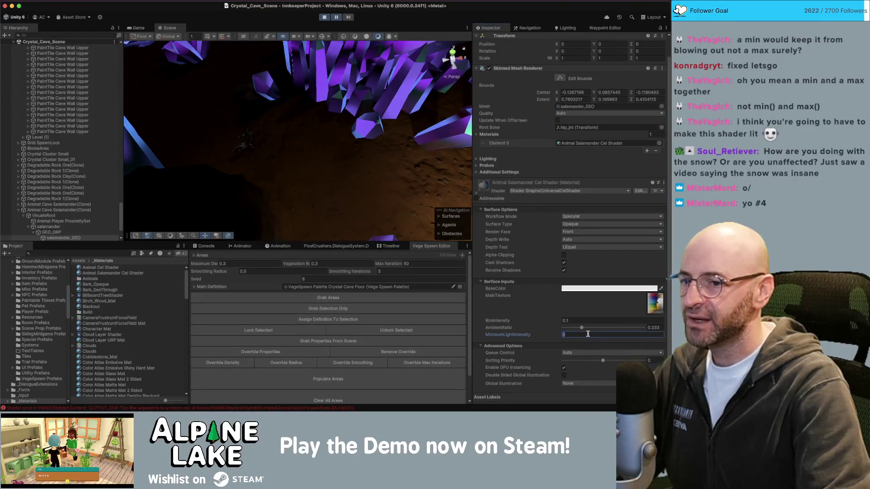
{"action": "type", "text": "0.1"}
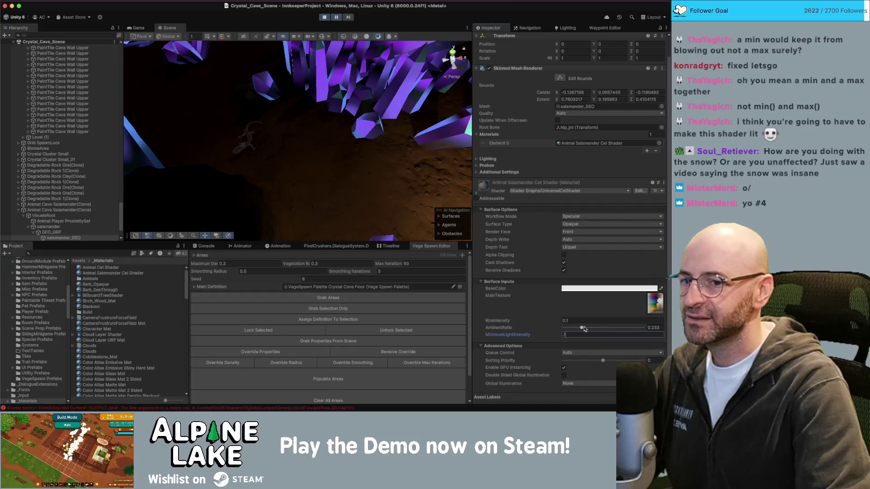
Step: Set RimIntensity to 0.1 and fine-tune AmbientRatio to about 0.137
{"action": "mouse_move", "coordinate": [583, 327]}
{"action": "left_mouse_down"}
{"action": "mouse_move", "coordinate": [558, 329]}
{"action": "mouse_move", "coordinate": [576, 328]}
{"action": "left_mouse_up"}
{"action": "left_click_drag", "start_coordinate": [427, 218], "coordinate": [404, 194]}
{"action": "left_click", "coordinate": [570, 320]}
{"action": "type", "text": "1"}
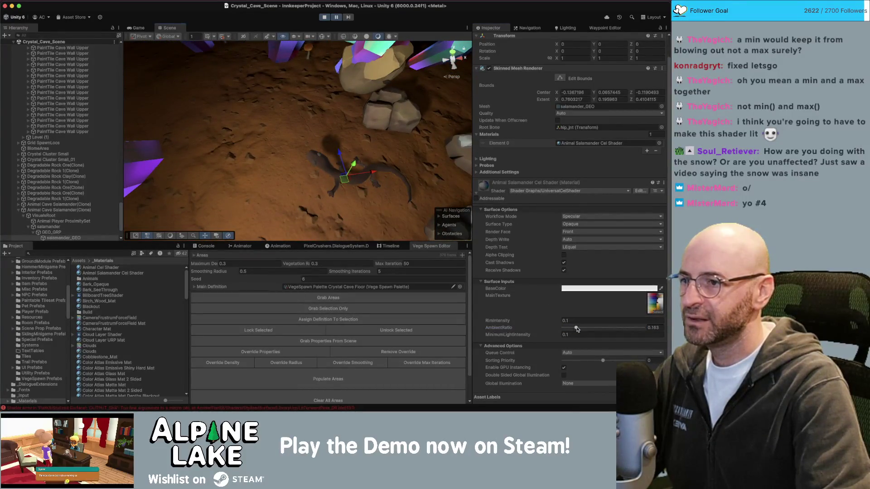
{"action": "mouse_move", "coordinate": [576, 329]}
{"action": "left_mouse_down"}
{"action": "mouse_move", "coordinate": [552, 329]}
{"action": "mouse_move", "coordinate": [574, 328]}
{"action": "left_mouse_up"}
{"action": "scroll", "coordinate": [389, 119], "scroll_direction": "down", "scroll_amount": 5}
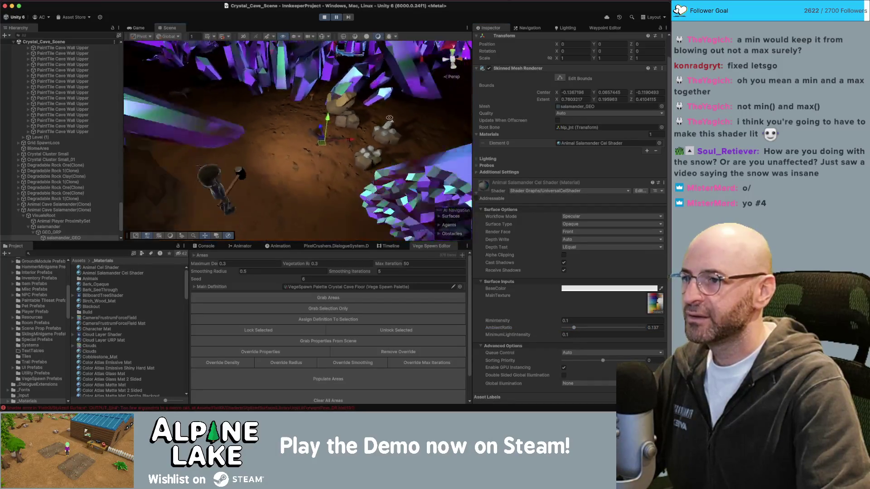
Step: Switch to the running game and walk the character through the cave with S and W
{"action": "left_click", "coordinate": [139, 29]}
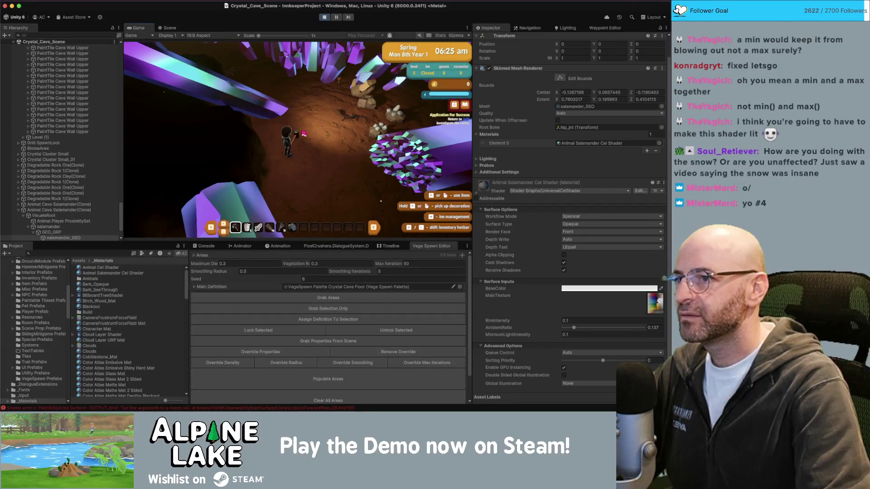
{"action": "key", "text": "s"}
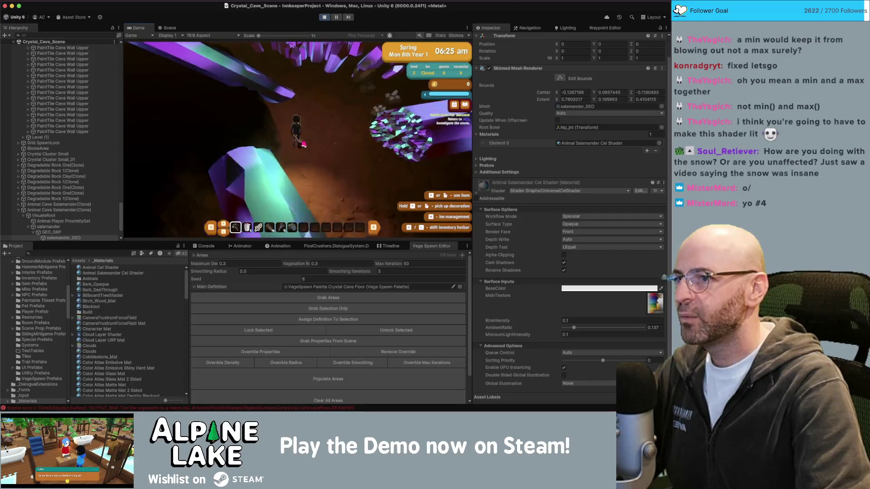
{"action": "key", "text": "w"}
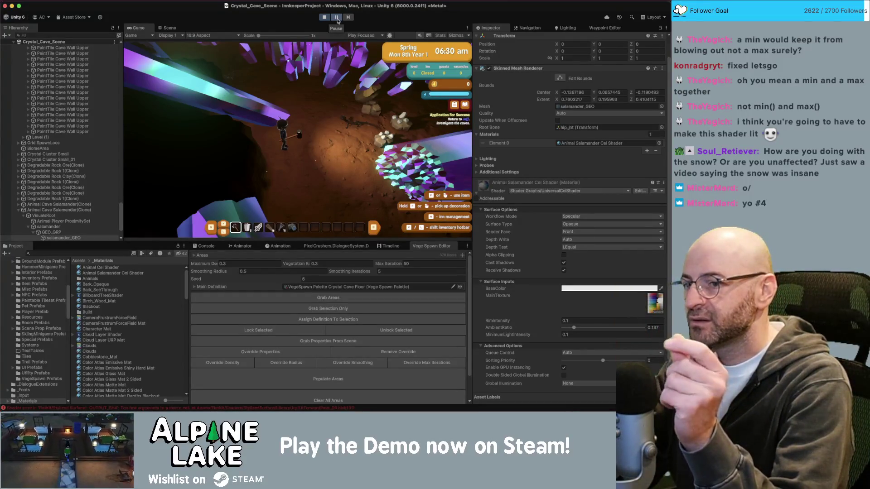
Step: Check the salamander's BaseColor picker, then open the UniversalCelShader graph via Edit...
{"action": "left_click", "coordinate": [577, 289]}
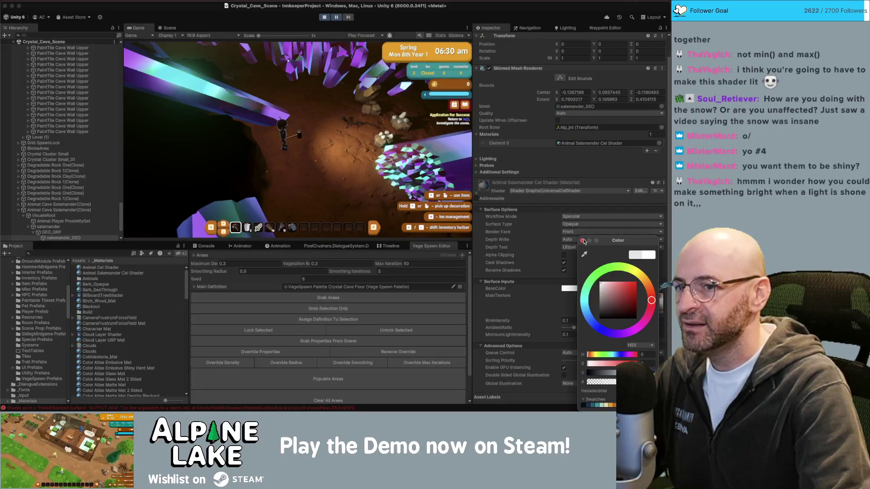
{"action": "left_click", "coordinate": [584, 241]}
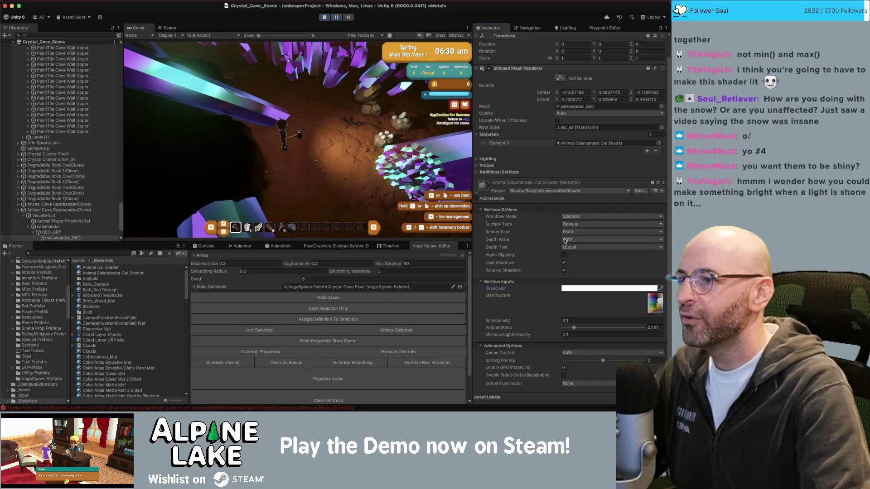
{"action": "left_click", "coordinate": [640, 191]}
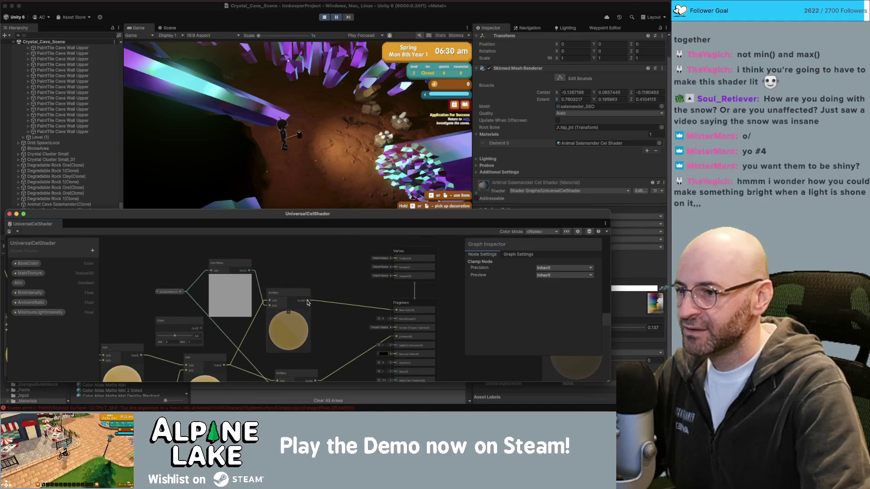
Step: Branch a Multiply node off the lighting output, raise its B multiplier, and save the graph
{"action": "left_click_drag", "start_coordinate": [308, 303], "coordinate": [325, 278]}
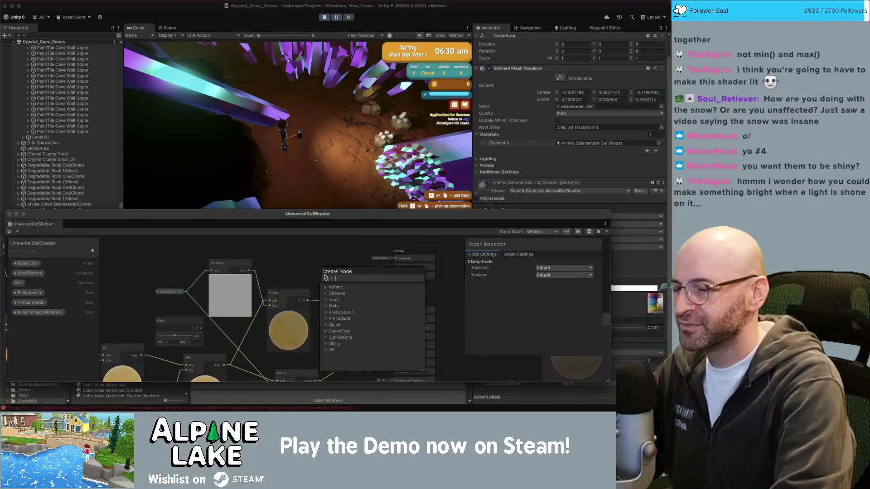
{"action": "type", "text": "mulatip"}
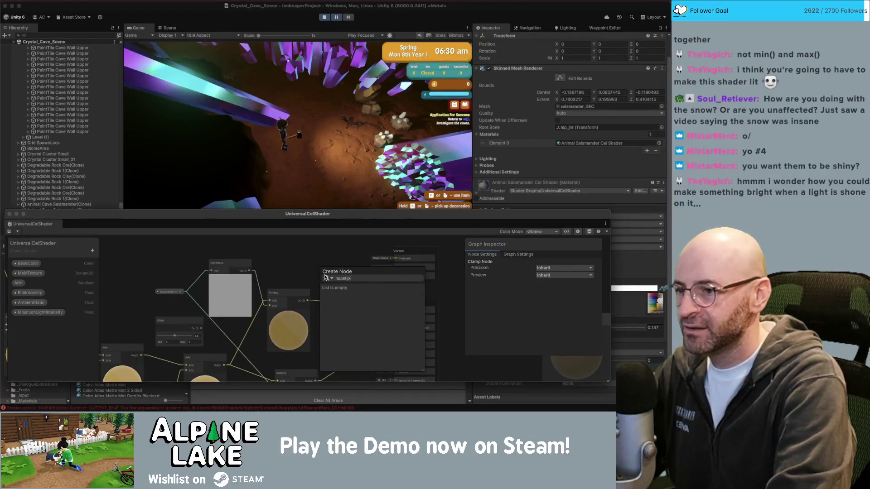
{"action": "key", "text": "BackSpace"}
{"action": "key", "text": "BackSpace"}
{"action": "key", "text": "BackSpace"}
{"action": "key", "text": "BackSpace"}
{"action": "type", "text": "ti"}
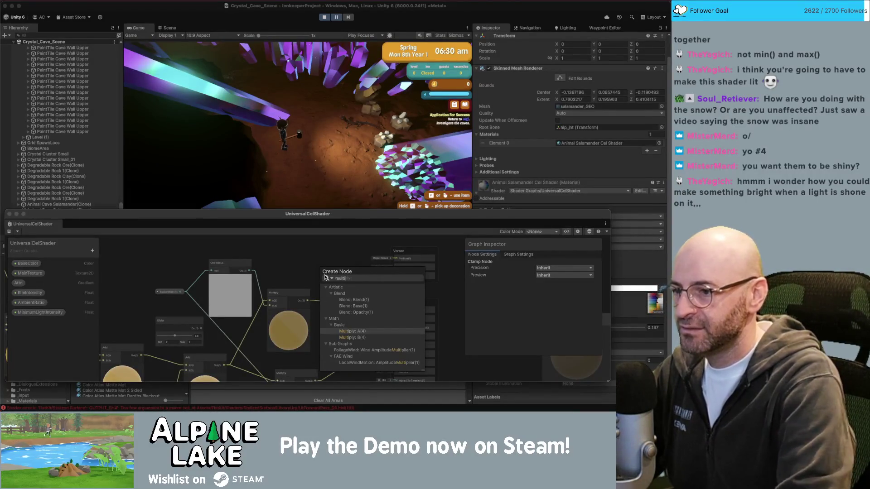
{"action": "key", "text": "Return"}
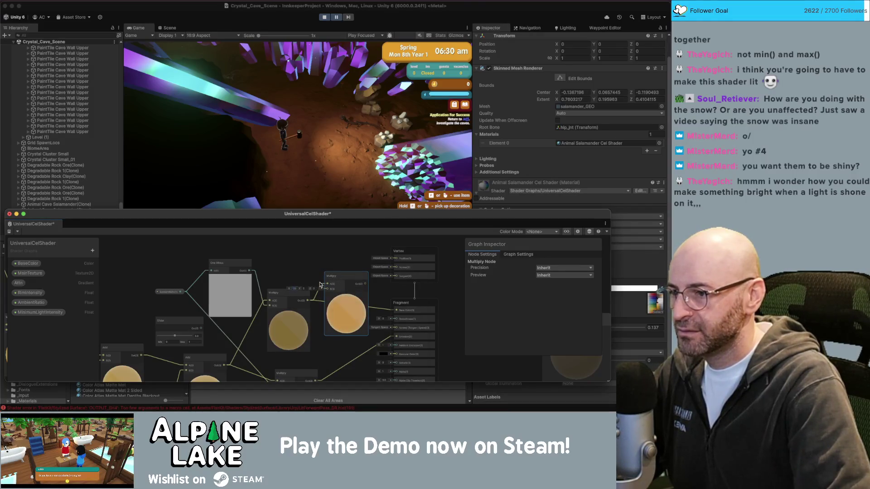
{"action": "mouse_move", "coordinate": [320, 285]}
{"action": "left_mouse_down"}
{"action": "mouse_move", "coordinate": [356, 286]}
{"action": "mouse_move", "coordinate": [396, 311]}
{"action": "left_mouse_up"}
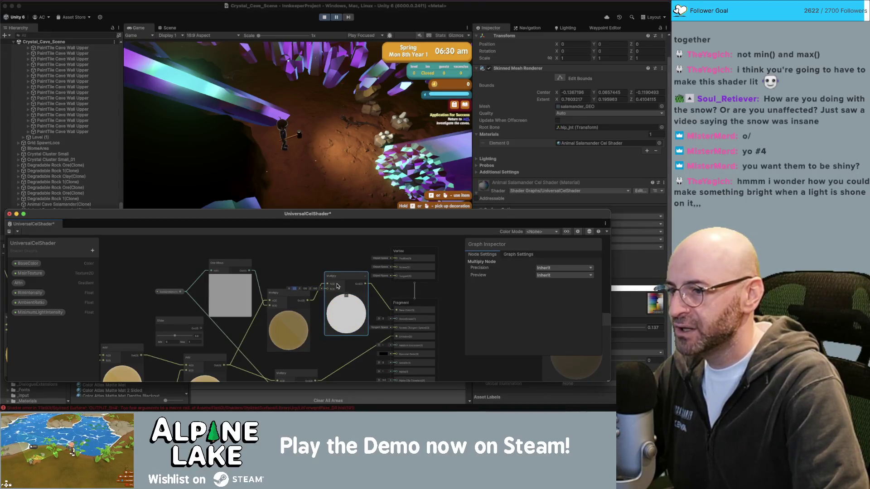
{"action": "left_click", "coordinate": [307, 258]}
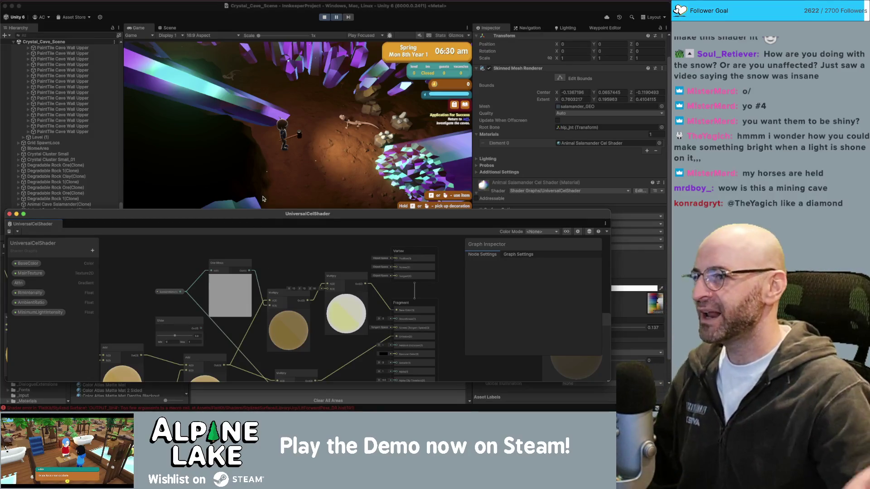
{"action": "left_click", "coordinate": [357, 138]}
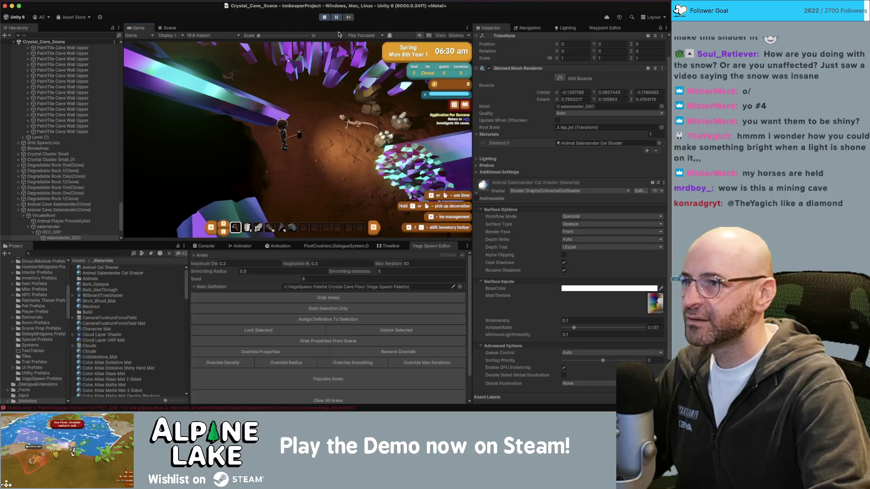
Step: Add a Float property named DiffuseAmount to the shader graph's blackboard
{"action": "key", "text": "w"}
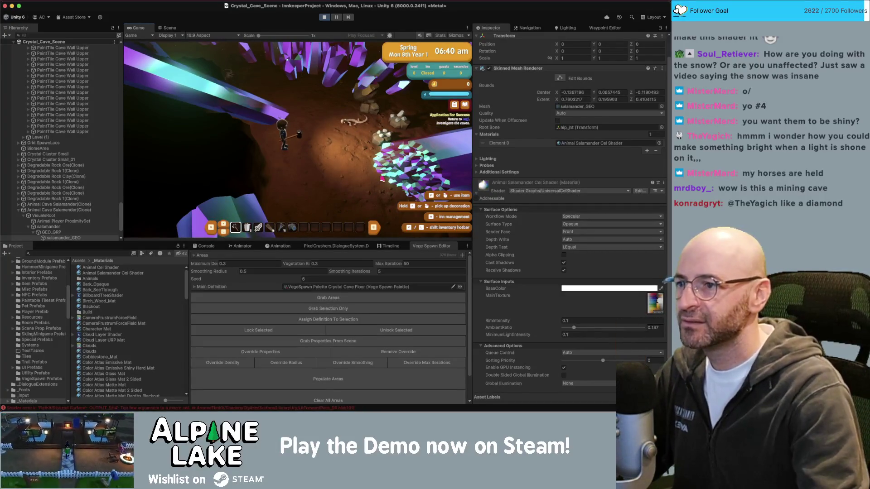
{"action": "key", "text": "ctrl+Up"}
{"action": "left_click", "coordinate": [253, 342]}
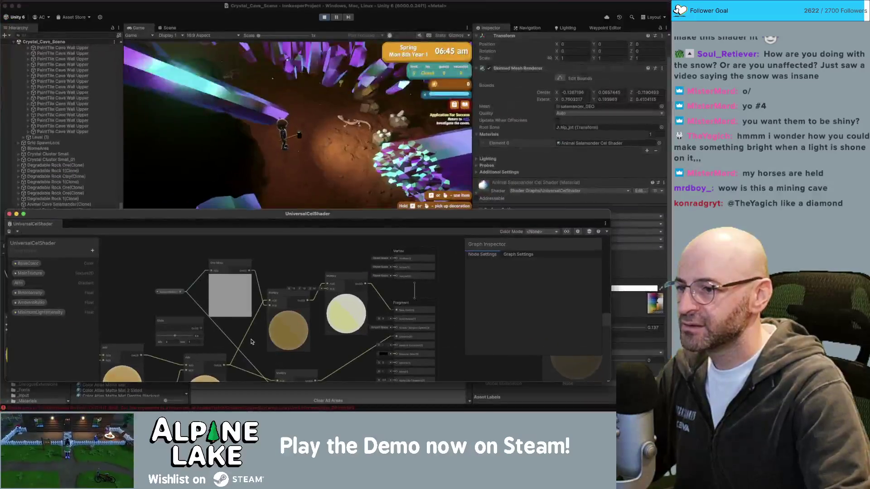
{"action": "left_click", "coordinate": [93, 251]}
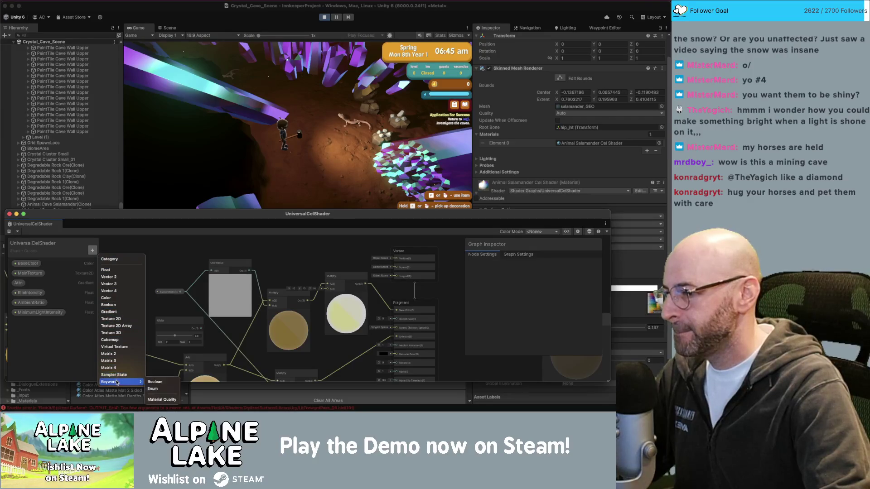
{"action": "left_click", "coordinate": [114, 276]}
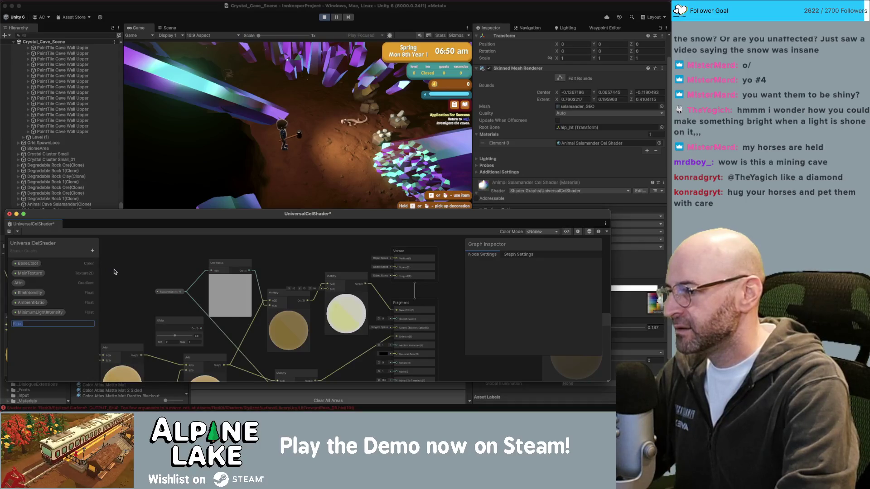
{"action": "key", "text": "BackSpace"}
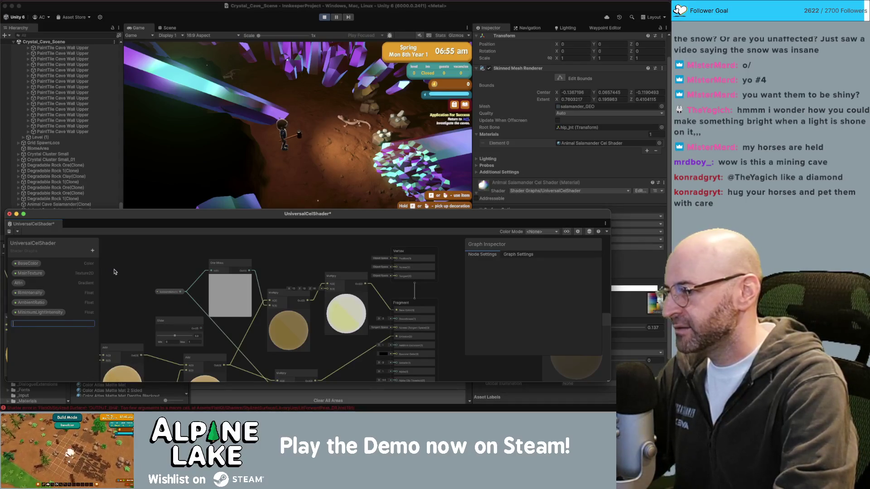
{"action": "type", "text": "Diff"}
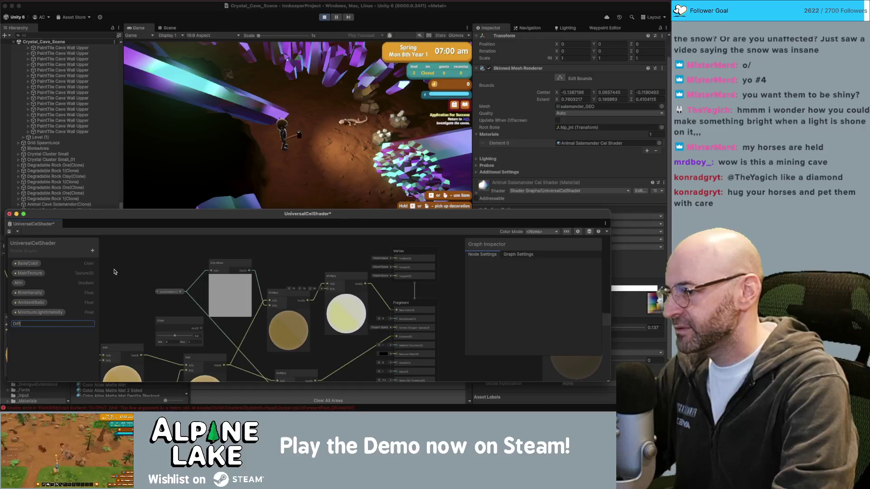
{"action": "type", "text": "useAmount"}
{"action": "key", "text": "Return"}
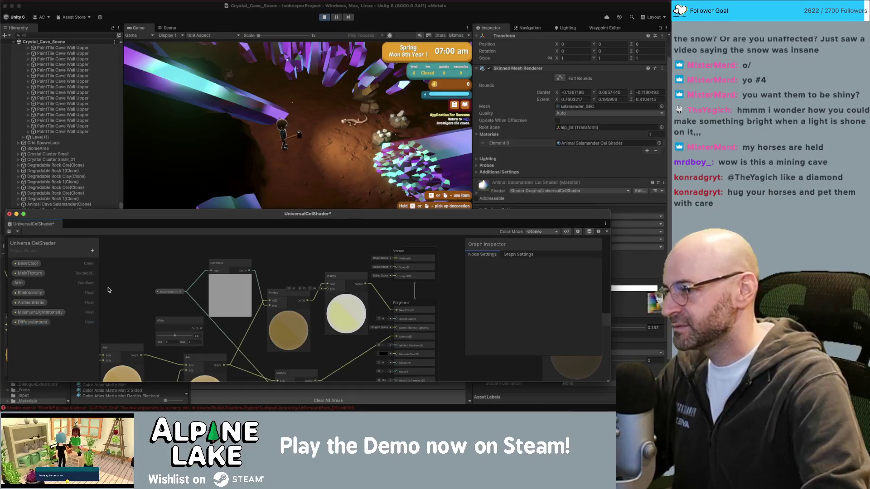
Step: Give DiffuseAmount a default of 1, feed it into Multiply's B input, and save
{"action": "left_click", "coordinate": [32, 322]}
{"action": "left_click", "coordinate": [562, 313]}
{"action": "type", "text": "1"}
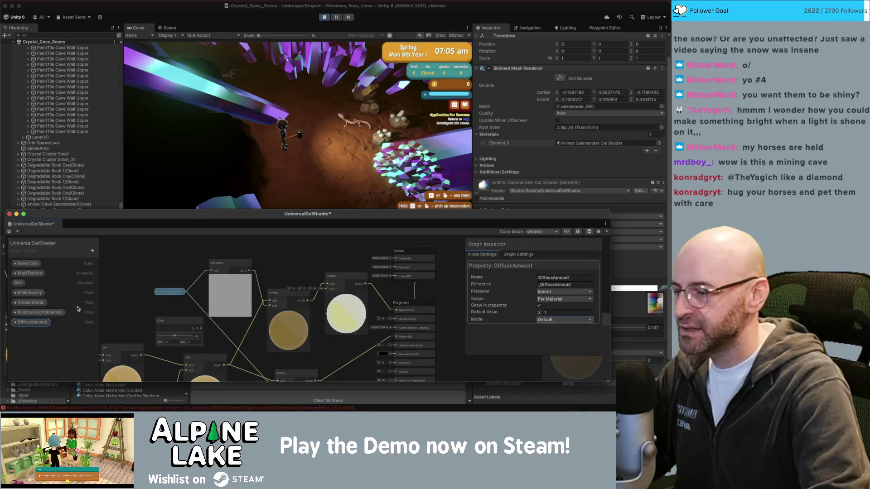
{"action": "left_click_drag", "start_coordinate": [283, 255], "coordinate": [330, 294]}
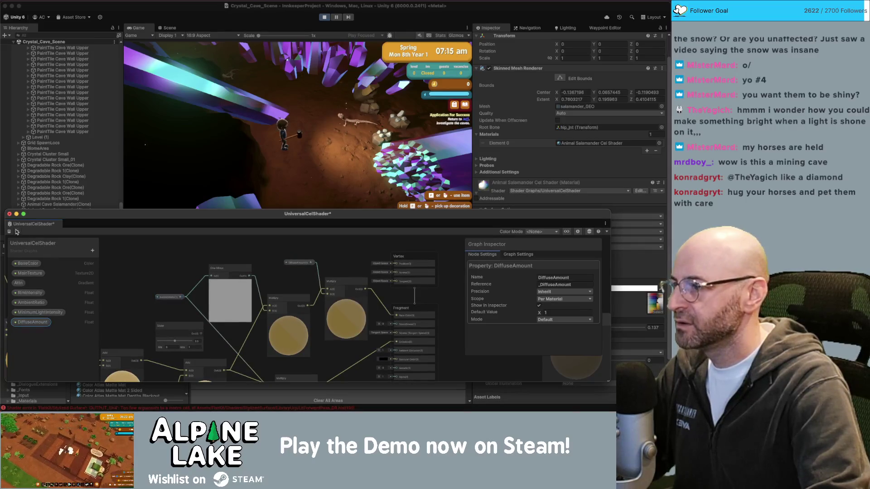
{"action": "left_click", "coordinate": [10, 232]}
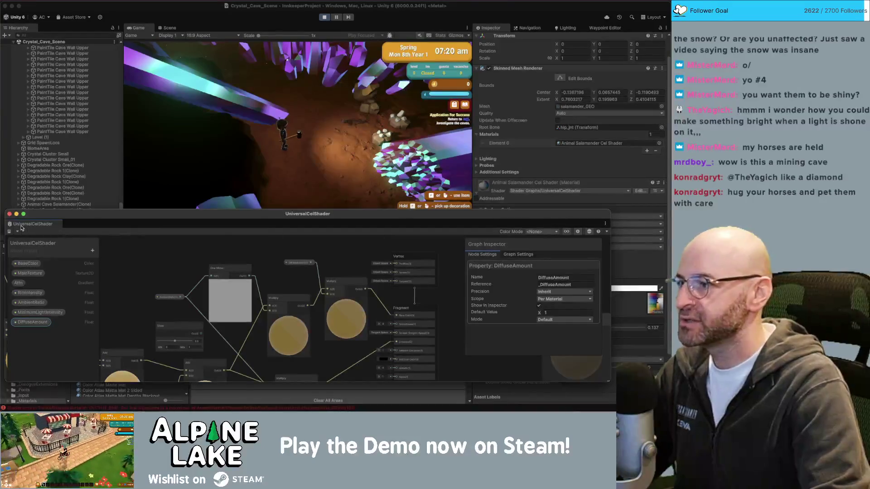
{"action": "left_click", "coordinate": [198, 21]}
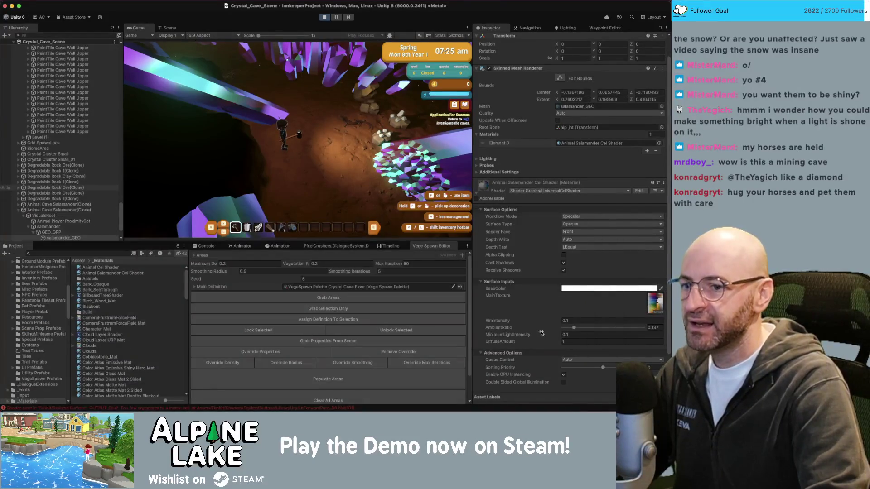
Step: Raise the salamander material's DiffuseAmount to 20.29 and check the lighting in the game
{"action": "left_click", "coordinate": [574, 342]}
{"action": "left_click_drag", "start_coordinate": [575, 343], "coordinate": [628, 340]}
{"action": "type", "text": "7.04"}
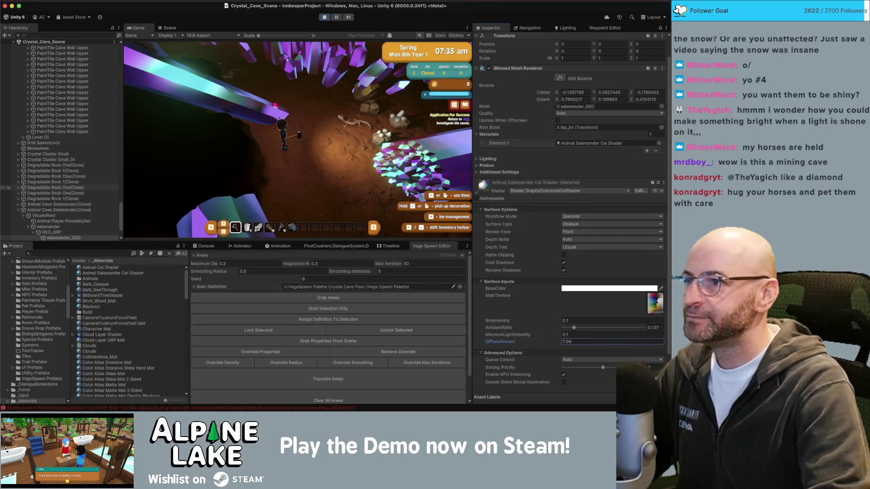
{"action": "left_click", "coordinate": [299, 135]}
{"action": "type", "text": "0"}
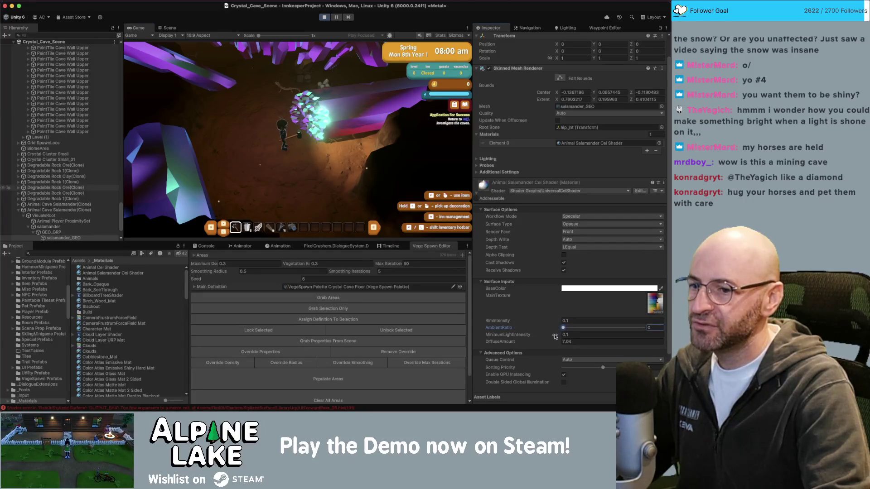
Step: Set AmbientRatio and MinimumLightIntensity to 0 and RimIntensity to 0.03, then enter photo mode
{"action": "key", "text": "Tab"}
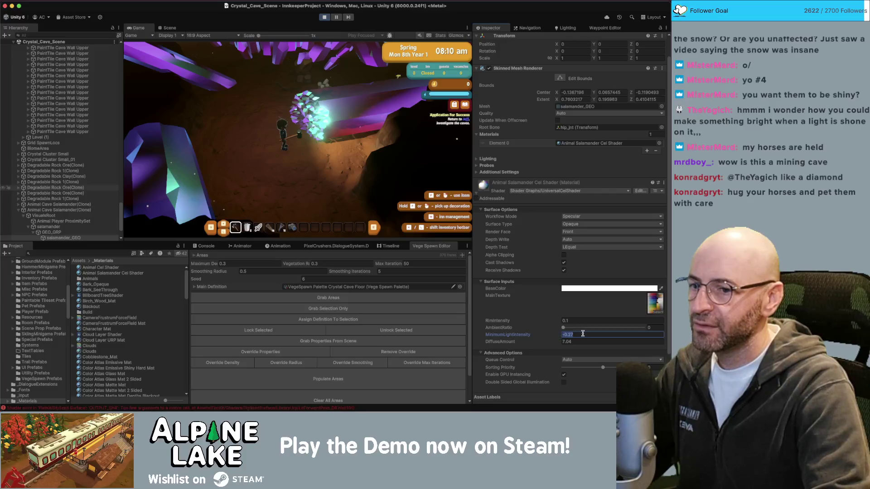
{"action": "type", "text": "0"}
{"action": "key", "text": "Return"}
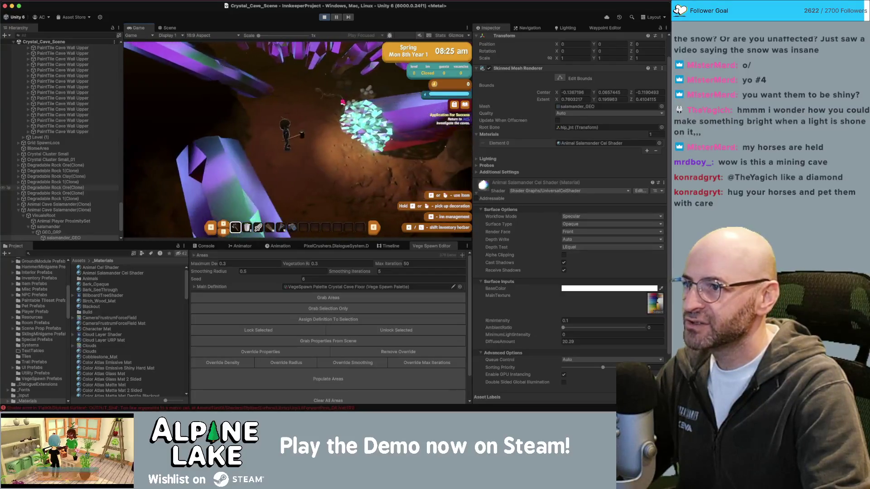
{"action": "left_click", "coordinate": [570, 320]}
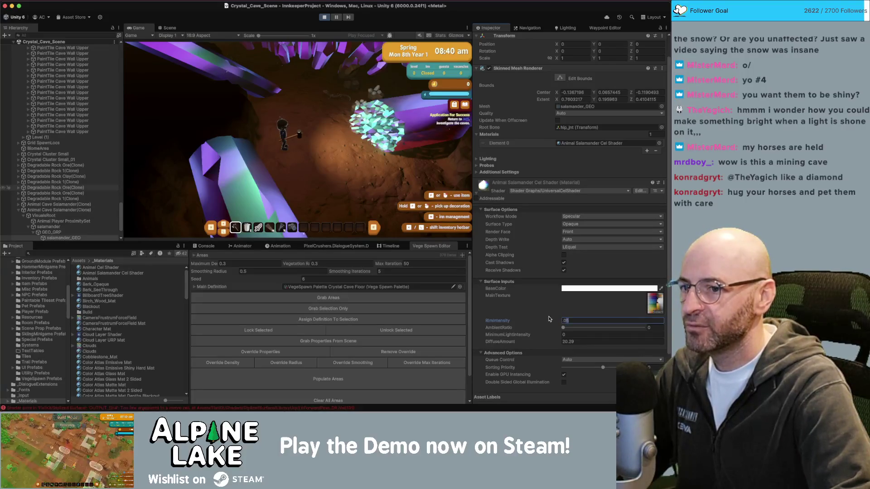
{"action": "key", "text": "Return"}
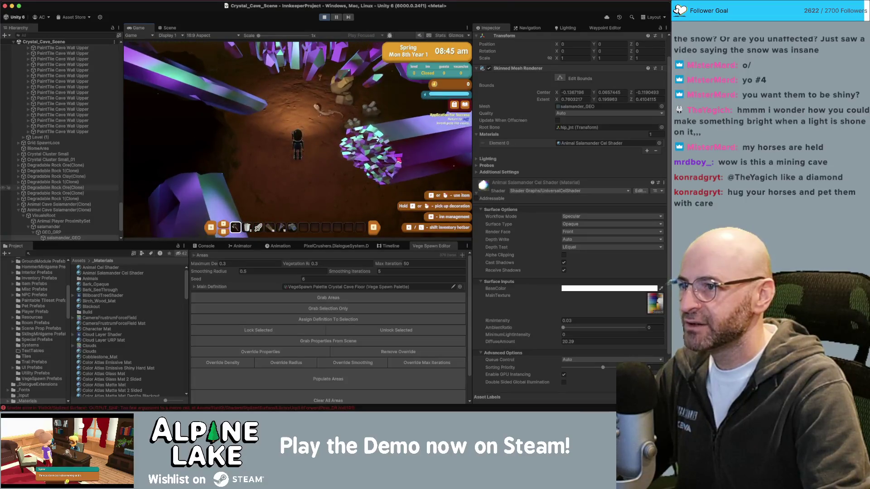
{"action": "scroll", "coordinate": [383, 155], "scroll_direction": "down", "scroll_amount": 5}
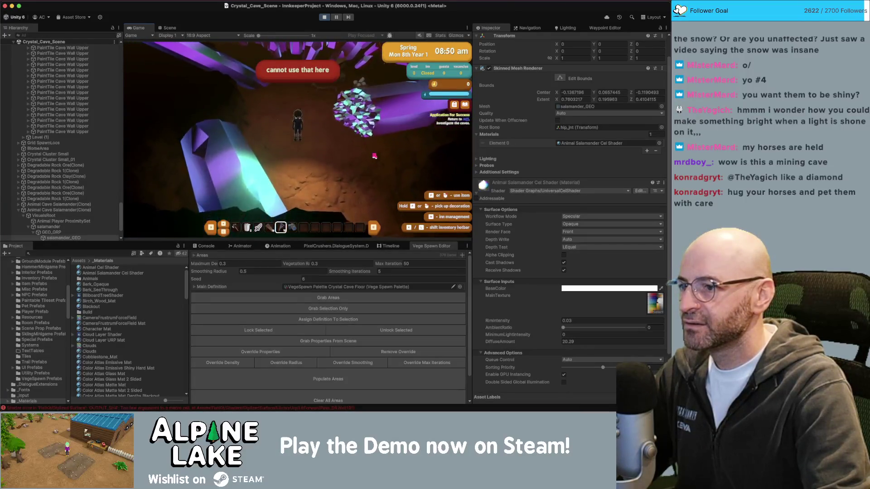
{"action": "left_click", "coordinate": [361, 141]}
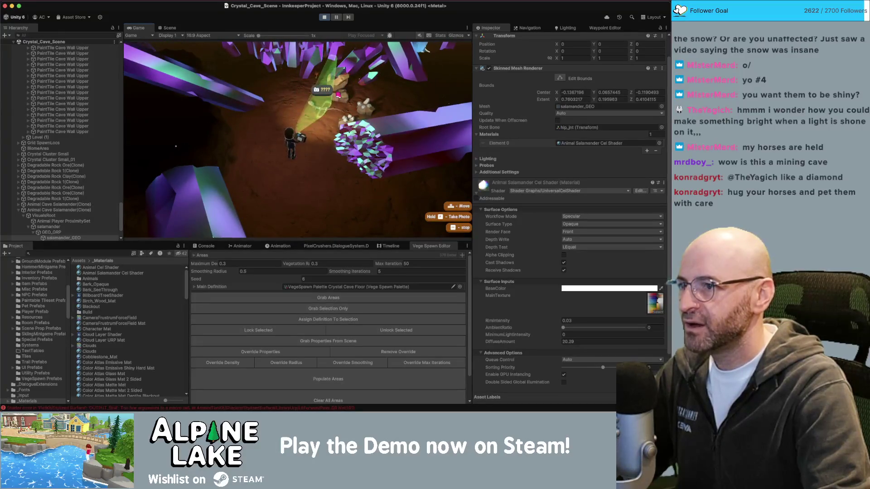
Step: Photograph the cave salamander, then maximize the Game view to fill the editor
{"action": "left_click", "coordinate": [210, 236]}
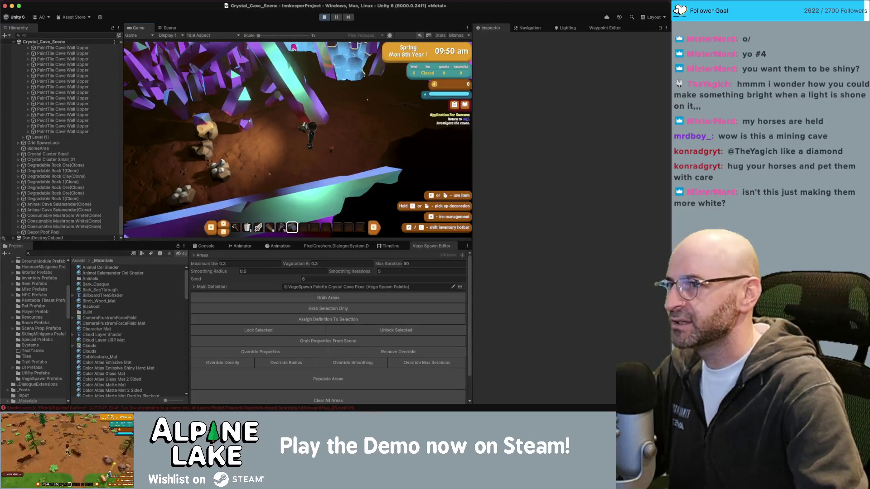
{"action": "double_click", "coordinate": [142, 29]}
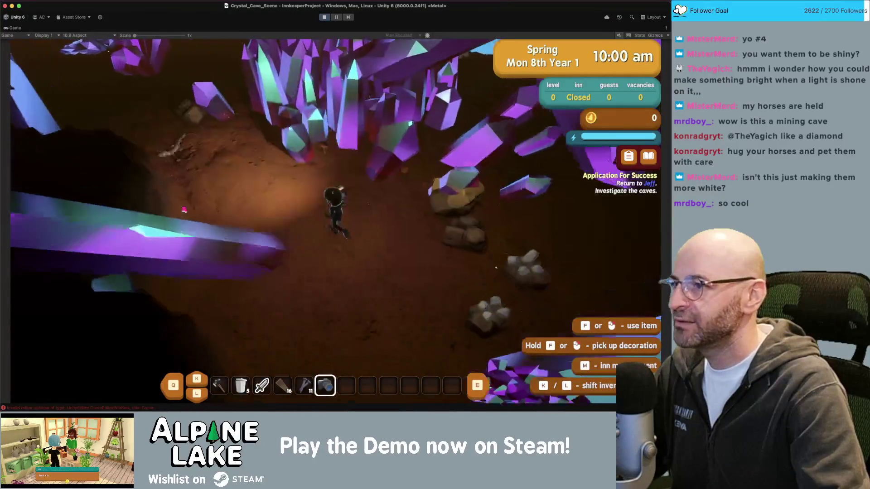
Step: Snap a photo of the glowing crystals, walk left, and rotate the game camera
{"action": "key", "text": "f"}
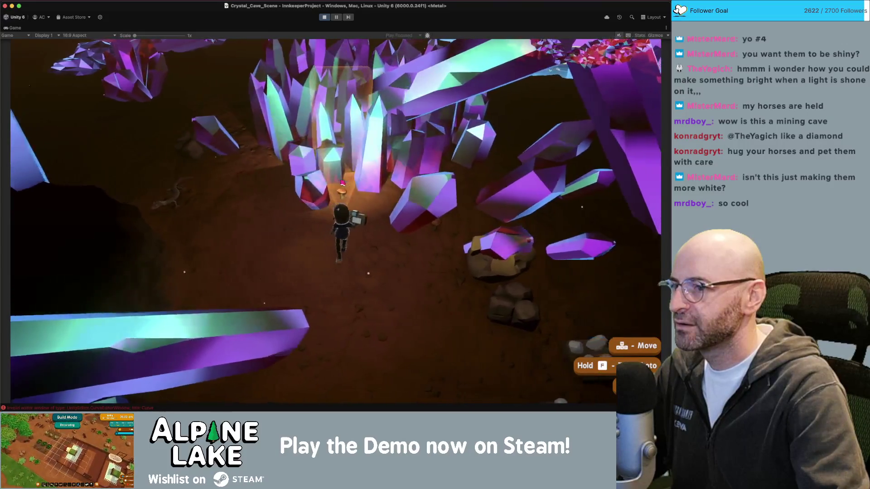
{"action": "key", "text": "f"}
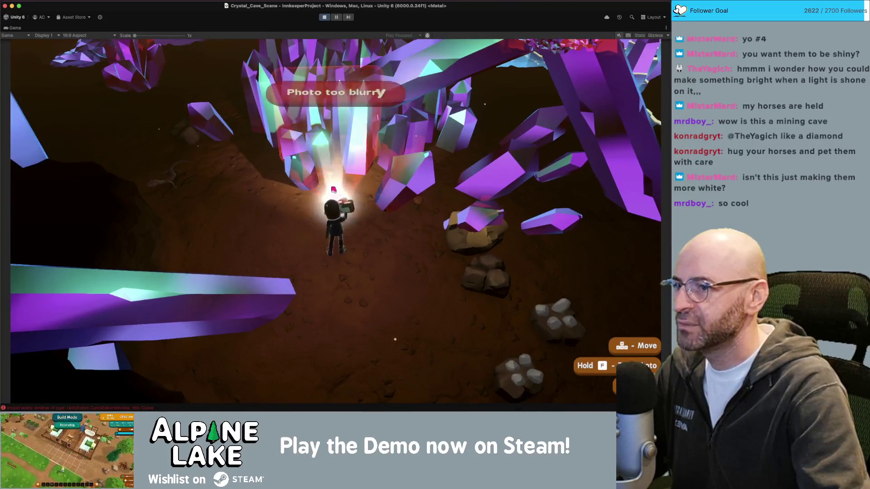
{"action": "key", "text": "a"}
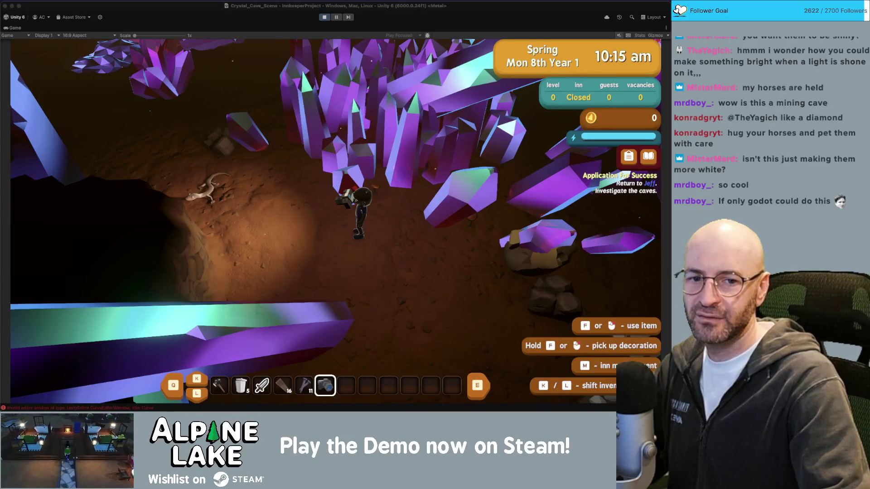
{"action": "left_click", "coordinate": [426, 179]}
{"action": "left_click", "coordinate": [315, 174]}
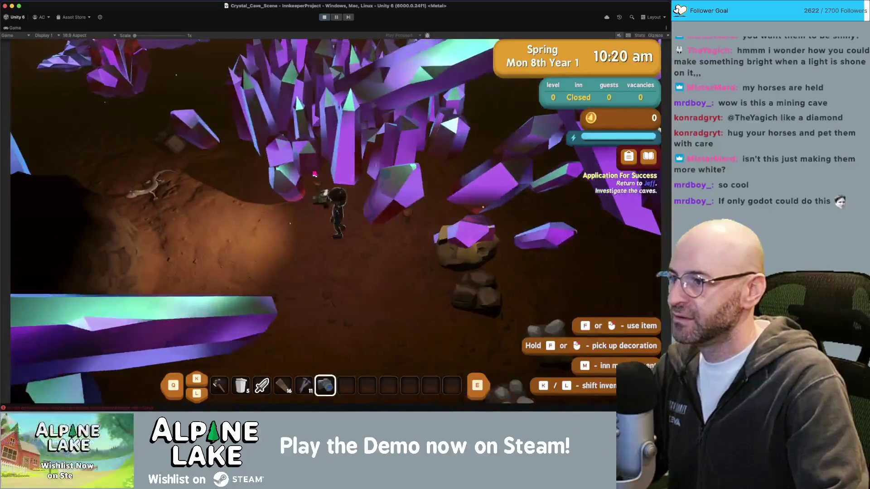
Step: Walk deeper into the cave and pick up the white mushroom
{"action": "key", "text": "w"}
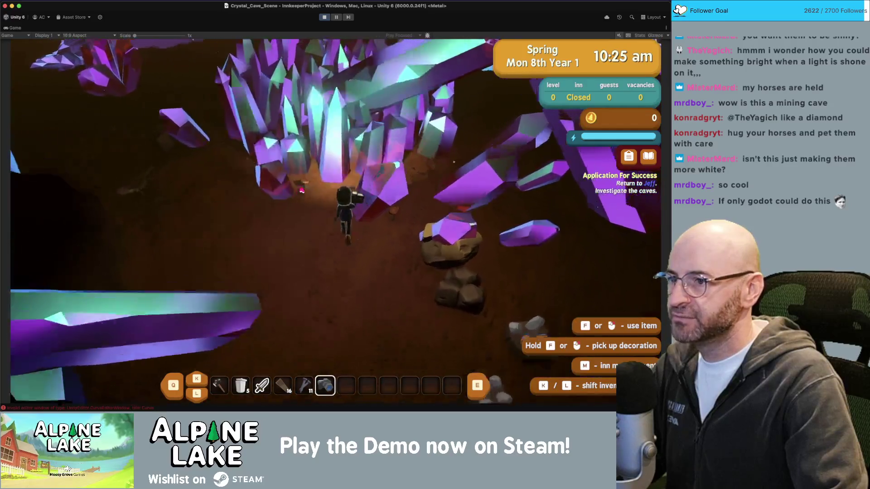
{"action": "key", "text": "w"}
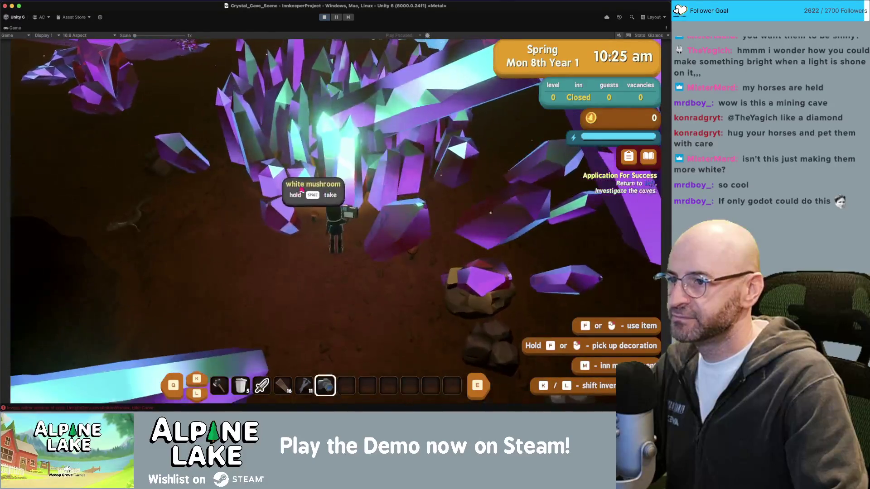
{"action": "key", "text": "space"}
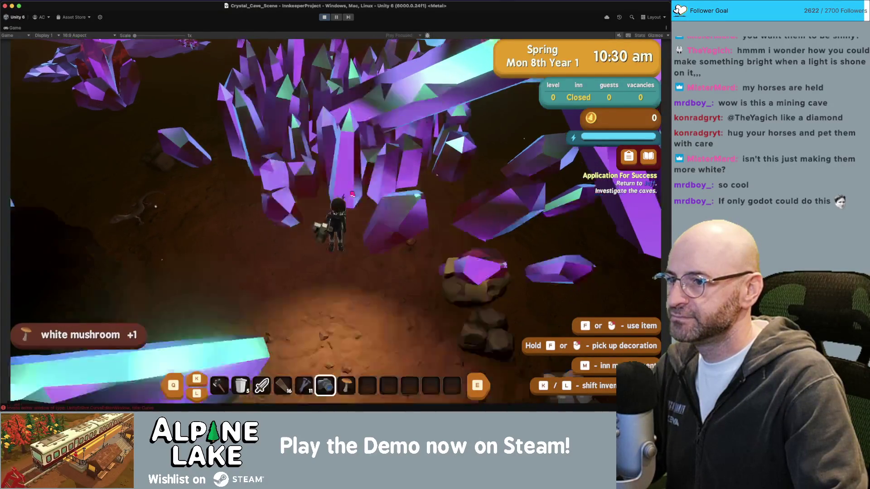
{"action": "key", "text": "w"}
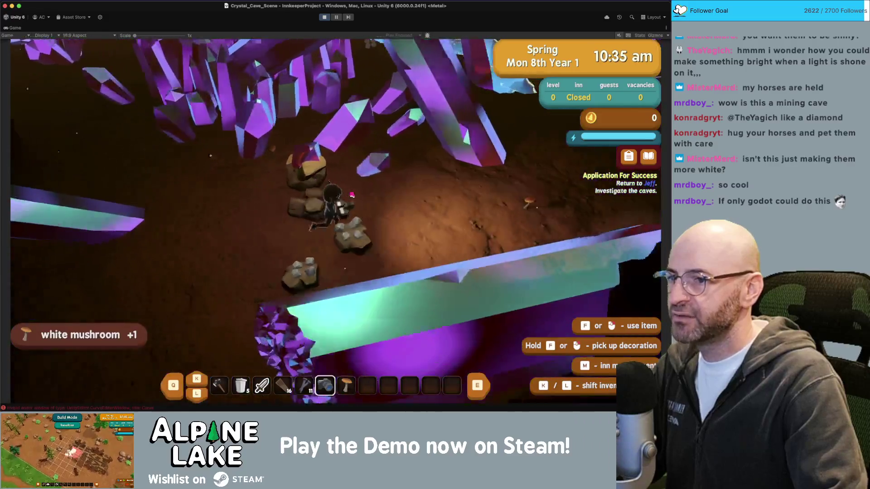
Step: Walk around the crystal pool and past the long diagonal crystal
{"action": "key", "text": "w"}
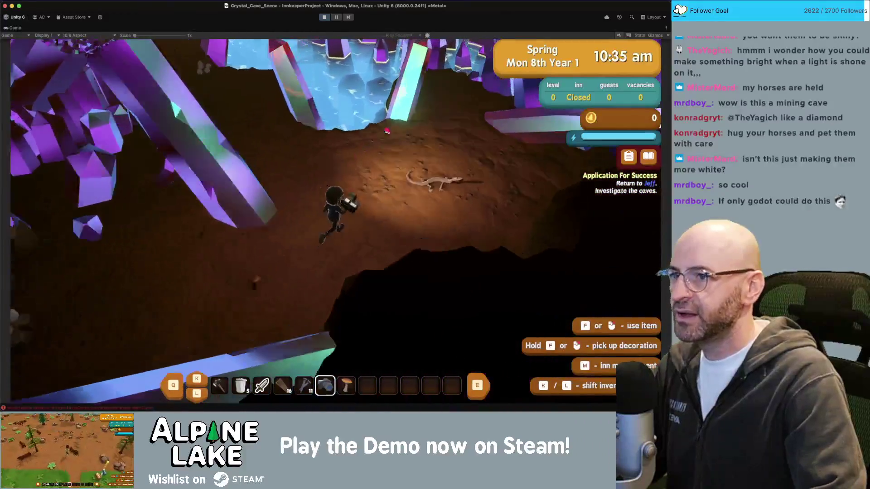
{"action": "key", "text": "w"}
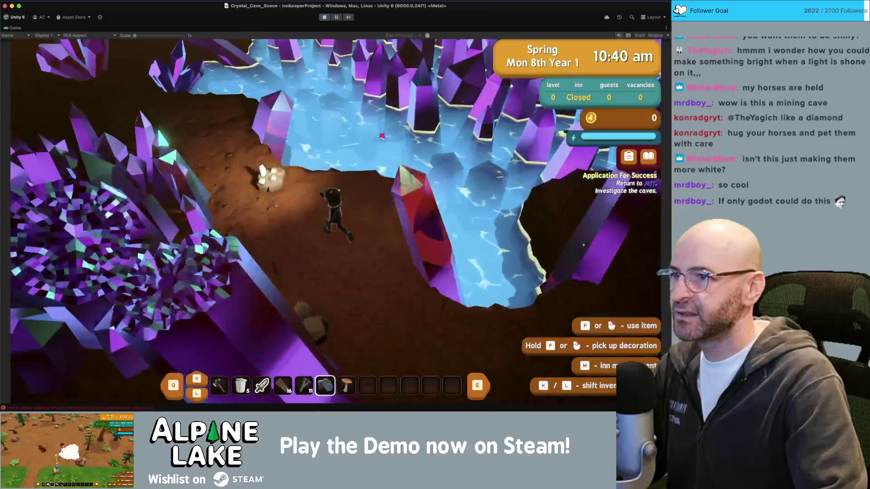
{"action": "key", "text": "w"}
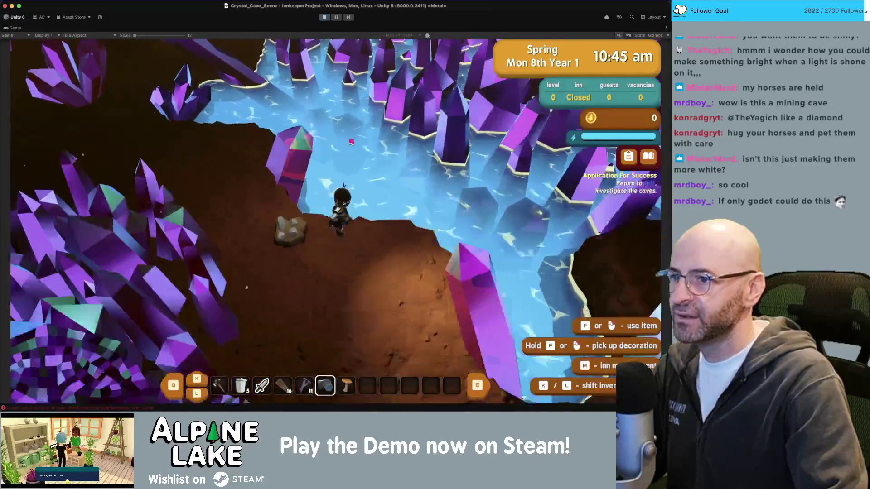
{"action": "key", "text": "w"}
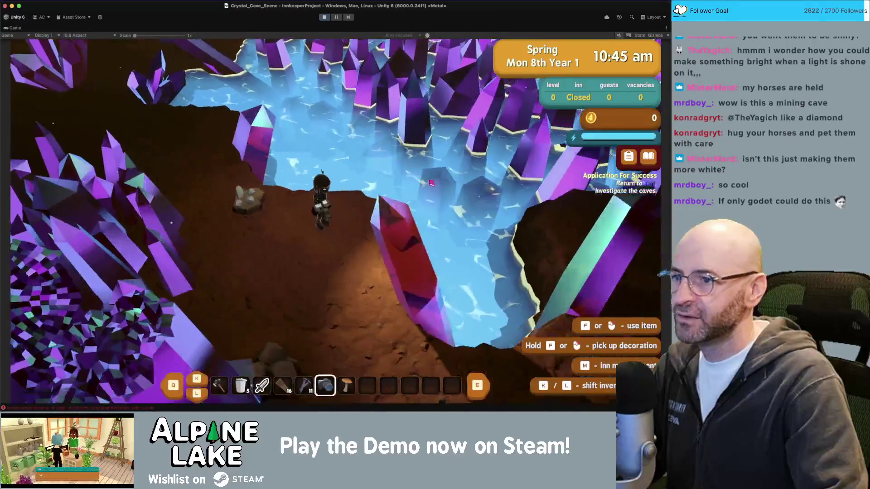
{"action": "key", "text": "w"}
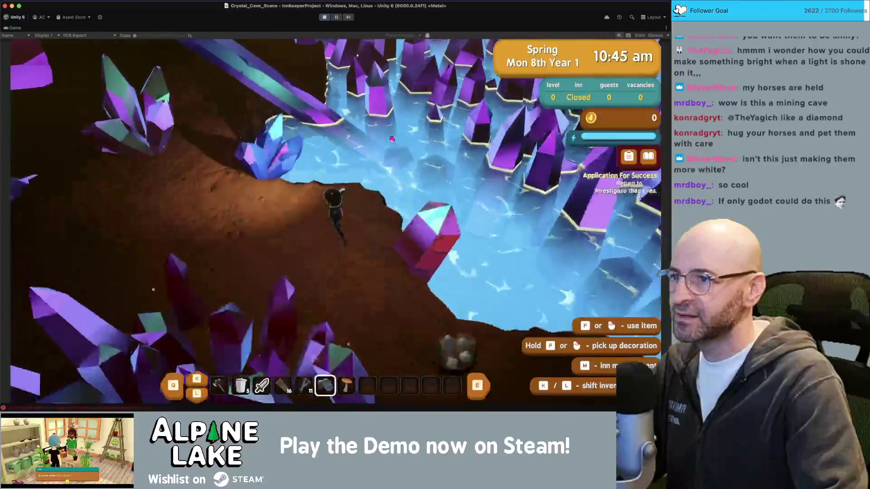
{"action": "key", "text": "w"}
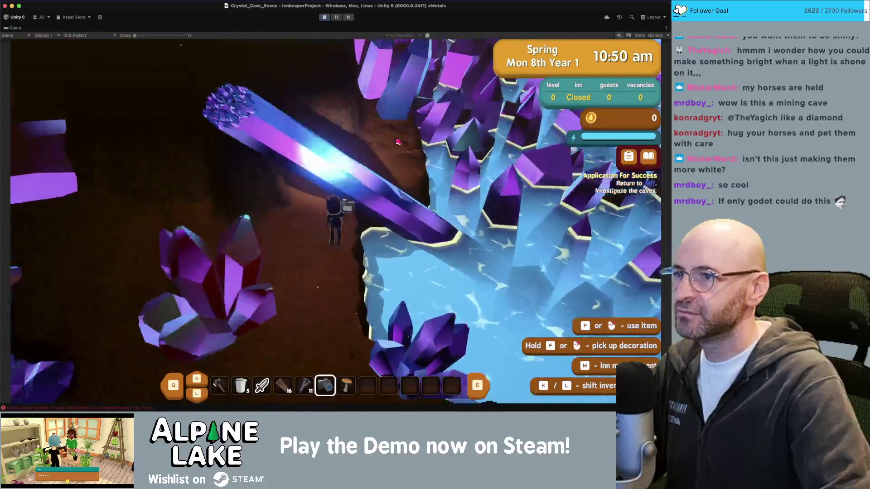
{"action": "key", "text": "w"}
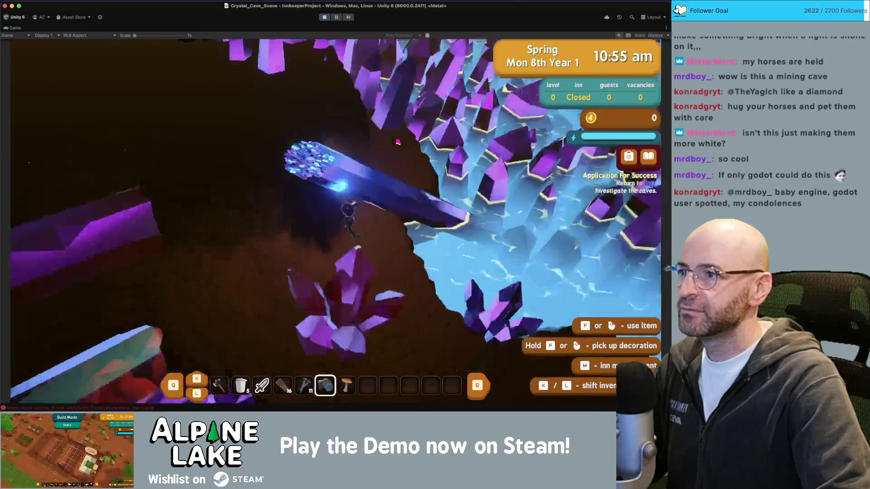
{"action": "key", "text": "w"}
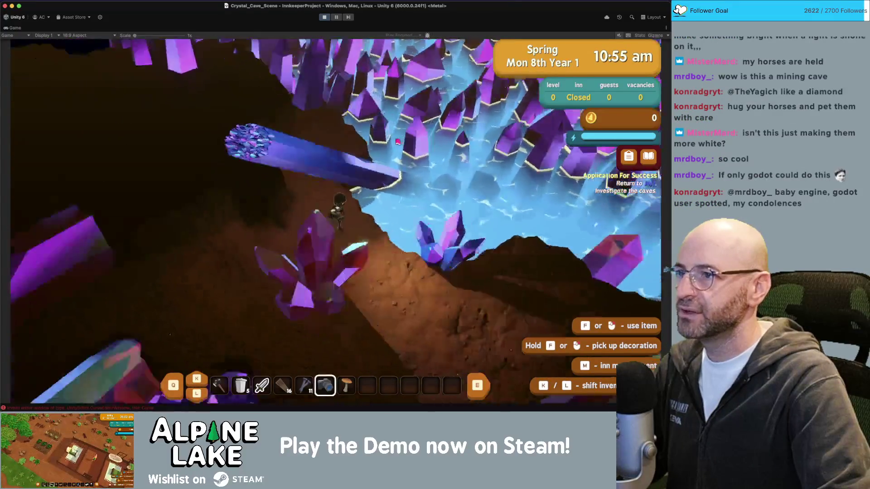
{"action": "key", "text": "w"}
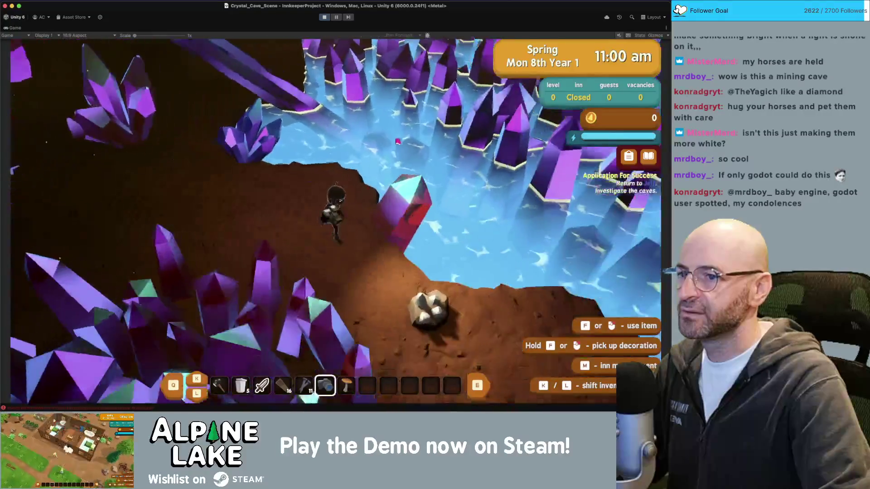
{"action": "key", "text": "w"}
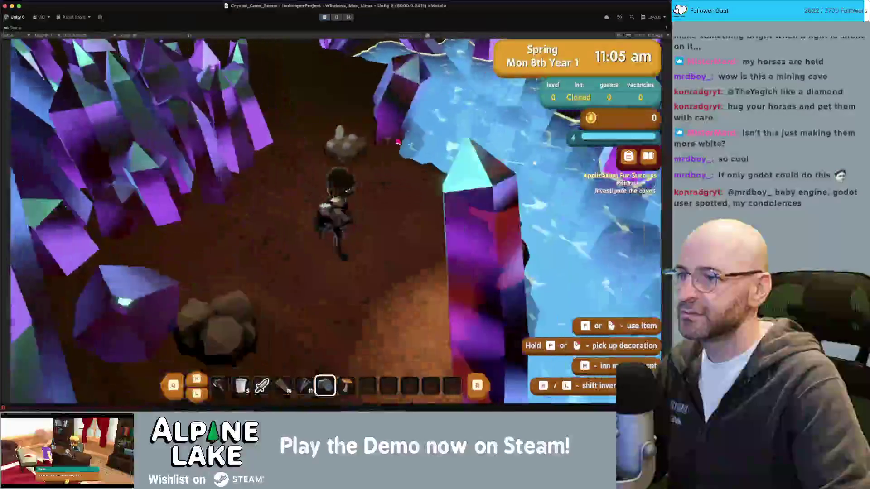
{"action": "key", "text": "w"}
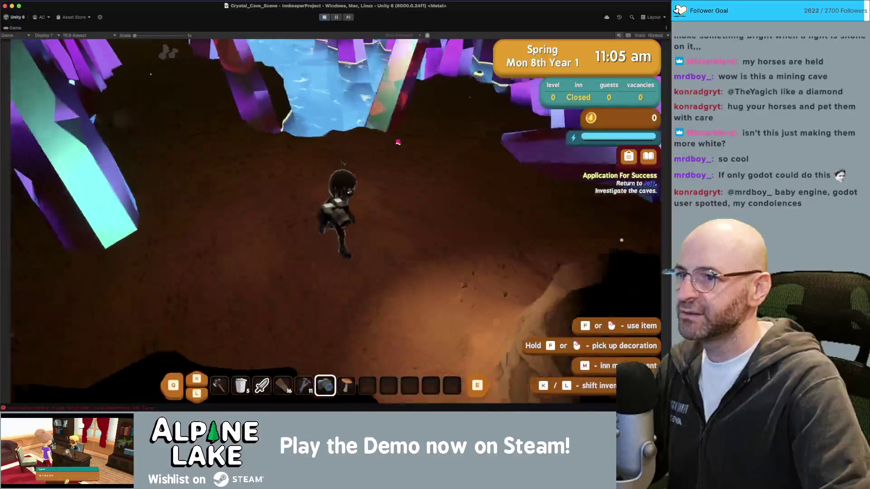
{"action": "key", "text": "w"}
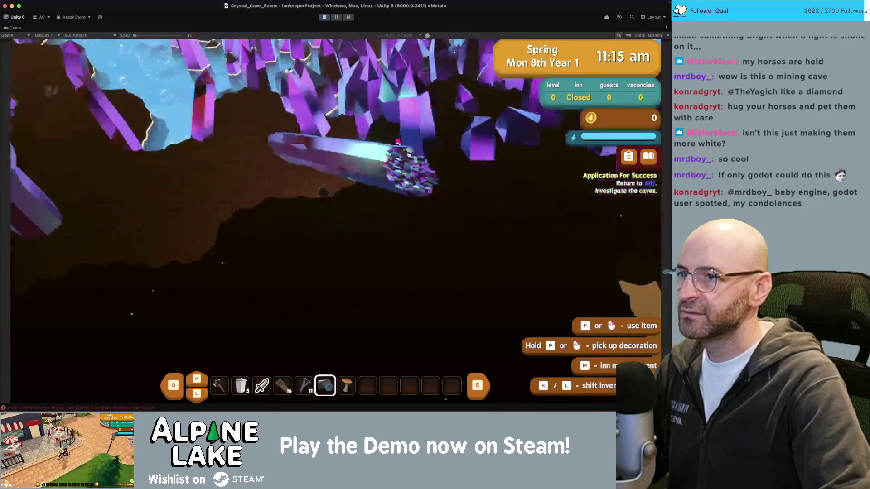
Step: Explore the darker ledge past another white mushroom, then stop the play test
{"action": "key", "text": "w"}
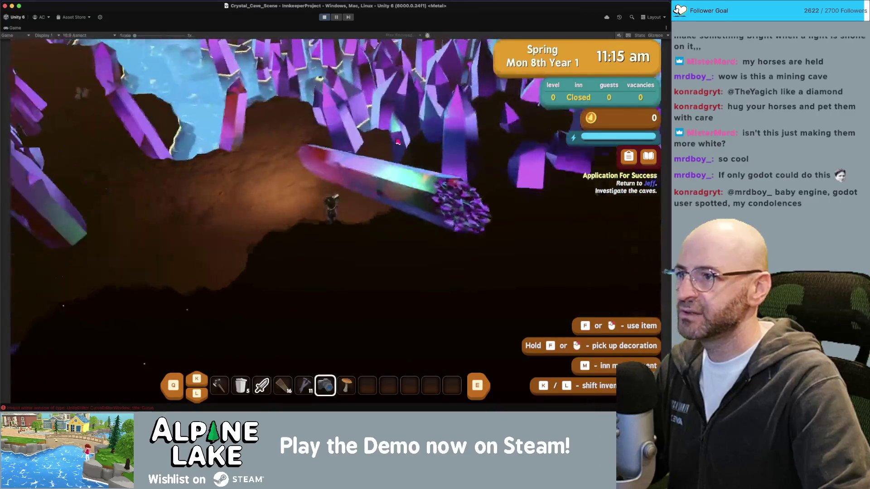
{"action": "key", "text": "w"}
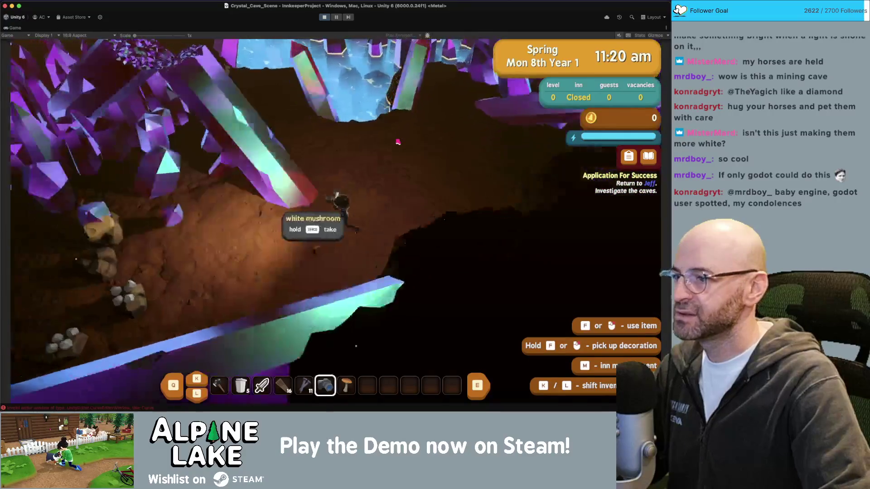
{"action": "key", "text": "w"}
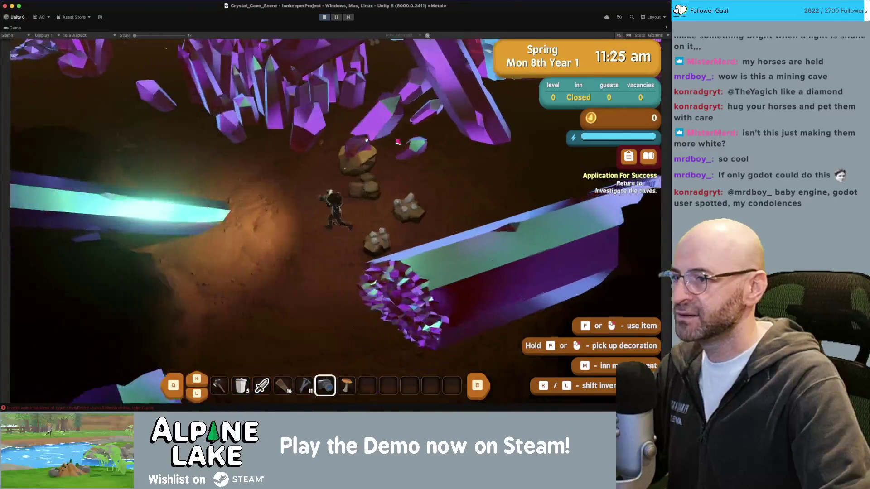
{"action": "key", "text": "w"}
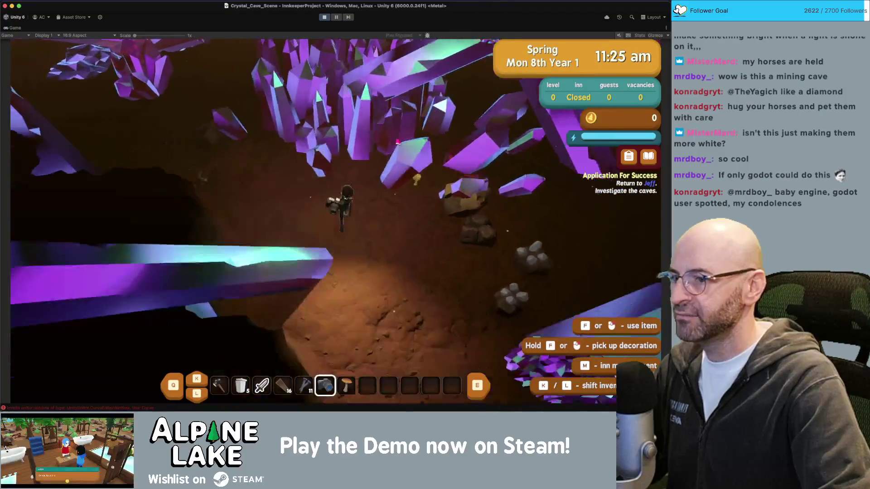
{"action": "key", "text": "w"}
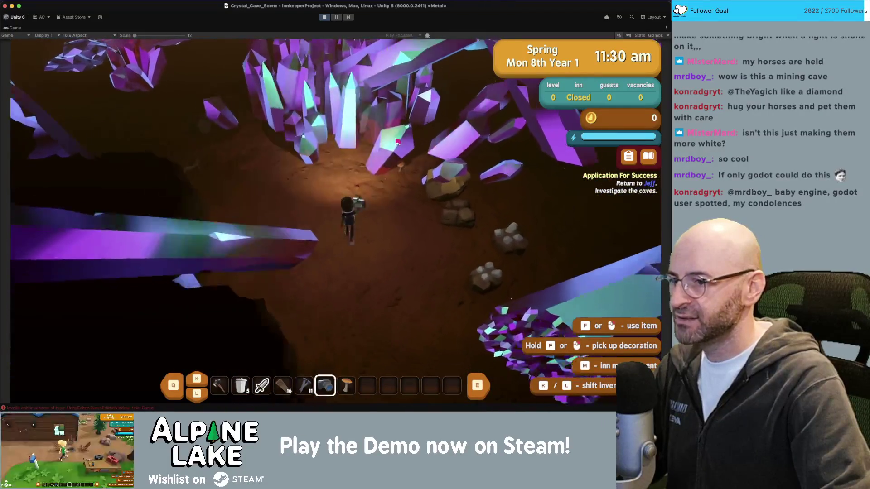
{"action": "key", "text": "a"}
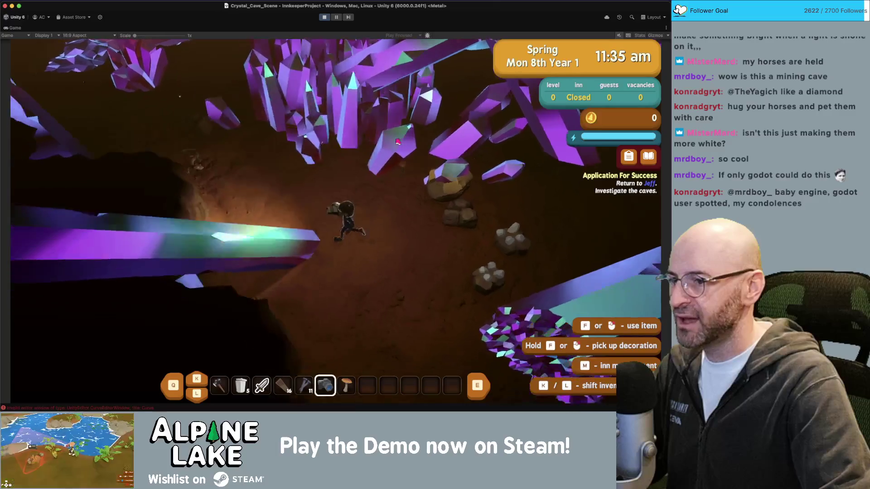
{"action": "key", "text": "w"}
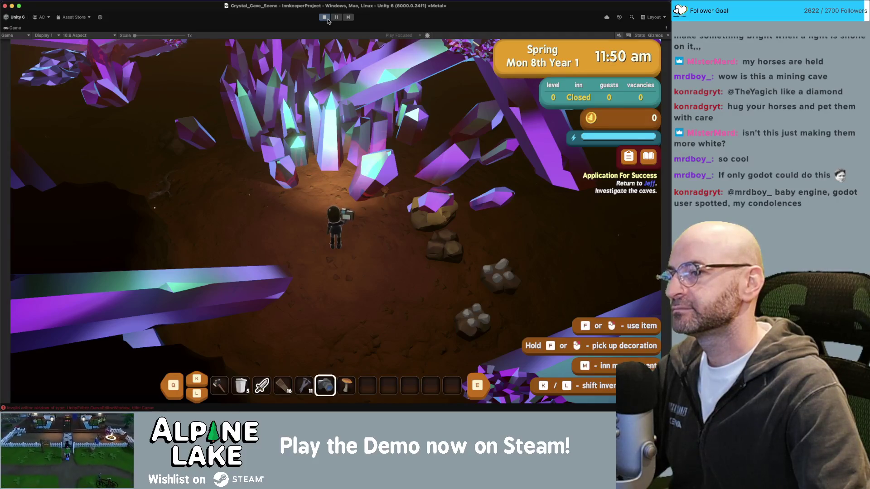
{"action": "left_click", "coordinate": [328, 20]}
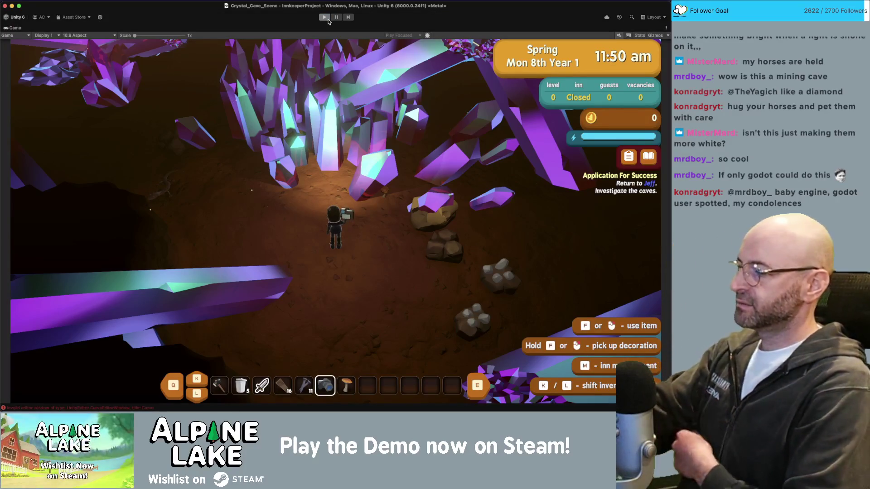
Step: Run Main_Game_Scene in play mode until the Visitor Center is discovered at 12:44 am
{"action": "left_click", "coordinate": [325, 18]}
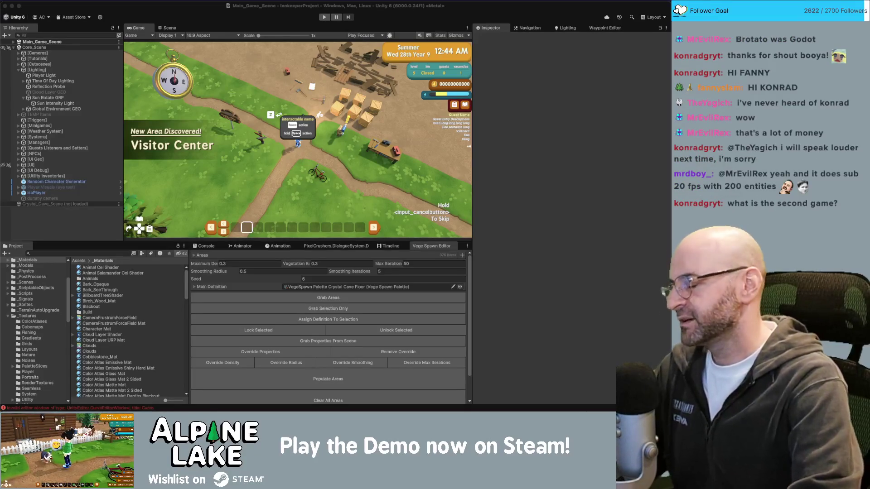
Step: Switch to Chrome's Google results for 'cozy sound effects for games'
{"action": "key", "text": "super+Tab"}
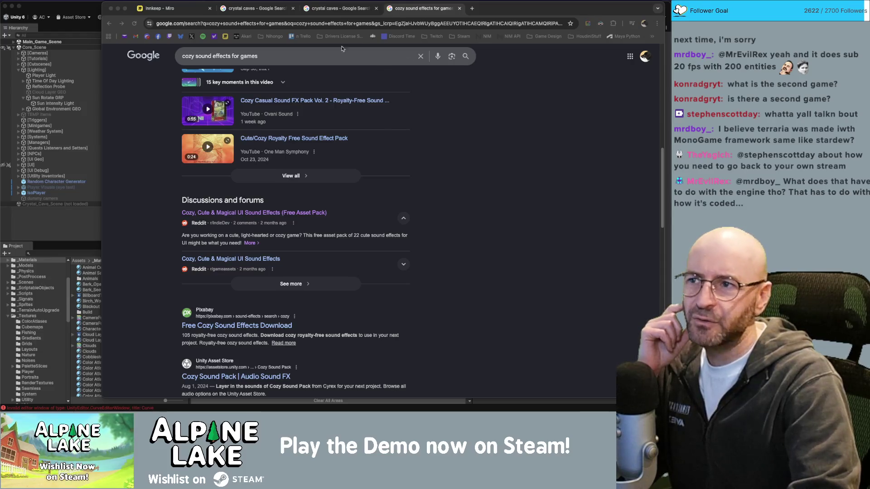
Step: Highlight Pixel Privateers' 510k revenue, copies sold and $14.99 price in Re-Logic's games table
{"action": "mouse_move", "coordinate": [666, 32]}
{"action": "left_mouse_down"}
{"action": "mouse_move", "coordinate": [225, 32]}
{"action": "mouse_move", "coordinate": [227, 9]}
{"action": "mouse_move", "coordinate": [248, 8]}
{"action": "left_mouse_up"}
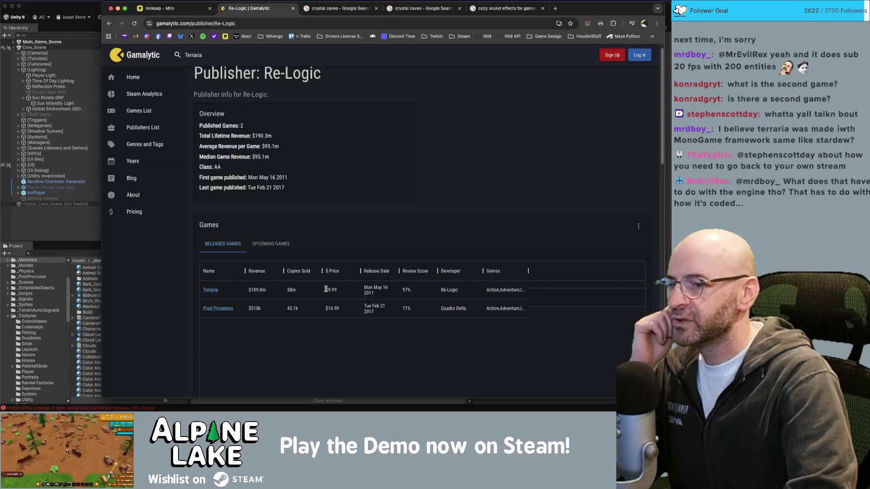
{"action": "left_click_drag", "start_coordinate": [368, 293], "coordinate": [375, 294]}
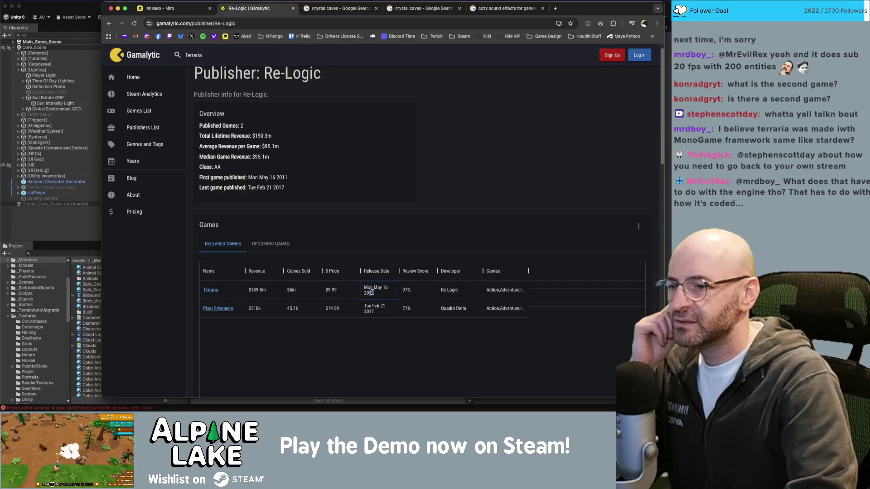
{"action": "left_click", "coordinate": [401, 337]}
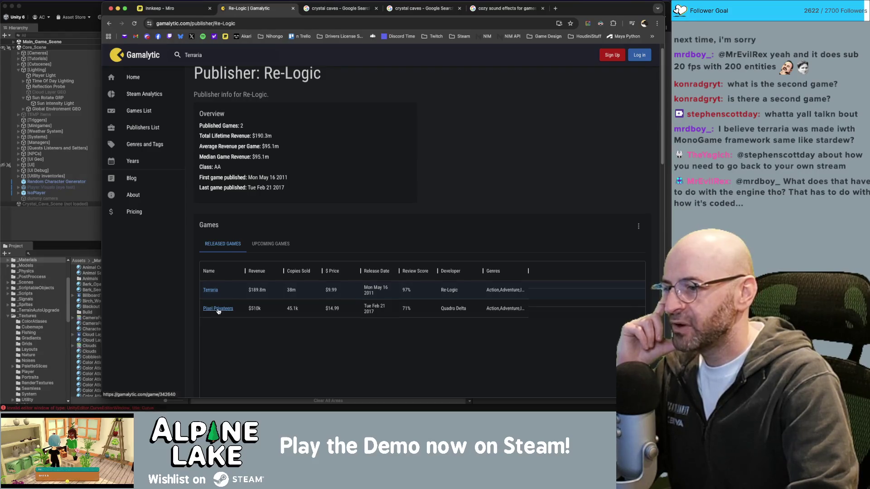
{"action": "double_click", "coordinate": [256, 308]}
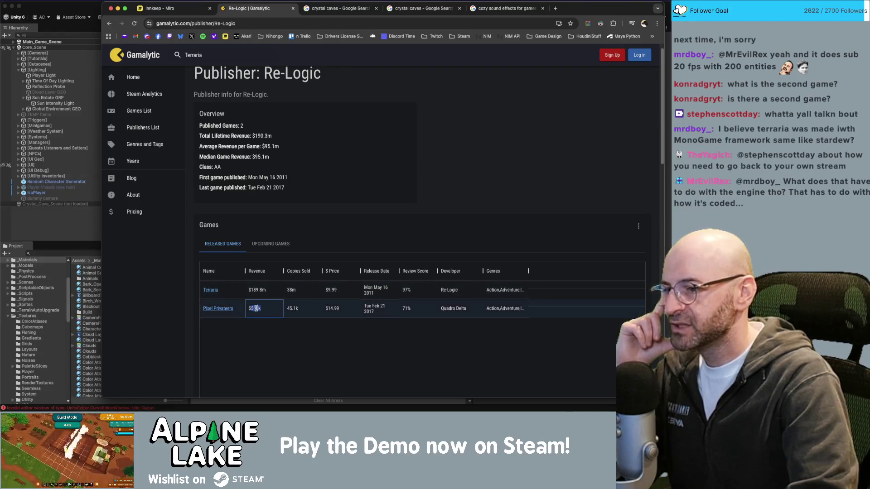
{"action": "left_click", "coordinate": [290, 308]}
{"action": "double_click", "coordinate": [330, 309]}
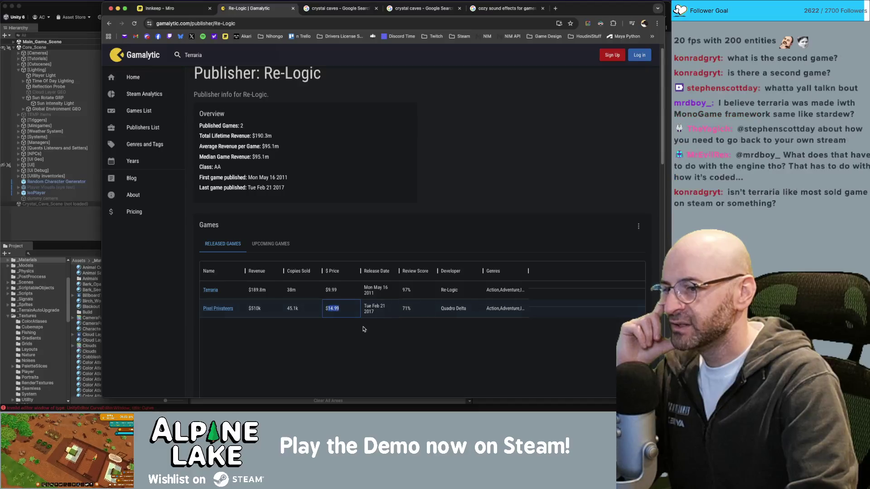
{"action": "left_click", "coordinate": [364, 329]}
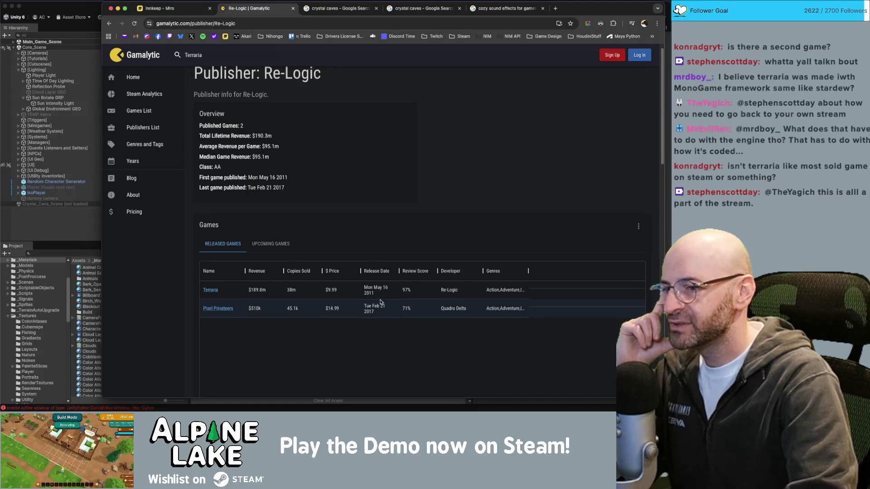
Step: Open the Pixel Privateers stats page, then its Steam store page and user reviews
{"action": "left_click", "coordinate": [222, 309]}
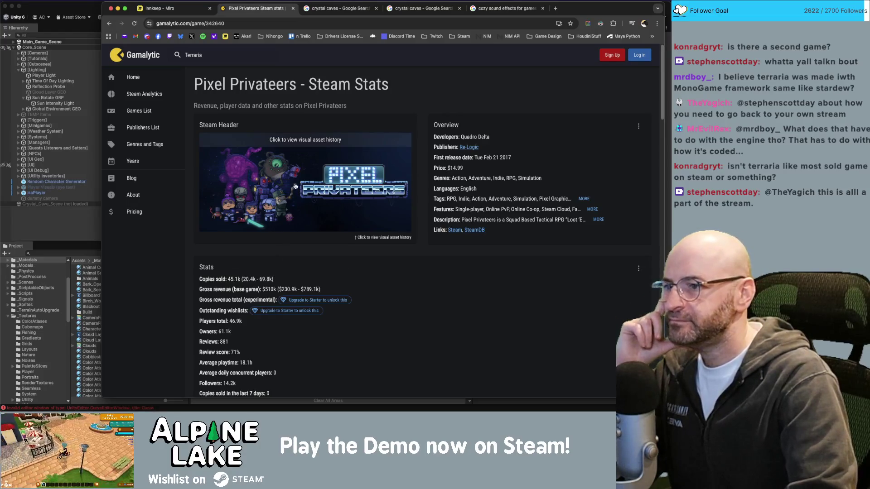
{"action": "scroll", "coordinate": [277, 196], "scroll_direction": "down", "scroll_amount": 1}
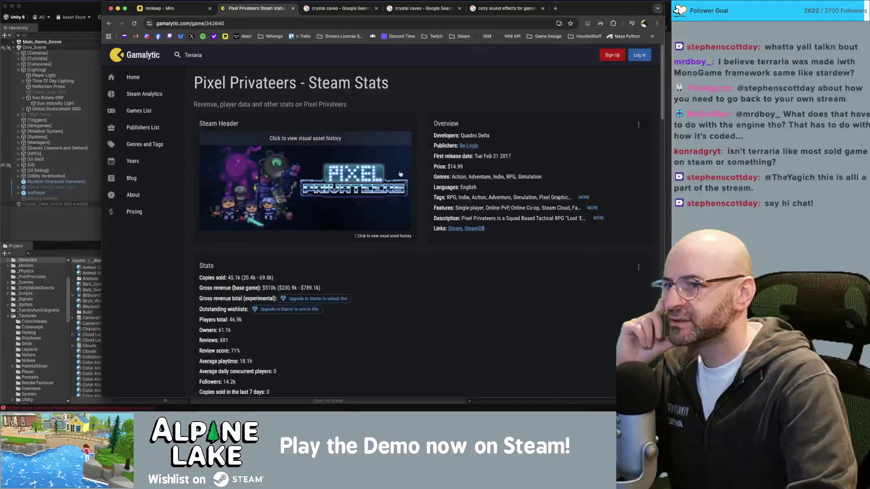
{"action": "left_click", "coordinate": [455, 229]}
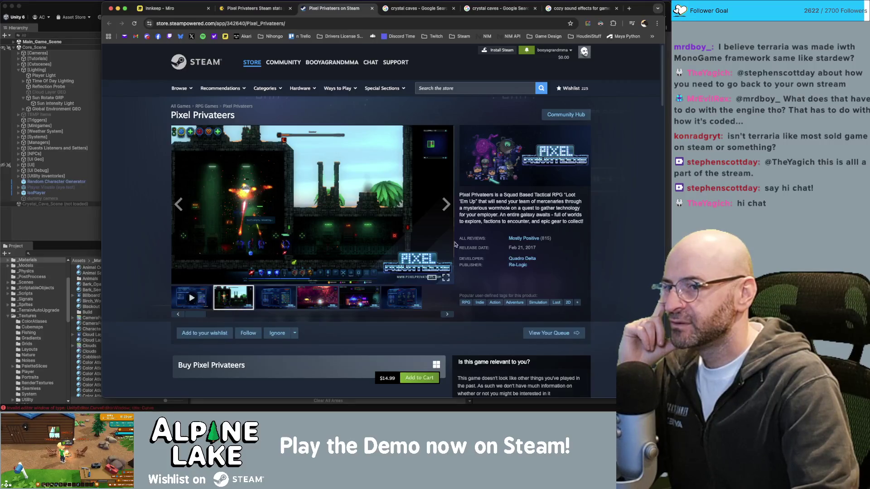
{"action": "left_click", "coordinate": [521, 238]}
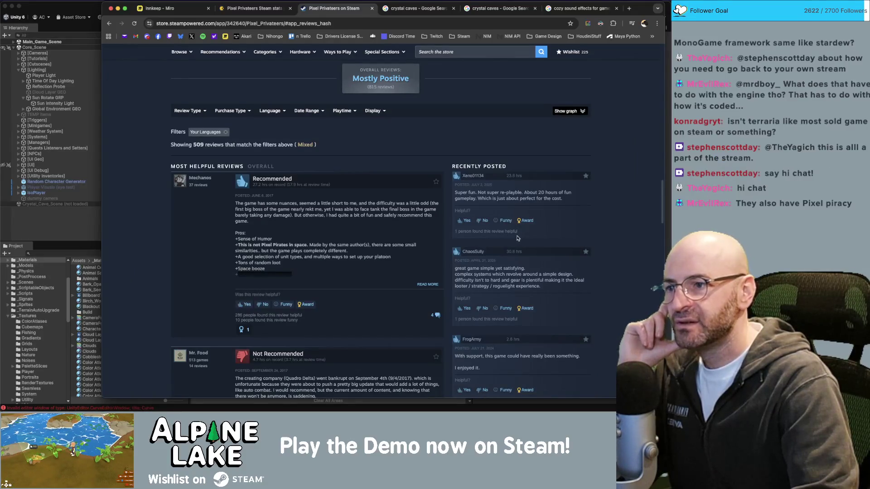
Step: Scroll through the Pixel Privateers user reviews, briefly selecting part of a review's disclaimer
{"action": "scroll", "coordinate": [498, 233], "scroll_direction": "down", "scroll_amount": 3}
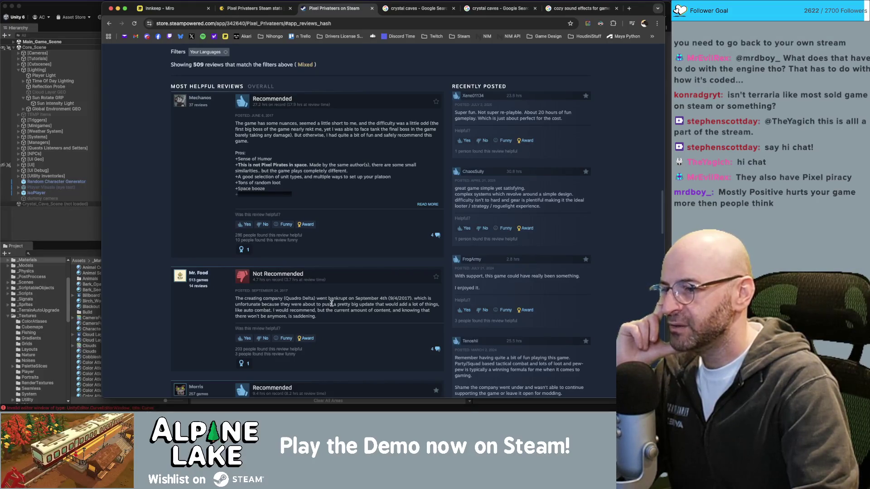
{"action": "scroll", "coordinate": [331, 304], "scroll_direction": "down", "scroll_amount": 10}
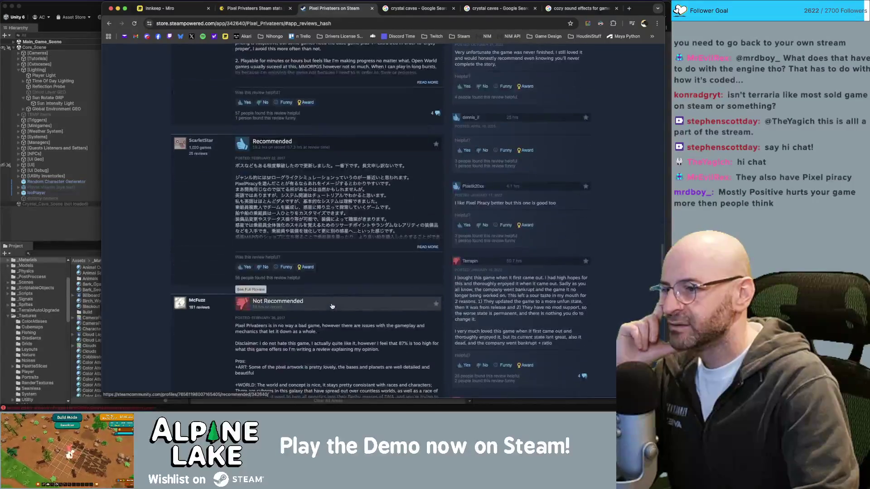
{"action": "scroll", "coordinate": [331, 306], "scroll_direction": "down", "scroll_amount": 3}
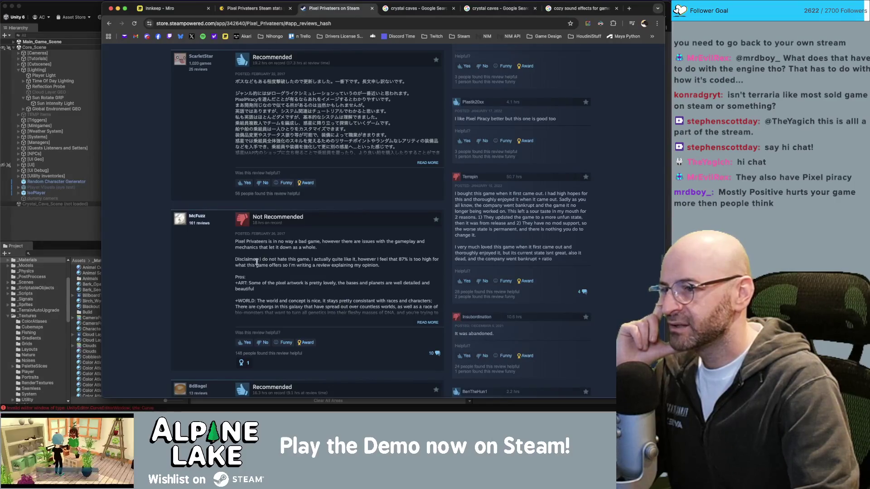
{"action": "left_click_drag", "start_coordinate": [266, 259], "coordinate": [341, 260]}
{"action": "left_click", "coordinate": [342, 259]}
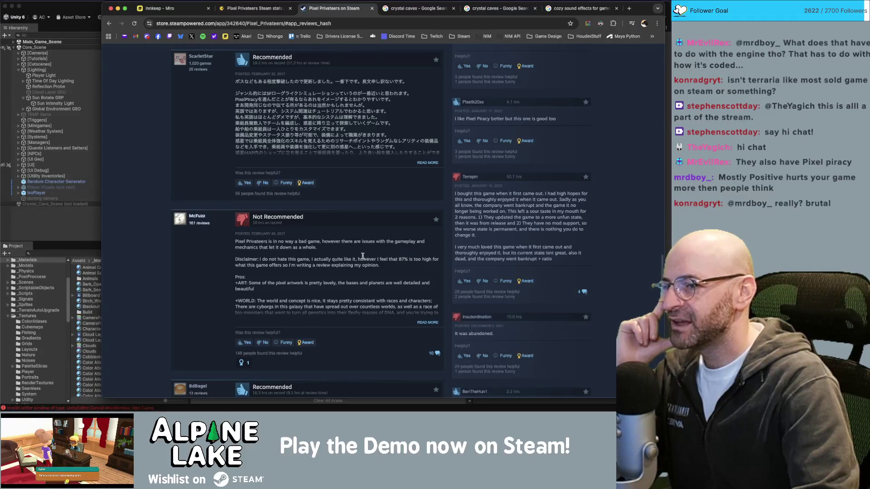
Step: Read the long Not Recommended review in full down to the footer, then close the store tab
{"action": "left_click", "coordinate": [419, 322]}
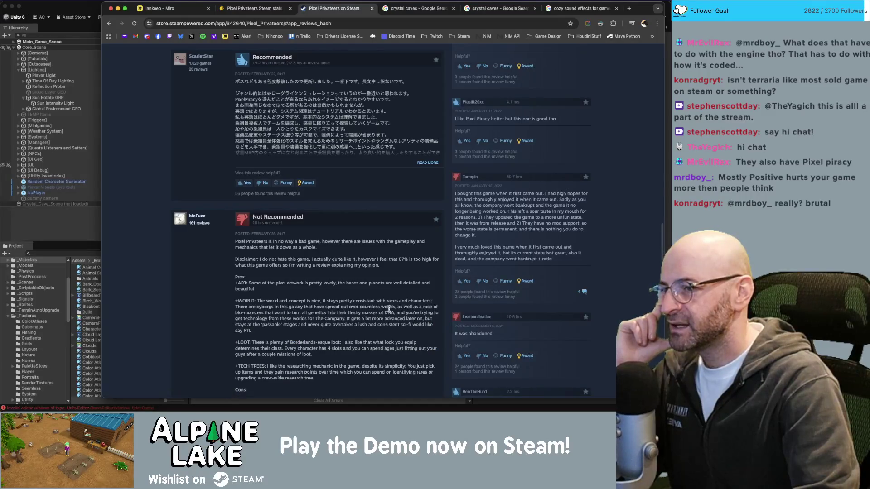
{"action": "scroll", "coordinate": [357, 290], "scroll_direction": "down", "scroll_amount": 1}
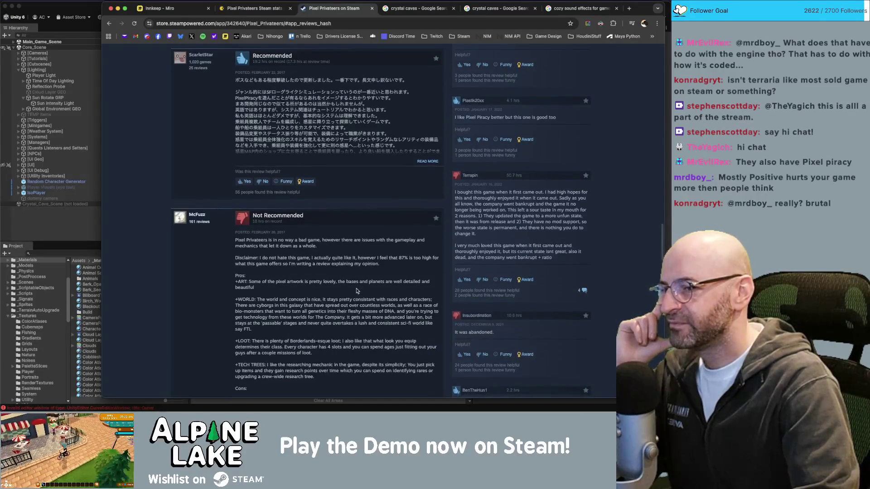
{"action": "scroll", "coordinate": [357, 290], "scroll_direction": "down", "scroll_amount": 1}
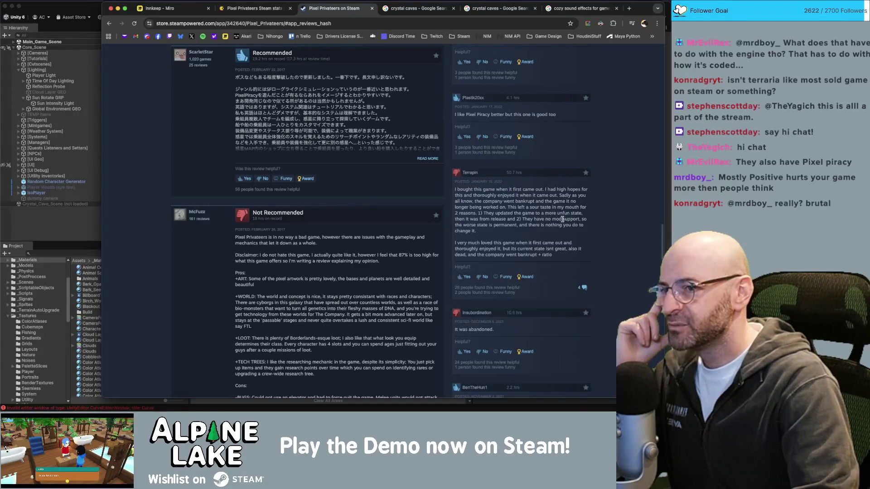
{"action": "scroll", "coordinate": [312, 270], "scroll_direction": "down", "scroll_amount": 5}
{"action": "scroll", "coordinate": [312, 270], "scroll_direction": "down", "scroll_amount": 5}
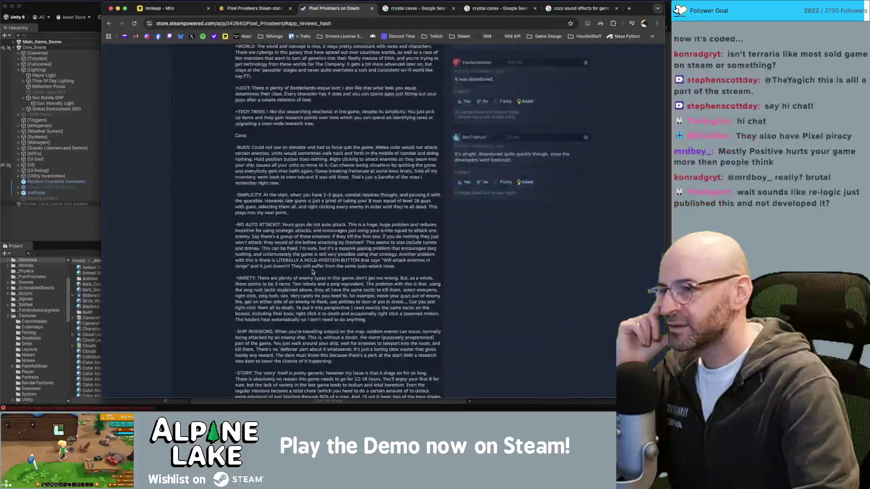
{"action": "scroll", "coordinate": [312, 271], "scroll_direction": "down", "scroll_amount": 5}
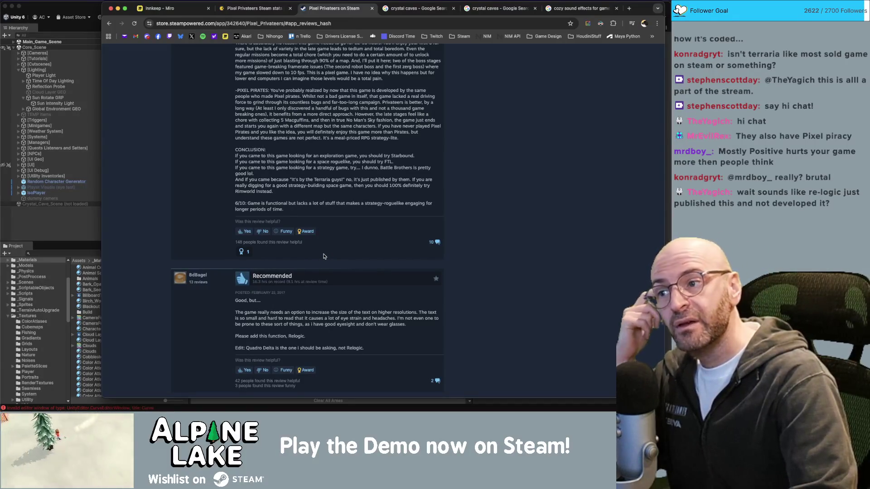
{"action": "scroll", "coordinate": [324, 256], "scroll_direction": "down", "scroll_amount": 3}
{"action": "scroll", "coordinate": [324, 258], "scroll_direction": "down", "scroll_amount": 10}
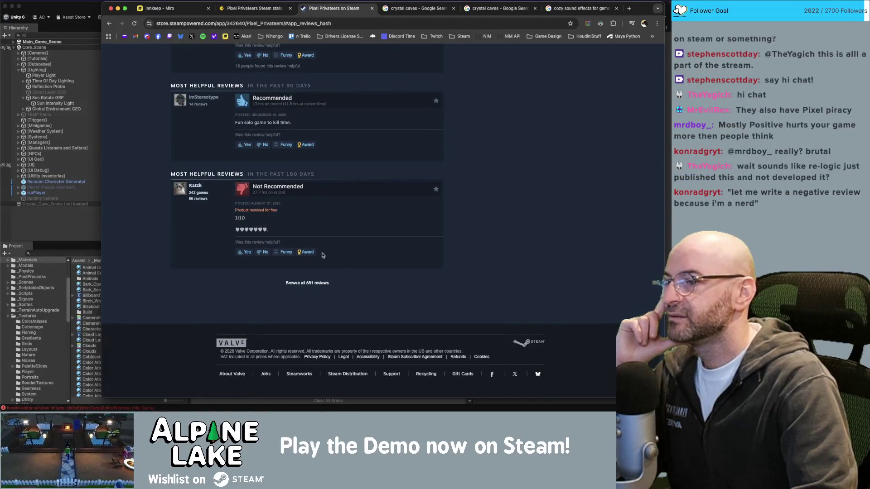
{"action": "scroll", "coordinate": [323, 255], "scroll_direction": "up", "scroll_amount": 15}
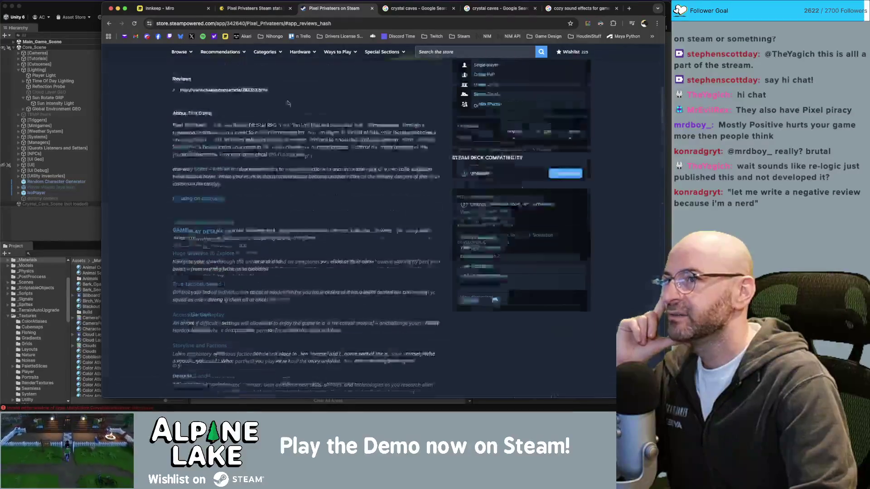
{"action": "key", "text": "super+w"}
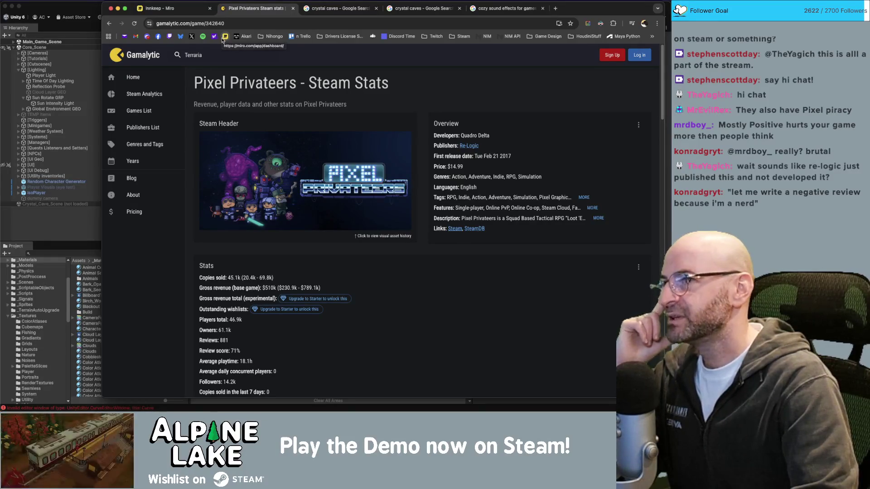
Step: Open Heartopia's stats from Gamalytic's top new games list and scroll through them
{"action": "left_click", "coordinate": [155, 56]}
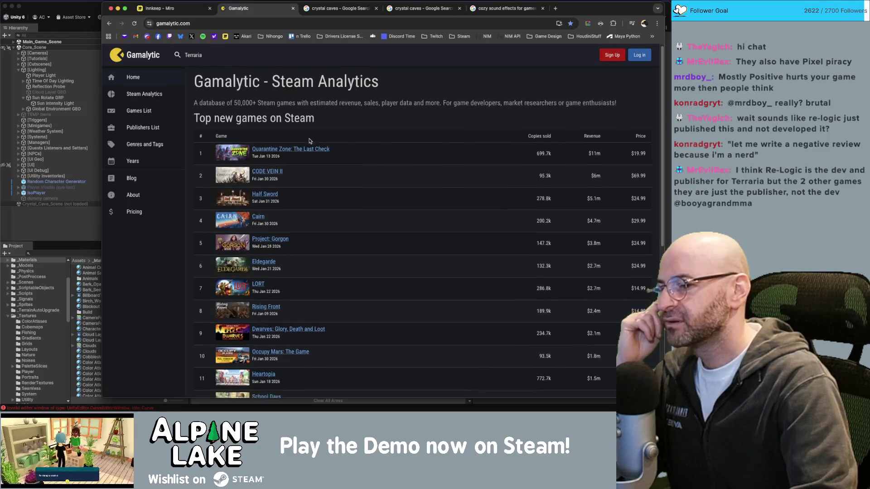
{"action": "scroll", "coordinate": [308, 141], "scroll_direction": "down", "scroll_amount": 3}
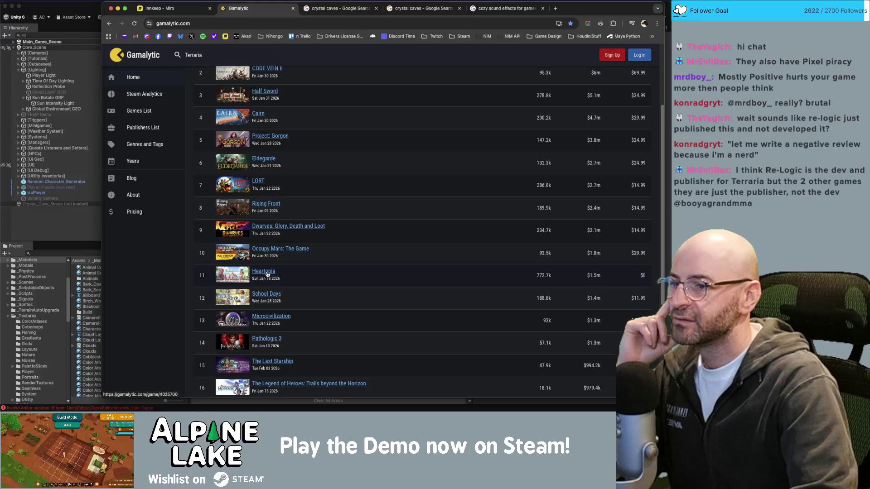
{"action": "left_click", "coordinate": [267, 274]}
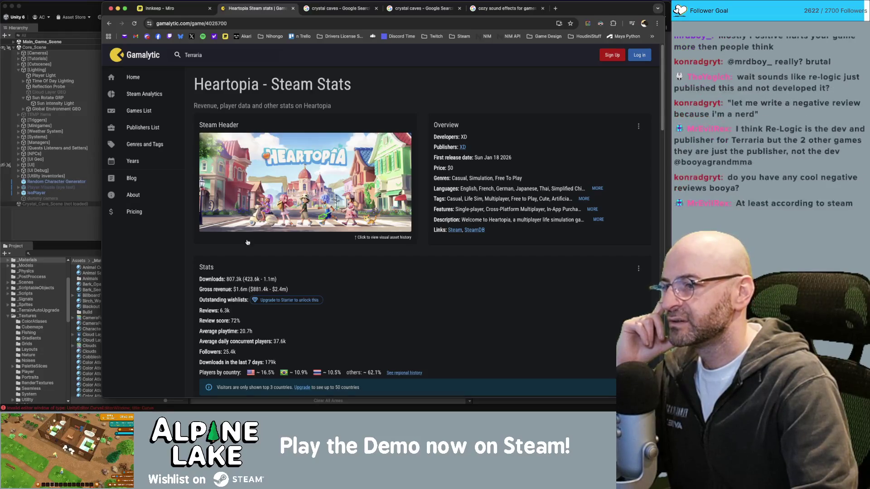
{"action": "mouse_move", "coordinate": [229, 280]}
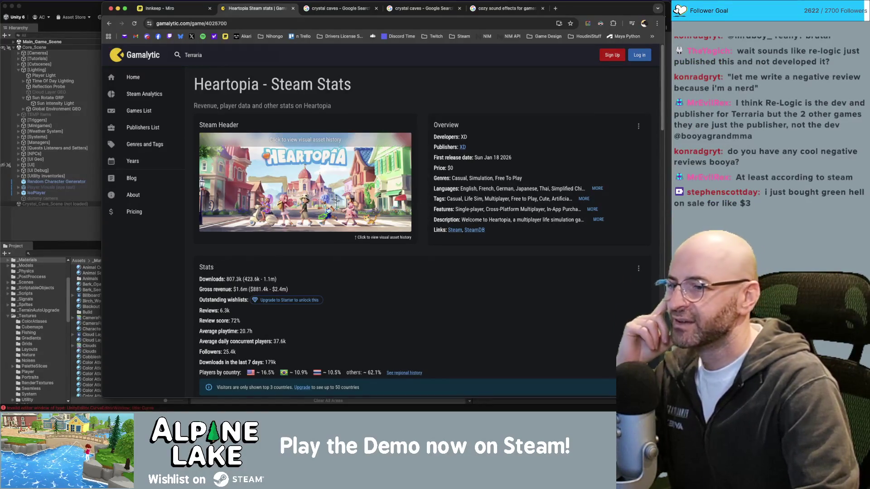
{"action": "scroll", "coordinate": [252, 187], "scroll_direction": "down", "scroll_amount": 5}
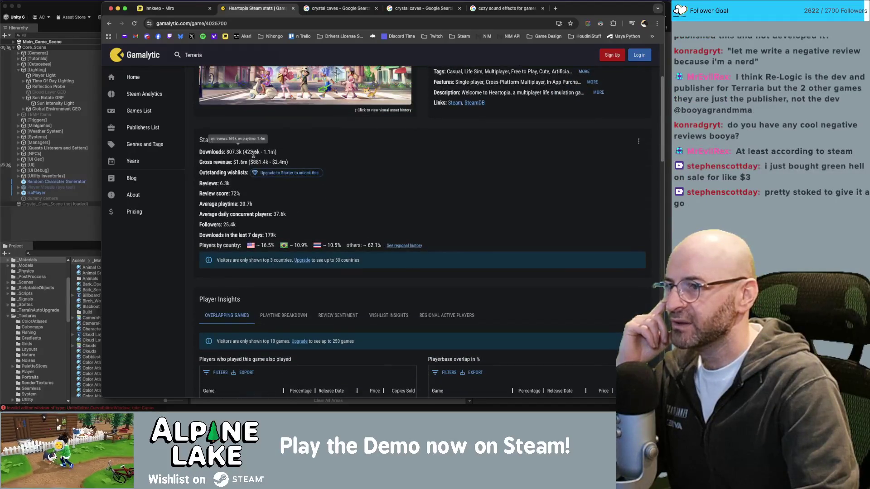
{"action": "scroll", "coordinate": [292, 154], "scroll_direction": "down", "scroll_amount": 7}
{"action": "scroll", "coordinate": [319, 158], "scroll_direction": "up", "scroll_amount": 15}
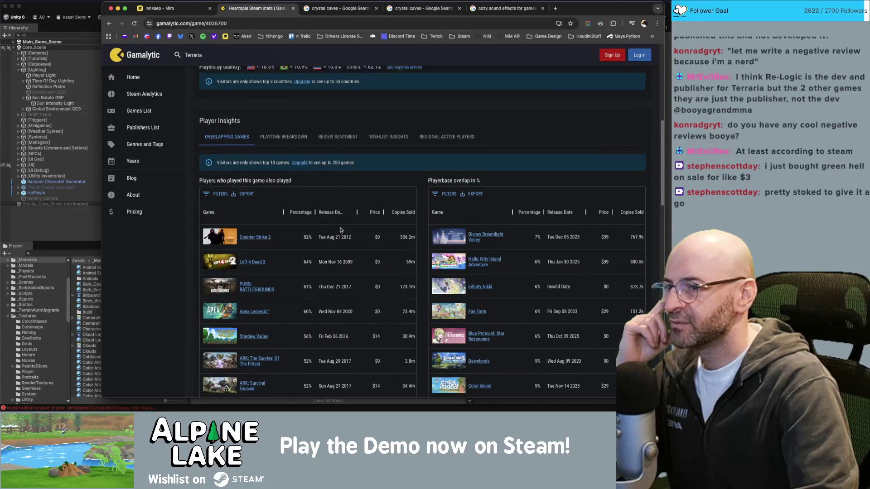
Step: Return to the top new games list, then switch back to the Unity editor
{"action": "left_click", "coordinate": [110, 23]}
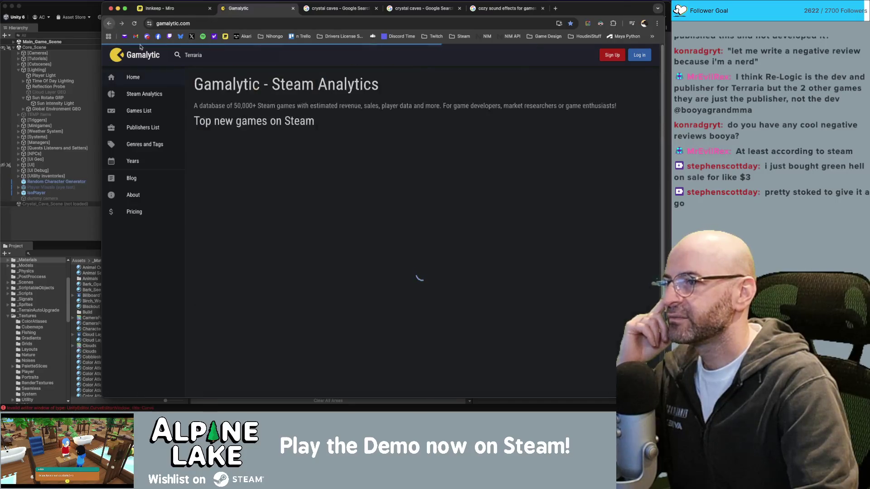
{"action": "scroll", "coordinate": [297, 209], "scroll_direction": "down", "scroll_amount": 10}
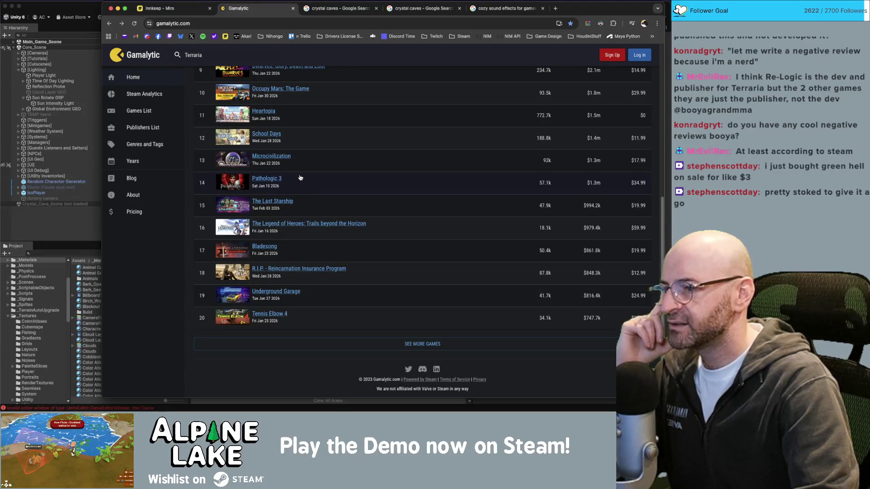
{"action": "scroll", "coordinate": [301, 179], "scroll_direction": "up", "scroll_amount": 10}
{"action": "key", "text": "super+Tab"}
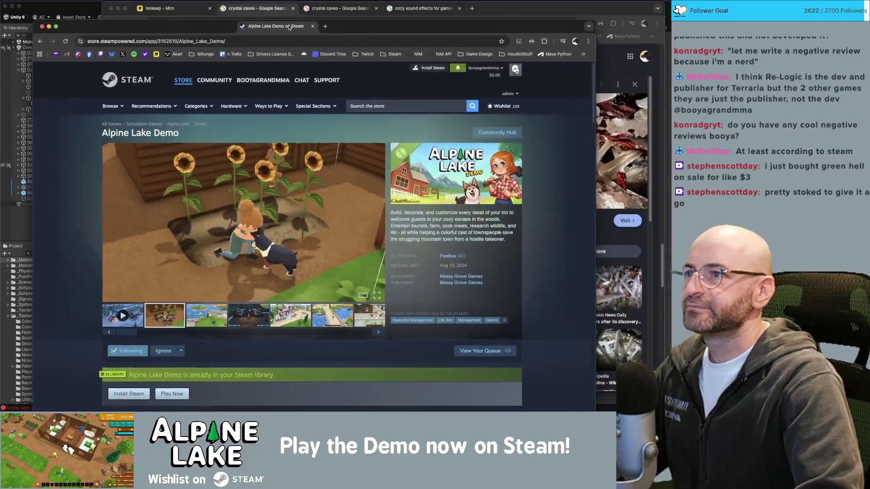
Step: Bring the Chrome window with the Alpine Lake Demo Steam page forward by its tab strip
{"action": "left_click_drag", "start_coordinate": [290, 30], "coordinate": [303, 30]}
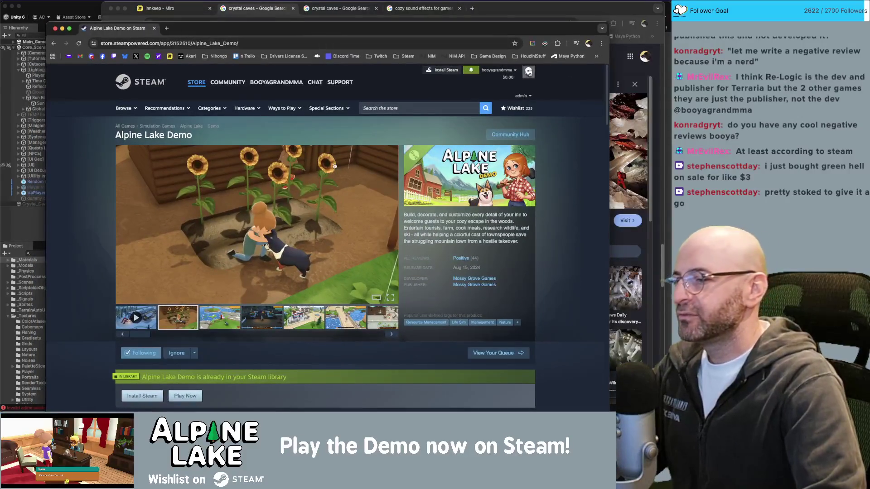
Step: Scroll the Steam Curators reviews, then open the Alpine Lake Demo store page from its capsule
{"action": "scroll", "coordinate": [376, 240], "scroll_direction": "down", "scroll_amount": 15}
{"action": "scroll", "coordinate": [376, 240], "scroll_direction": "up", "scroll_amount": 10}
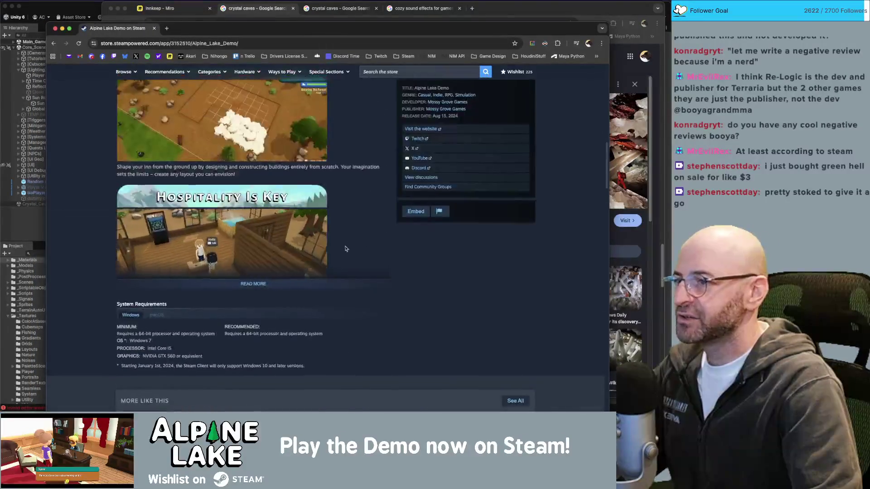
{"action": "scroll", "coordinate": [246, 245], "scroll_direction": "down", "scroll_amount": 10}
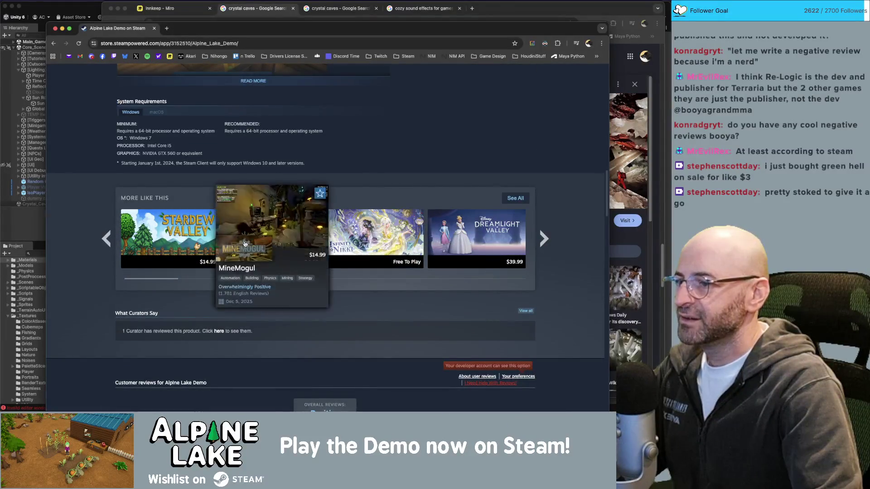
{"action": "scroll", "coordinate": [172, 308], "scroll_direction": "down", "scroll_amount": 1}
{"action": "scroll", "coordinate": [138, 332], "scroll_direction": "down", "scroll_amount": 1}
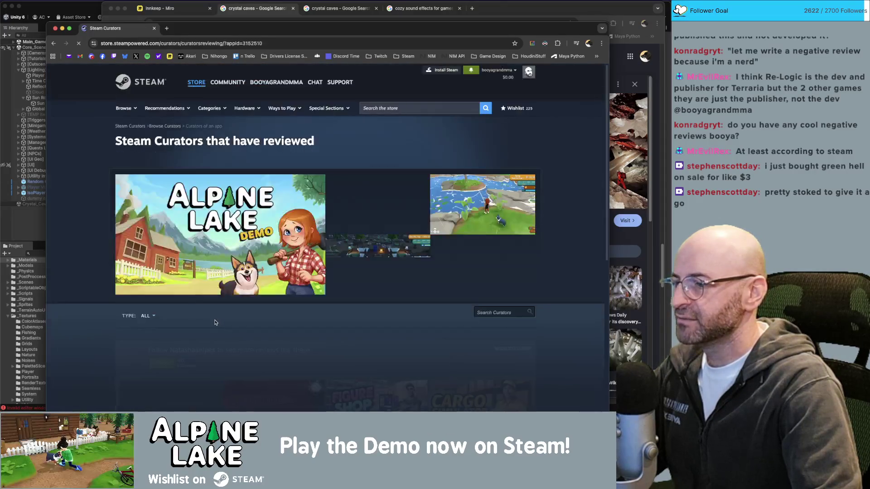
{"action": "scroll", "coordinate": [213, 315], "scroll_direction": "down", "scroll_amount": 4}
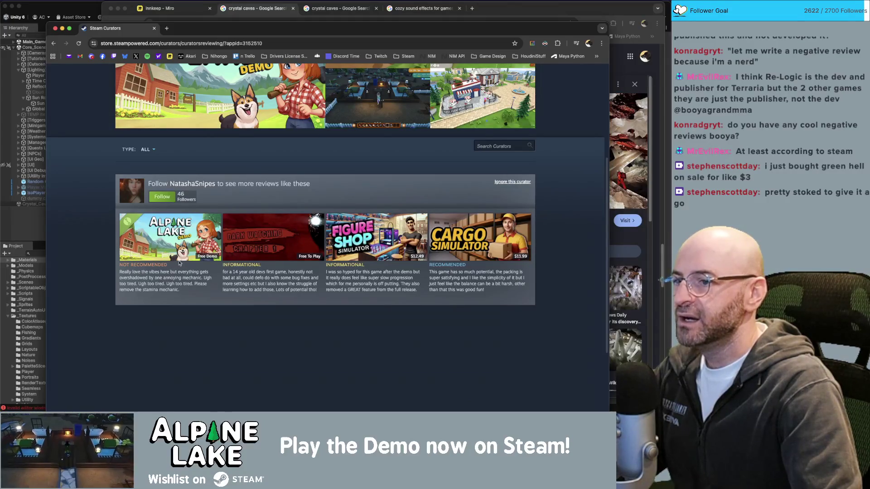
{"action": "mouse_move", "coordinate": [375, 237]}
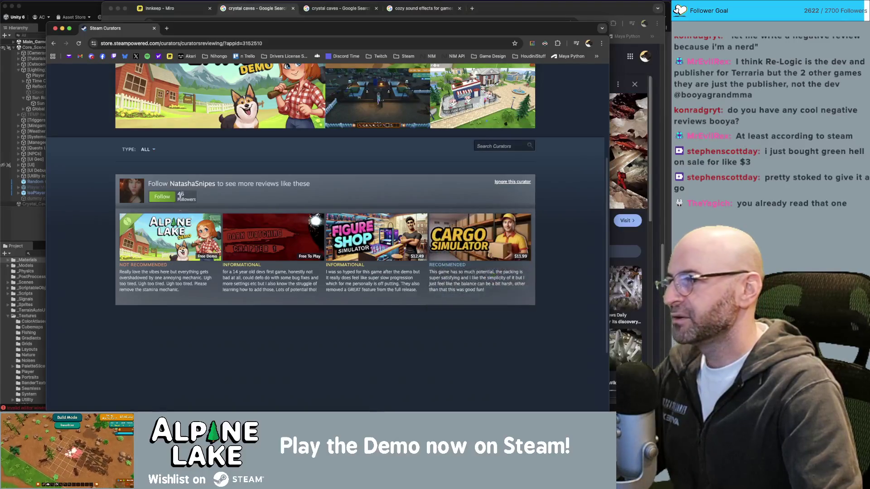
{"action": "left_click", "coordinate": [166, 254]}
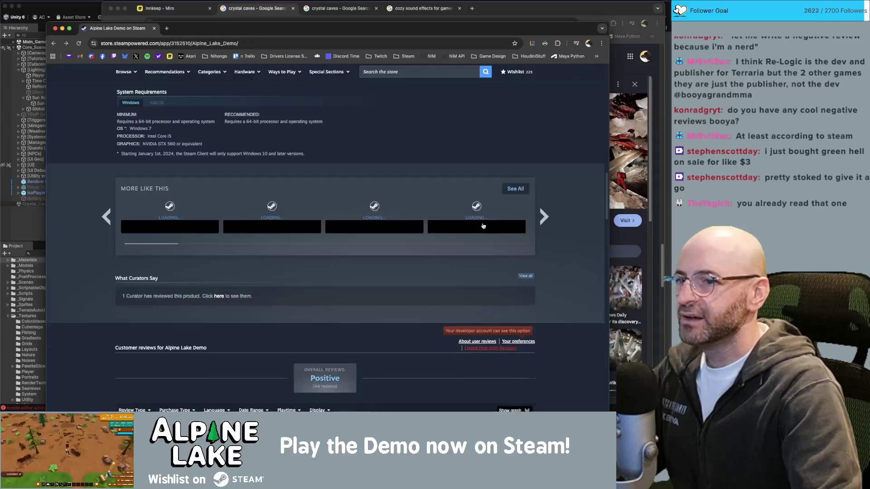
Step: Expand the Alpine Lake Demo's review history graph
{"action": "scroll", "coordinate": [572, 263], "scroll_direction": "down", "scroll_amount": 3}
{"action": "scroll", "coordinate": [572, 263], "scroll_direction": "down", "scroll_amount": 3}
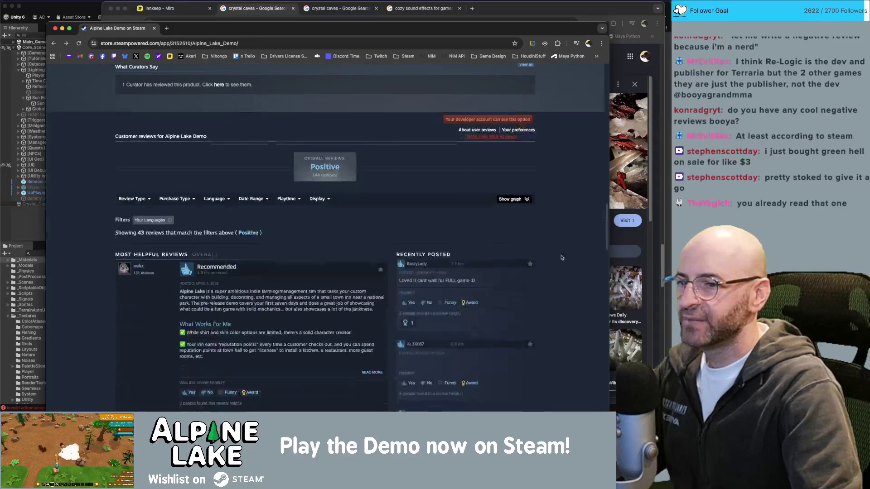
{"action": "left_click", "coordinate": [514, 199]}
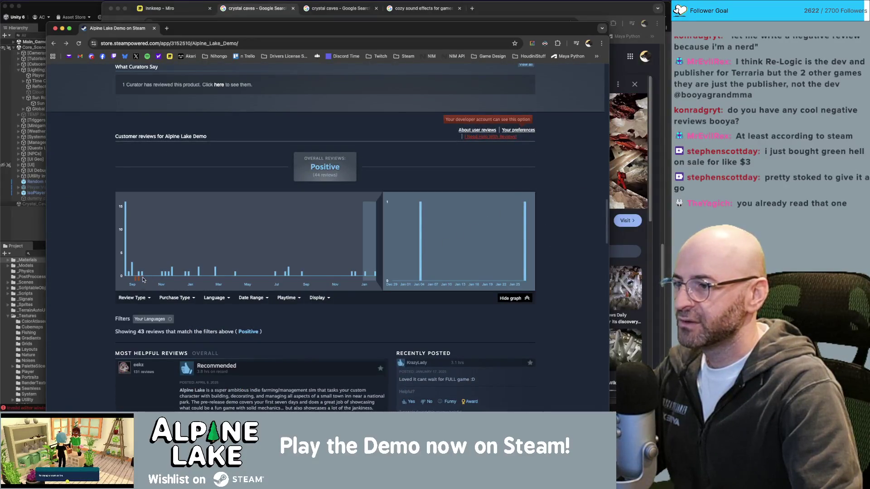
Step: Filter reviews to Negative and expand the first Not Recommended review in full
{"action": "mouse_move", "coordinate": [136, 280]}
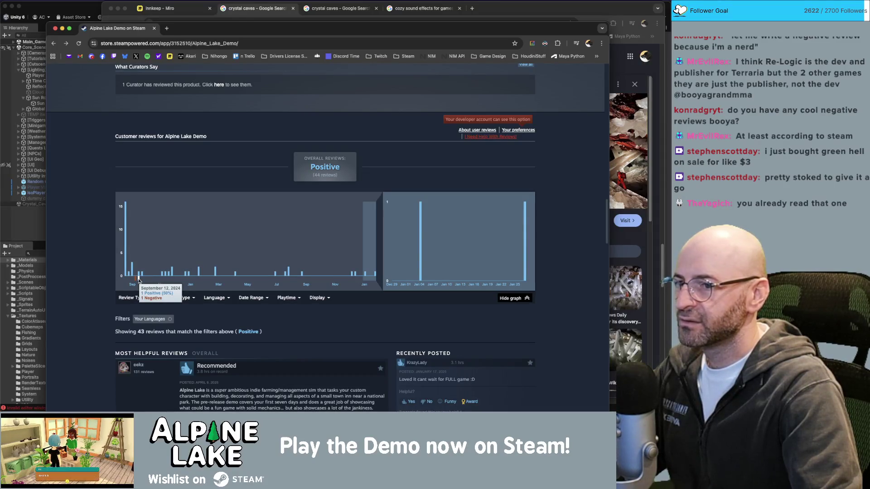
{"action": "scroll", "coordinate": [213, 258], "scroll_direction": "up", "scroll_amount": 20}
{"action": "scroll", "coordinate": [310, 239], "scroll_direction": "down", "scroll_amount": 20}
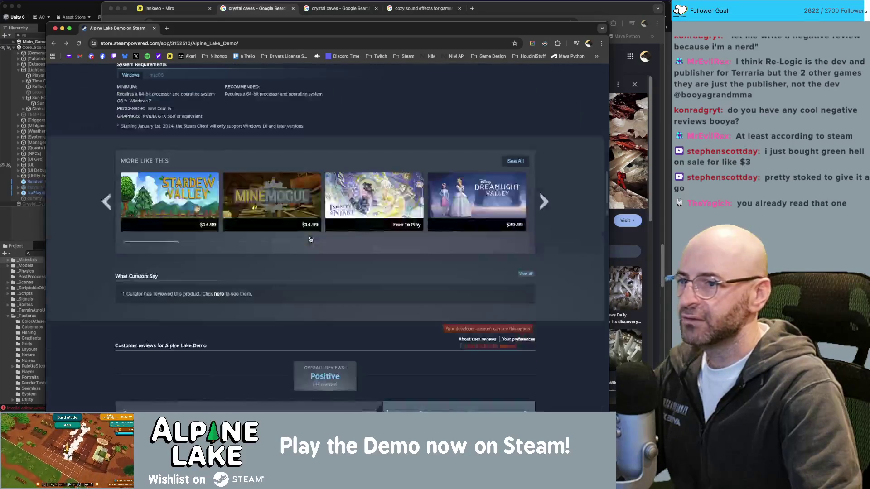
{"action": "scroll", "coordinate": [311, 239], "scroll_direction": "up", "scroll_amount": 15}
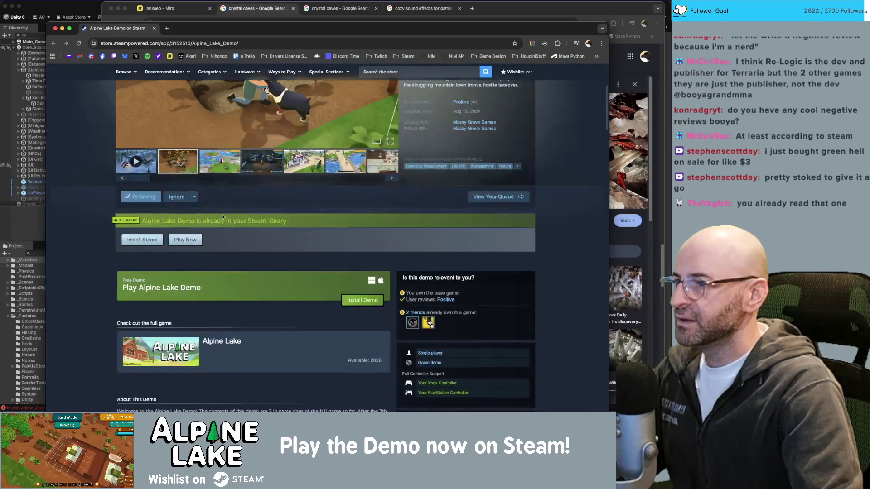
{"action": "scroll", "coordinate": [223, 217], "scroll_direction": "down", "scroll_amount": 15}
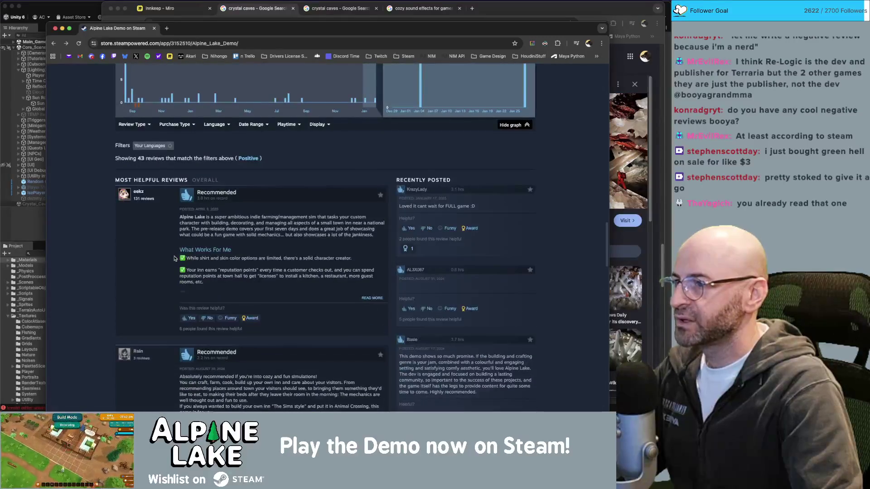
{"action": "mouse_move", "coordinate": [135, 127]}
{"action": "left_click", "coordinate": [131, 154]}
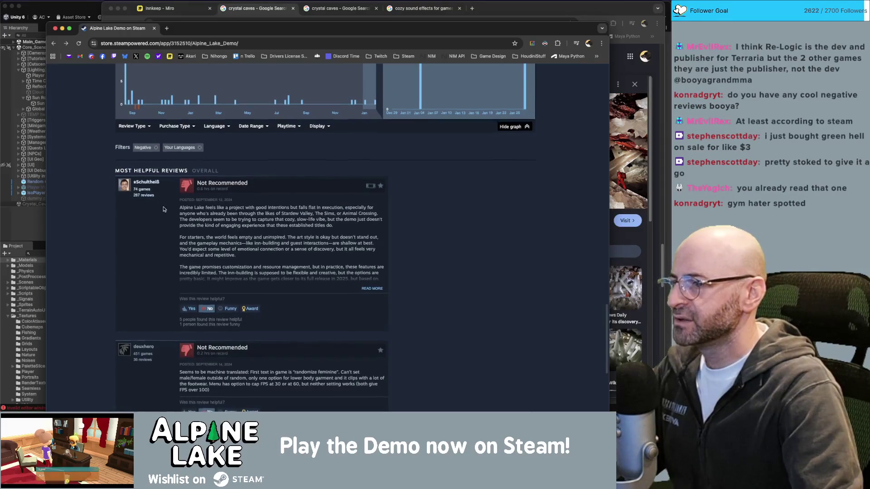
{"action": "left_click", "coordinate": [372, 290]}
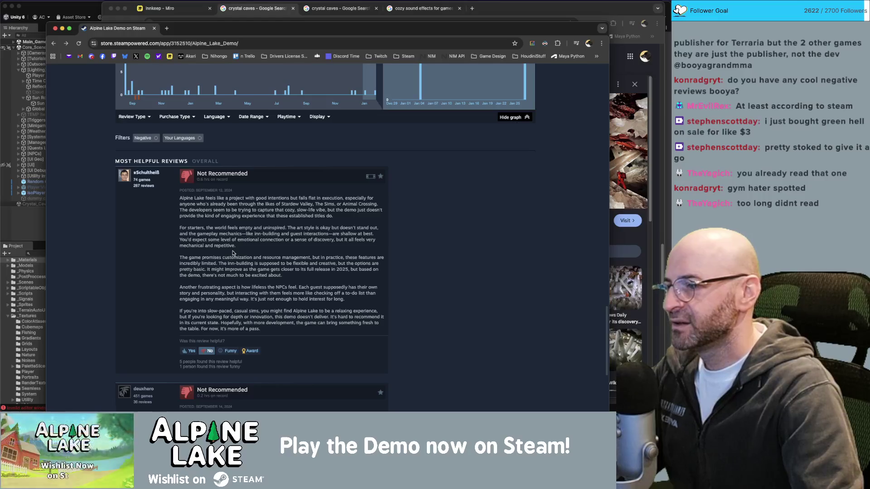
{"action": "left_click_drag", "start_coordinate": [258, 264], "coordinate": [302, 264]}
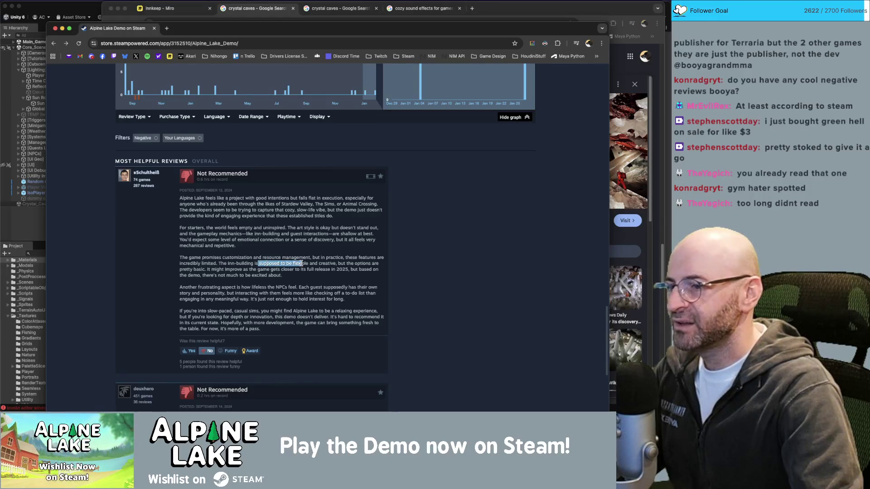
{"action": "left_click", "coordinate": [306, 264]}
{"action": "scroll", "coordinate": [342, 272], "scroll_direction": "up", "scroll_amount": 7}
{"action": "scroll", "coordinate": [344, 280], "scroll_direction": "up", "scroll_amount": 15}
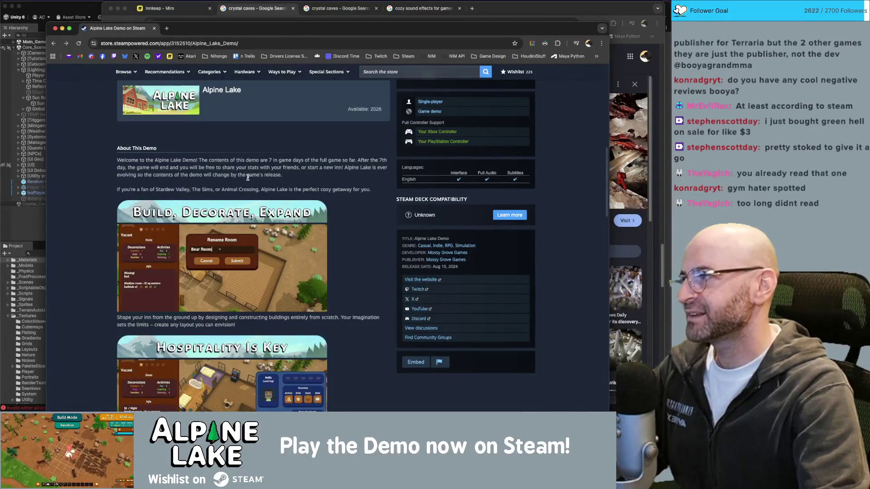
{"action": "scroll", "coordinate": [216, 256], "scroll_direction": "down", "scroll_amount": 2}
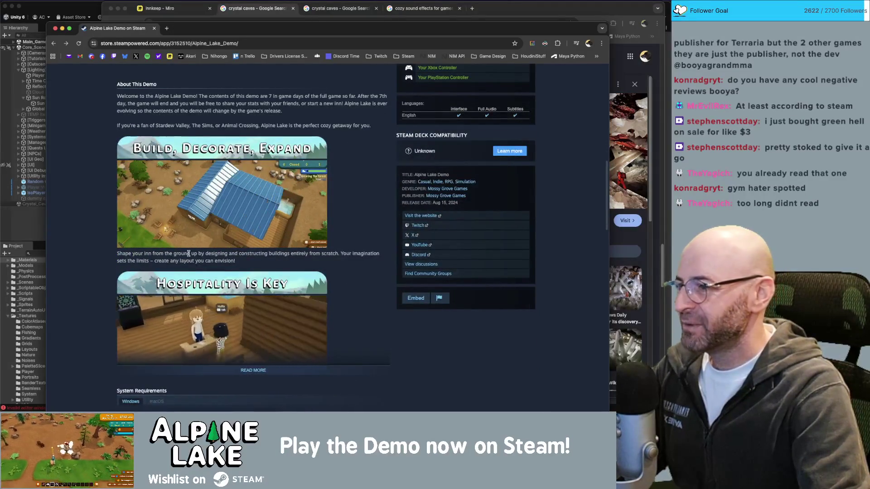
{"action": "scroll", "coordinate": [172, 260], "scroll_direction": "down", "scroll_amount": 15}
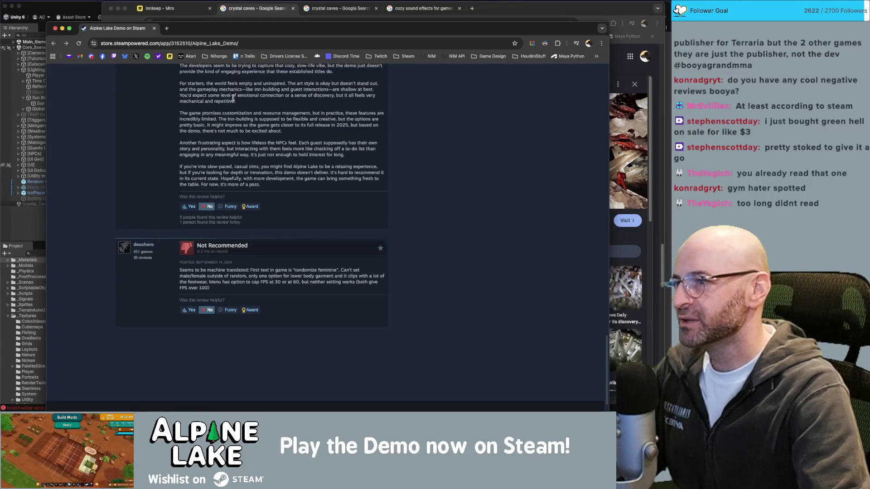
{"action": "scroll", "coordinate": [211, 197], "scroll_direction": "up", "scroll_amount": 3}
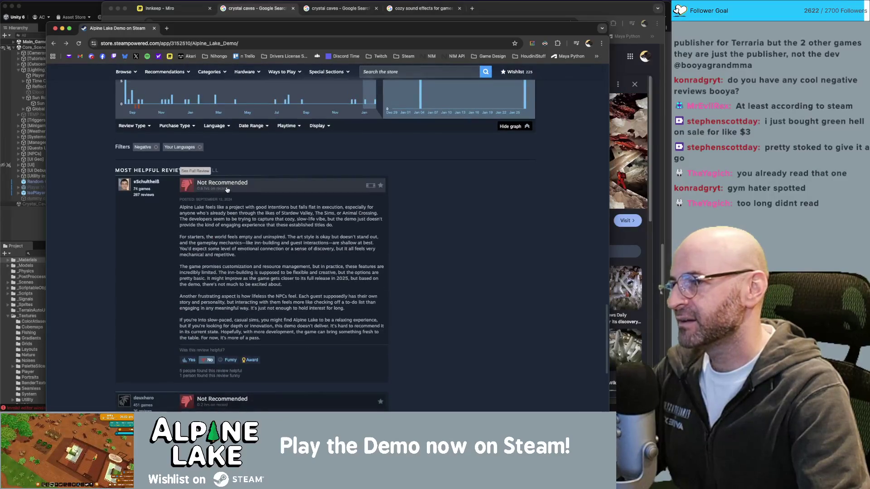
{"action": "scroll", "coordinate": [217, 212], "scroll_direction": "down", "scroll_amount": 4}
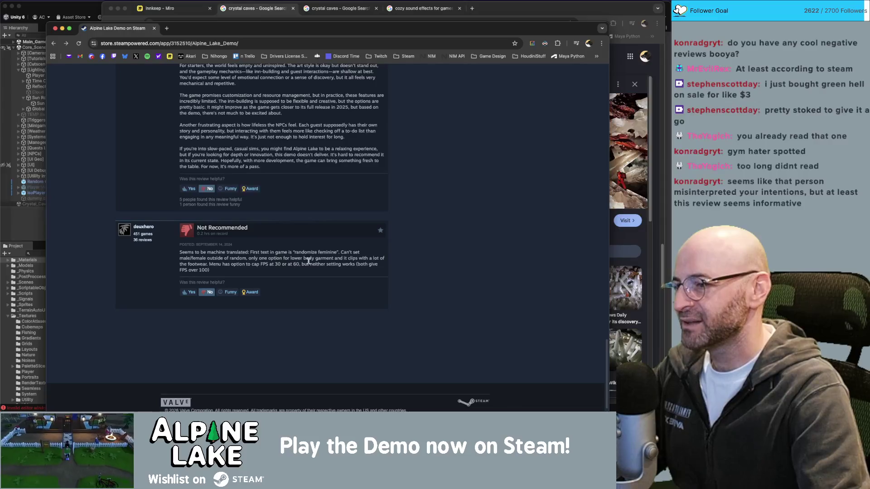
{"action": "mouse_move", "coordinate": [311, 260]}
{"action": "left_mouse_down"}
{"action": "mouse_move", "coordinate": [252, 260]}
{"action": "mouse_move", "coordinate": [353, 264]}
{"action": "left_mouse_up"}
{"action": "left_click", "coordinate": [253, 261]}
{"action": "left_click", "coordinate": [353, 263]}
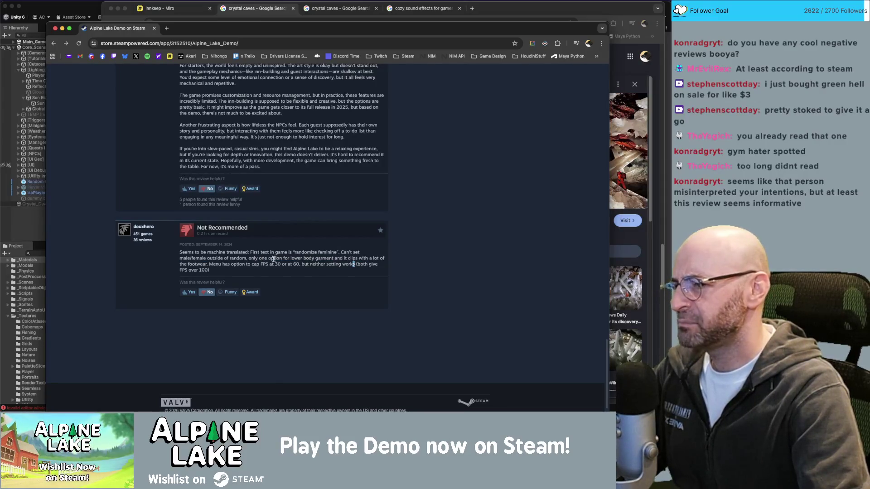
{"action": "left_click_drag", "start_coordinate": [275, 258], "coordinate": [358, 259]}
{"action": "left_click", "coordinate": [355, 259]}
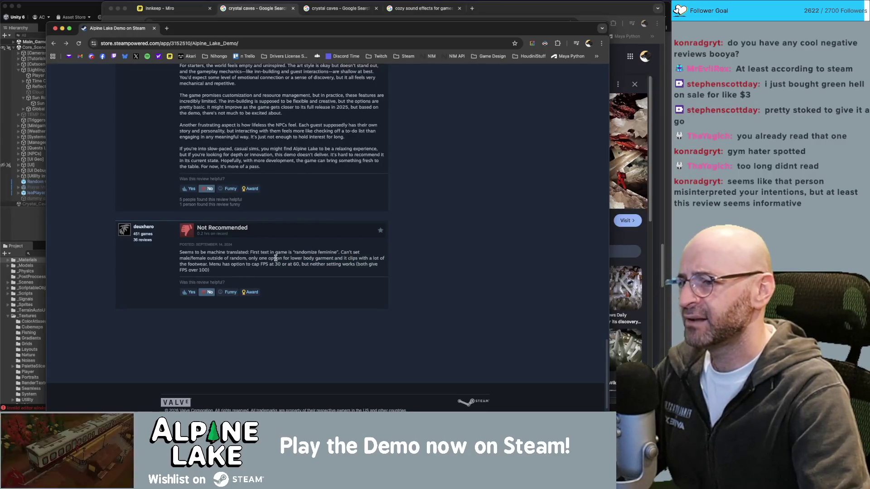
{"action": "left_click_drag", "start_coordinate": [282, 259], "coordinate": [368, 260]}
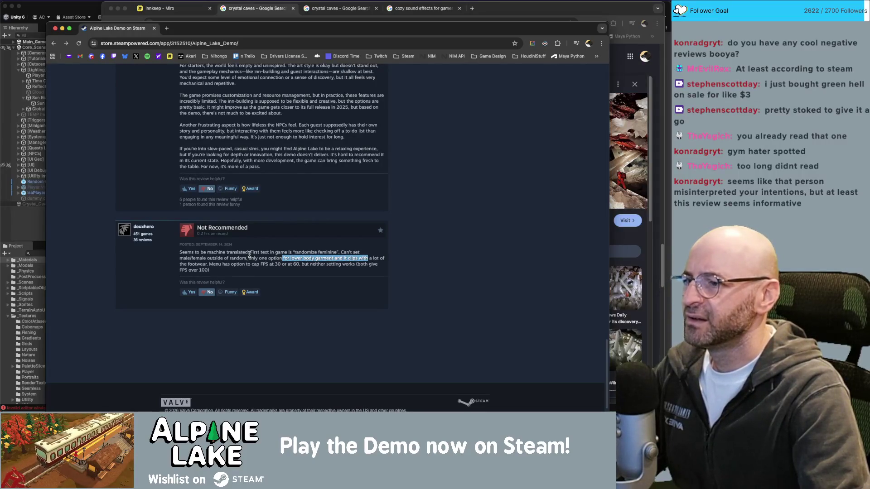
{"action": "left_click_drag", "start_coordinate": [261, 253], "coordinate": [318, 254]}
{"action": "left_click", "coordinate": [315, 255]}
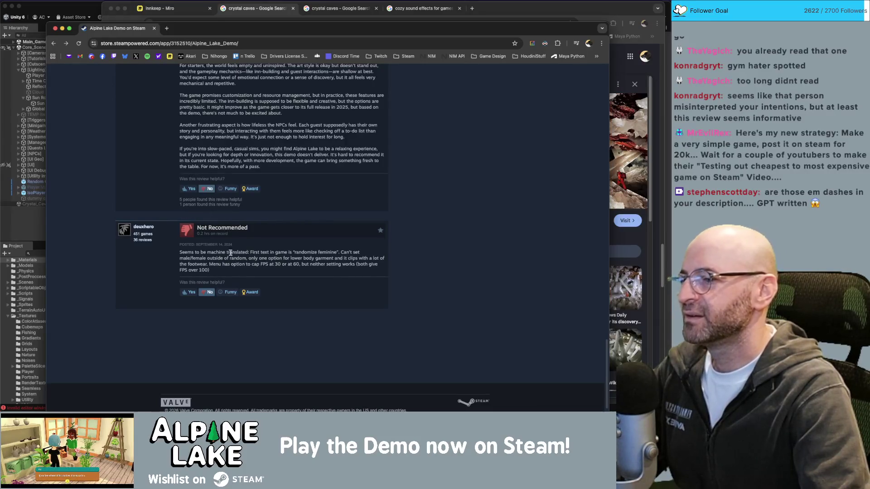
{"action": "scroll", "coordinate": [231, 253], "scroll_direction": "up", "scroll_amount": 2}
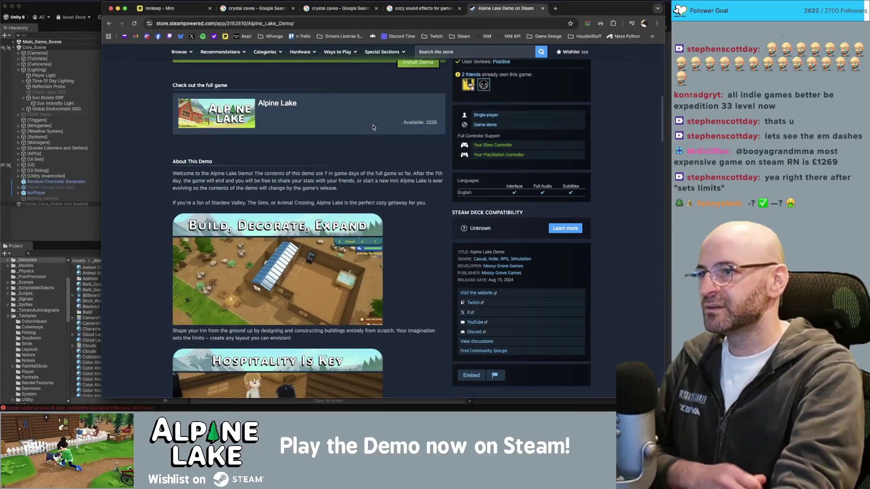
Step: Scroll the Alpine Lake Demo page, close its tab, and bring the Unity editor forward
{"action": "scroll", "coordinate": [349, 190], "scroll_direction": "up", "scroll_amount": 6}
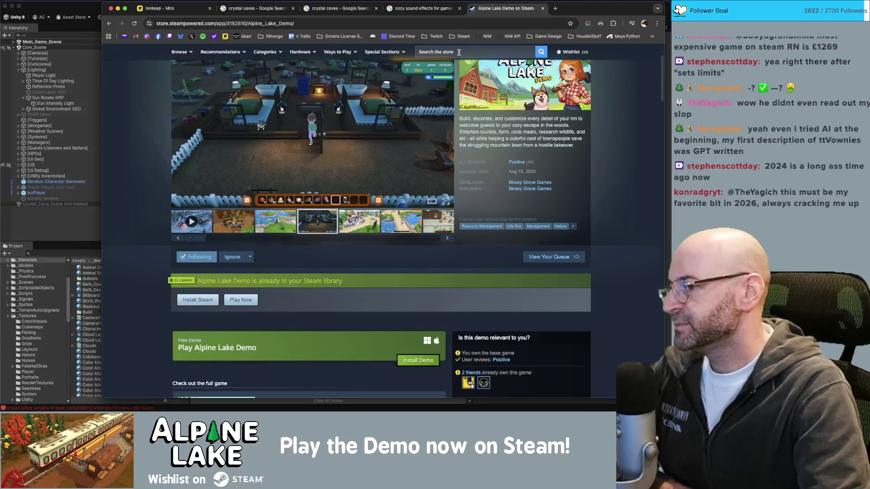
{"action": "scroll", "coordinate": [231, 230], "scroll_direction": "down", "scroll_amount": 4}
{"action": "scroll", "coordinate": [232, 230], "scroll_direction": "down", "scroll_amount": 15}
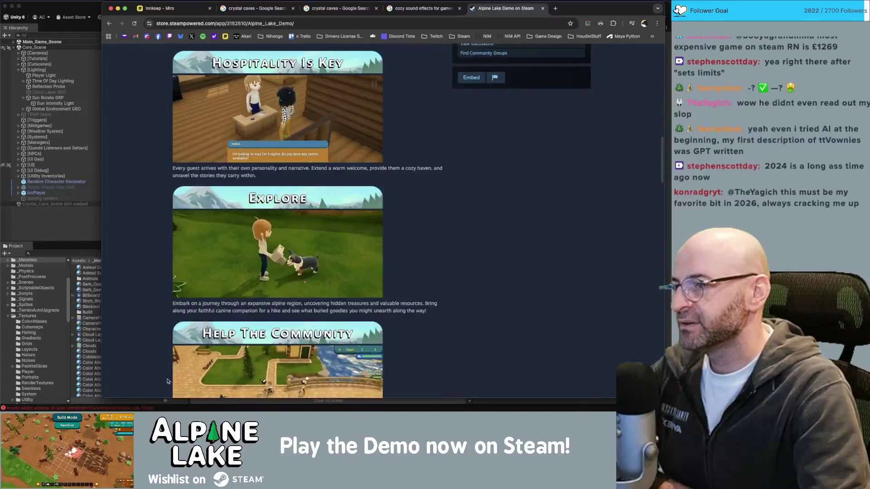
{"action": "scroll", "coordinate": [298, 216], "scroll_direction": "up", "scroll_amount": 5}
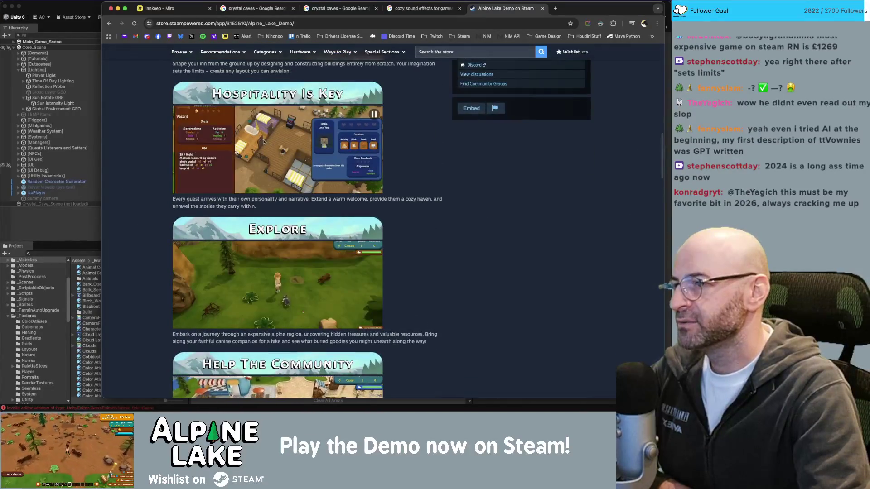
{"action": "scroll", "coordinate": [297, 126], "scroll_direction": "down", "scroll_amount": 11}
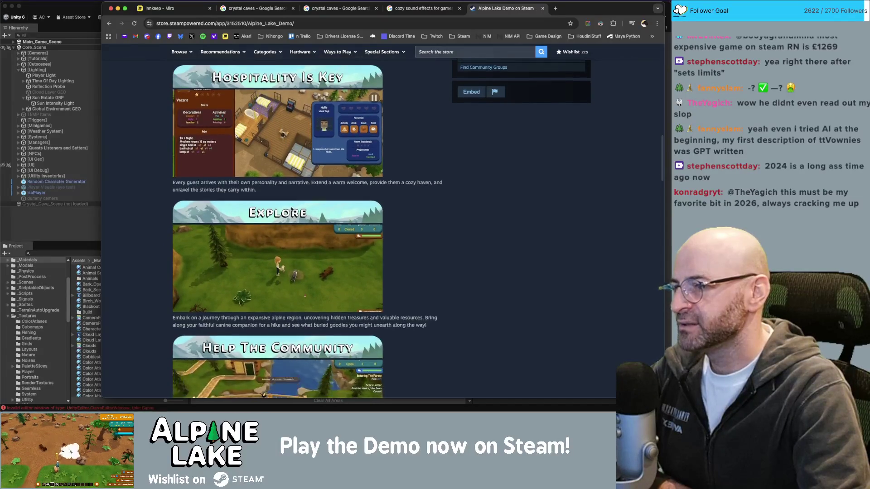
{"action": "scroll", "coordinate": [298, 182], "scroll_direction": "up", "scroll_amount": 20}
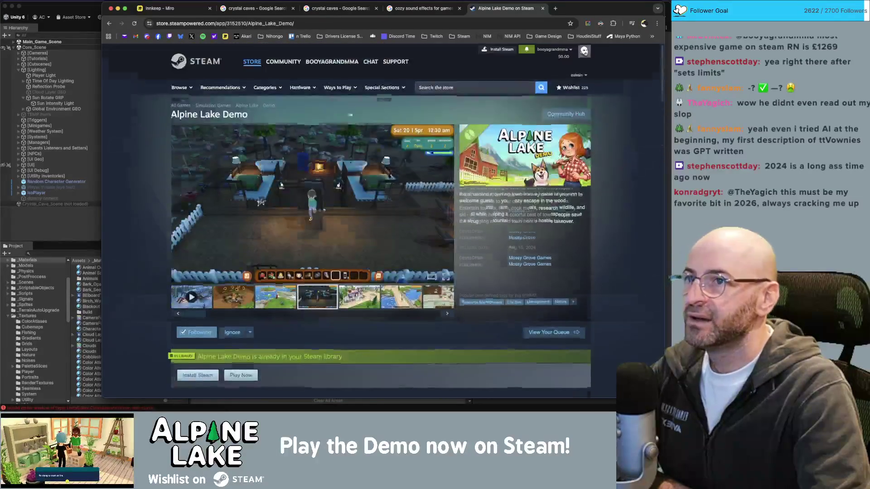
{"action": "key", "text": "super+w"}
{"action": "left_click", "coordinate": [98, 17]}
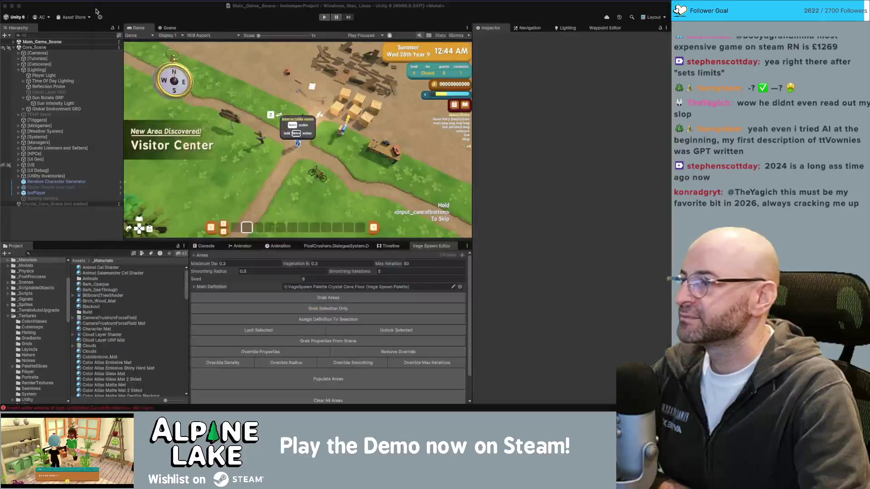
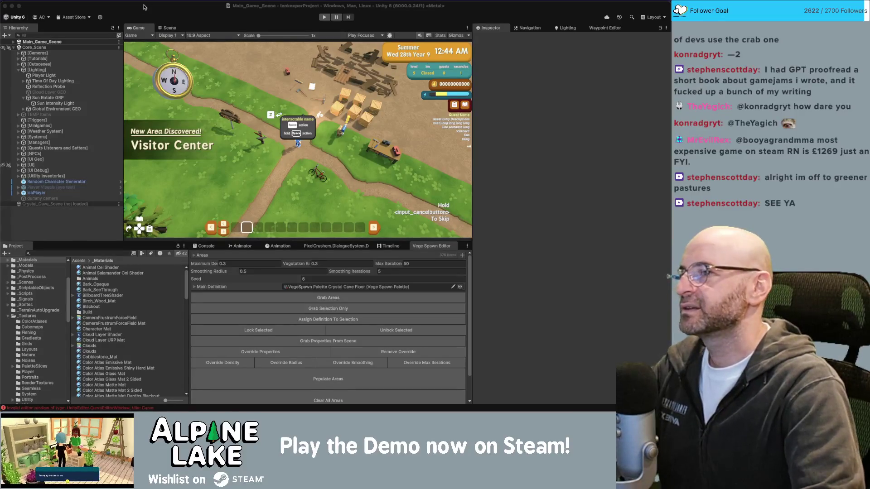
Step: Open and dismiss the options menu for the unloaded Crystal_Cave_Scene in the Hierarchy
{"action": "left_click", "coordinate": [272, 86]}
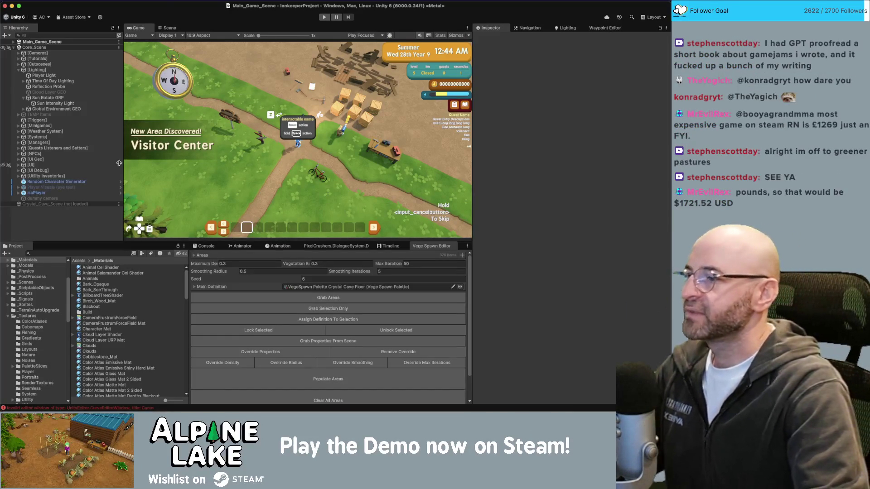
{"action": "right_click", "coordinate": [71, 204]}
{"action": "left_click", "coordinate": [65, 214]}
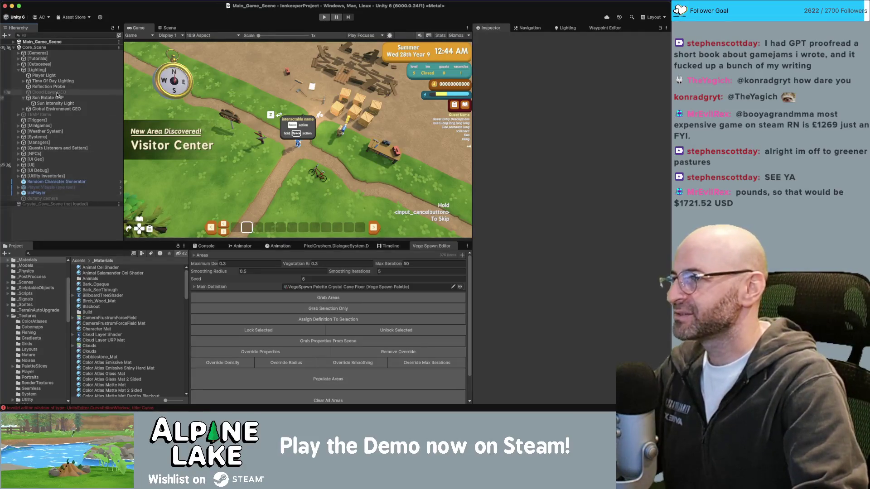
Step: Search the Project assets with 'co' and pick the Cave_Scene asset from the results
{"action": "left_click", "coordinate": [68, 252]}
{"action": "type", "text": "co"}
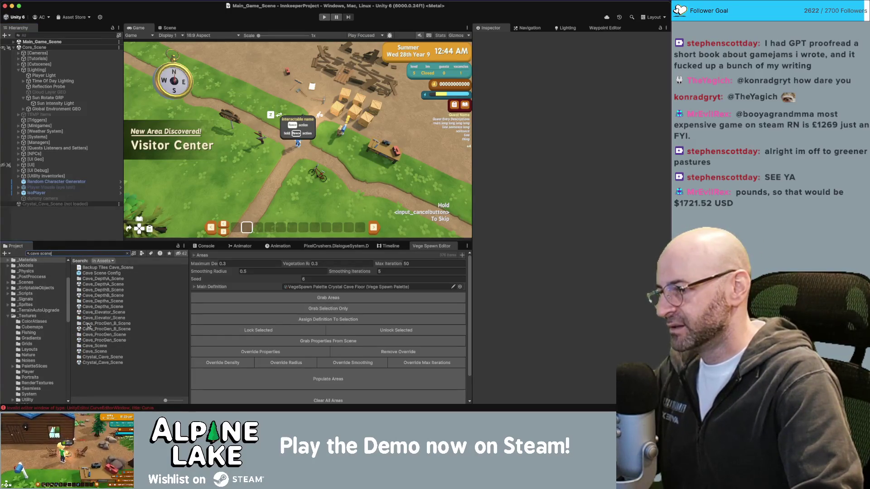
{"action": "left_click", "coordinate": [90, 352]}
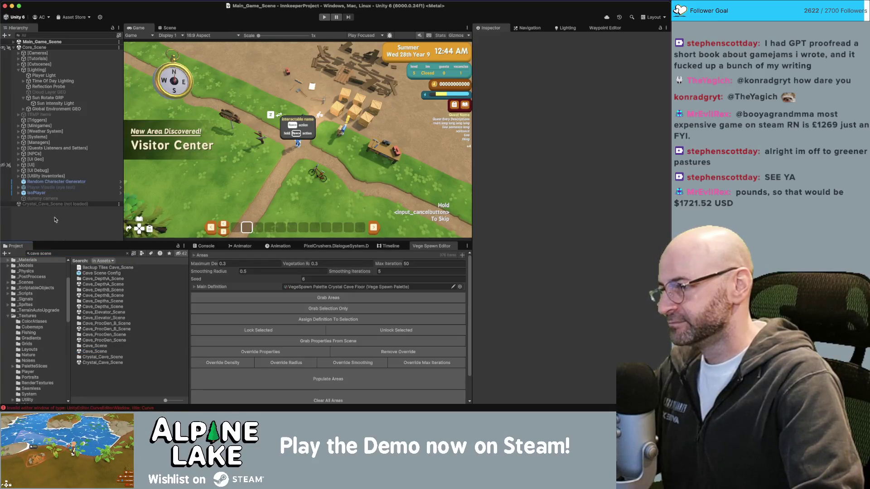
Step: Load Cave_Scene into the Hierarchy and frame the Cave Stalagnate A object in the Scene view
{"action": "left_click_drag", "start_coordinate": [89, 213], "coordinate": [90, 213]}
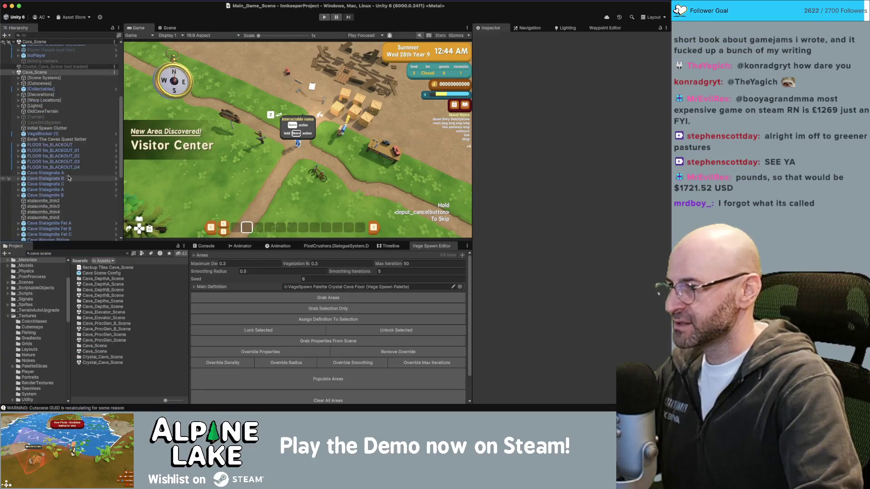
{"action": "left_click", "coordinate": [68, 172]}
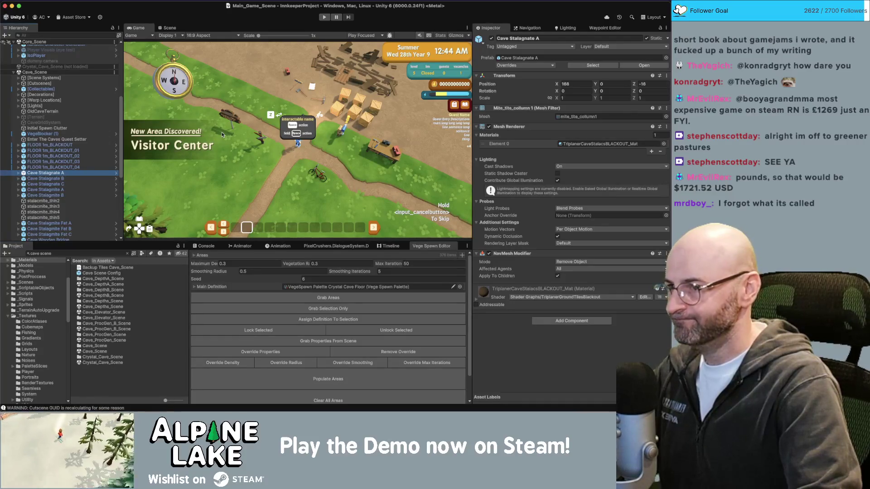
{"action": "left_click", "coordinate": [169, 27]}
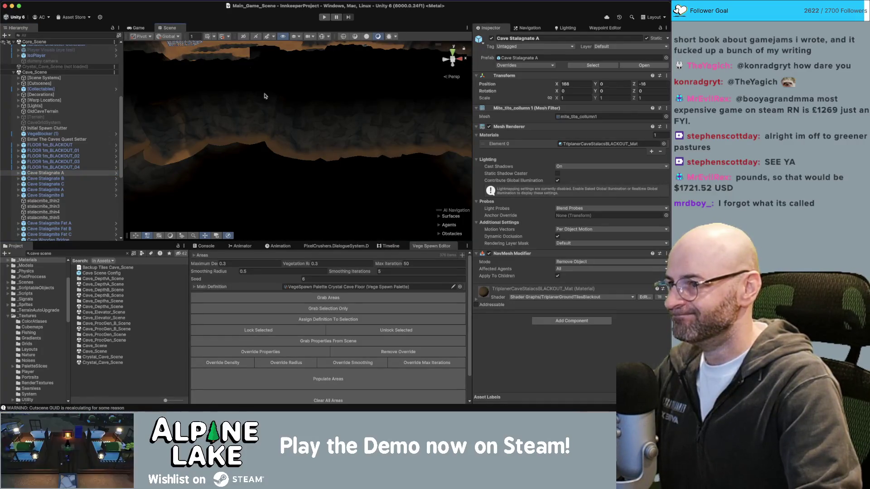
{"action": "key", "text": "f"}
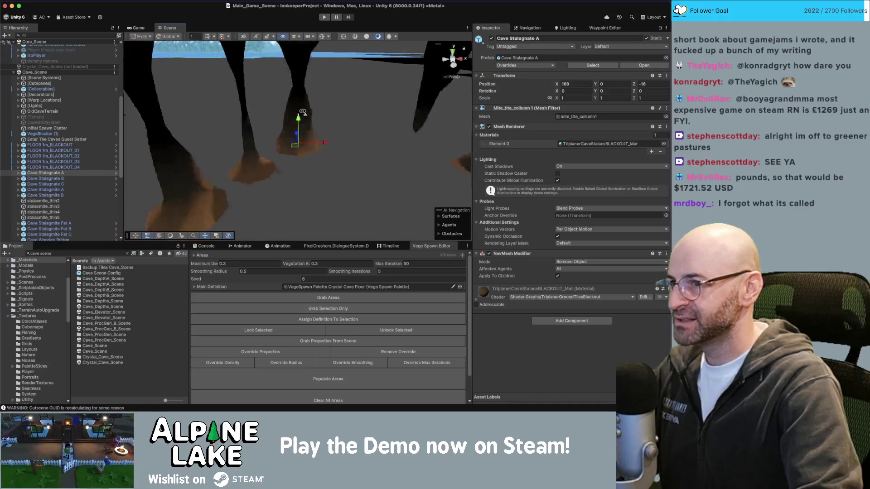
{"action": "scroll", "coordinate": [424, 104], "scroll_direction": "down", "scroll_amount": 10}
{"action": "scroll", "coordinate": [307, 154], "scroll_direction": "up", "scroll_amount": 10}
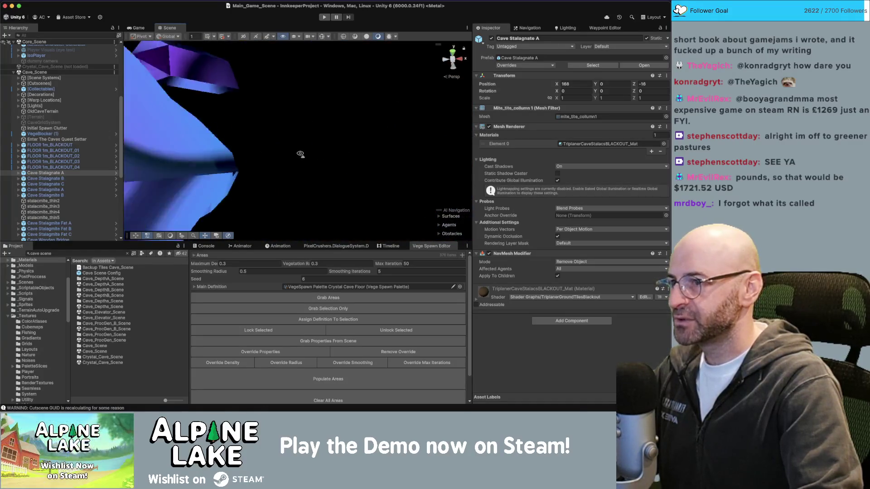
{"action": "scroll", "coordinate": [307, 154], "scroll_direction": "down", "scroll_amount": 10}
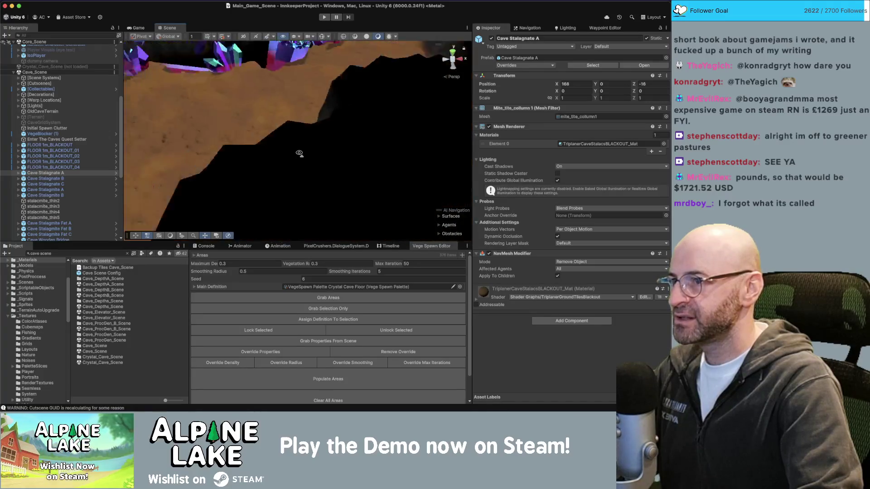
{"action": "scroll", "coordinate": [299, 153], "scroll_direction": "up", "scroll_amount": 10}
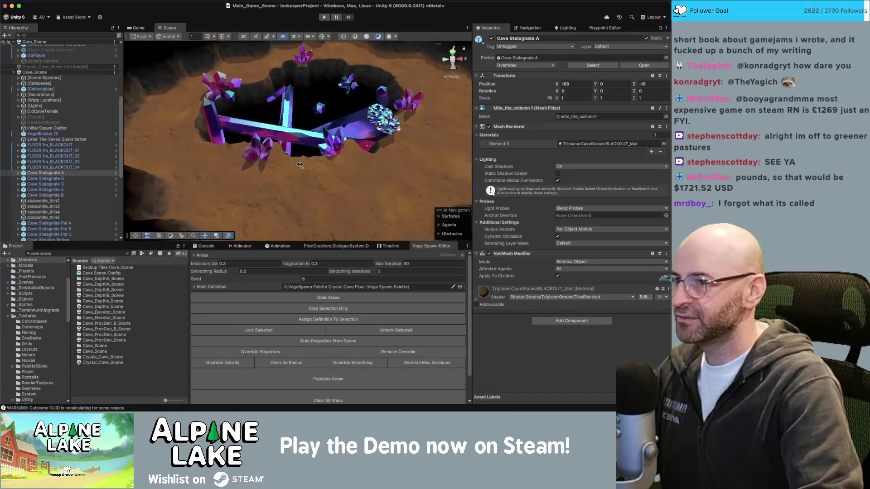
{"action": "scroll", "coordinate": [299, 165], "scroll_direction": "up", "scroll_amount": 5}
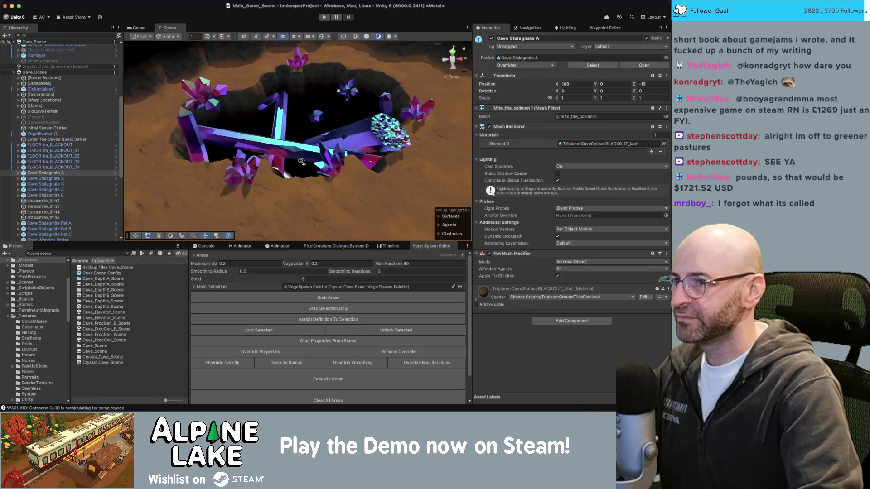
{"action": "scroll", "coordinate": [301, 161], "scroll_direction": "down", "scroll_amount": 10}
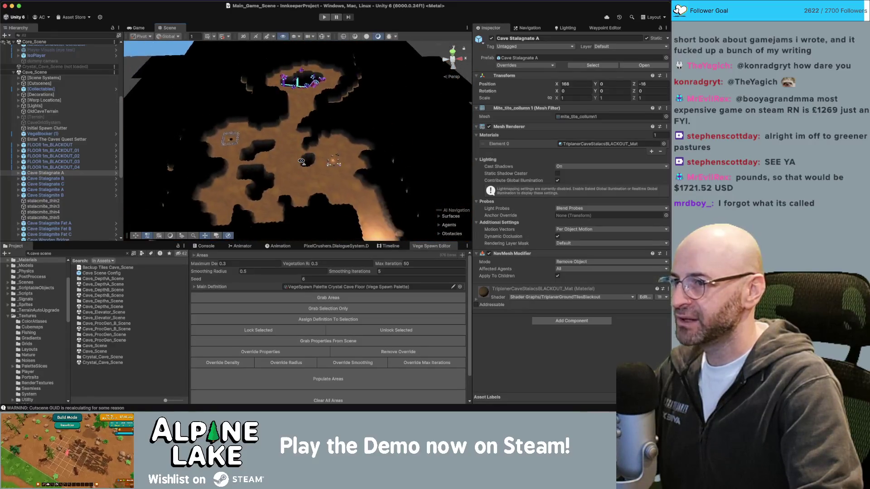
{"action": "scroll", "coordinate": [302, 162], "scroll_direction": "up", "scroll_amount": 2}
Step: Make Cave_Scene the active scene
{"action": "left_click", "coordinate": [50, 78]}
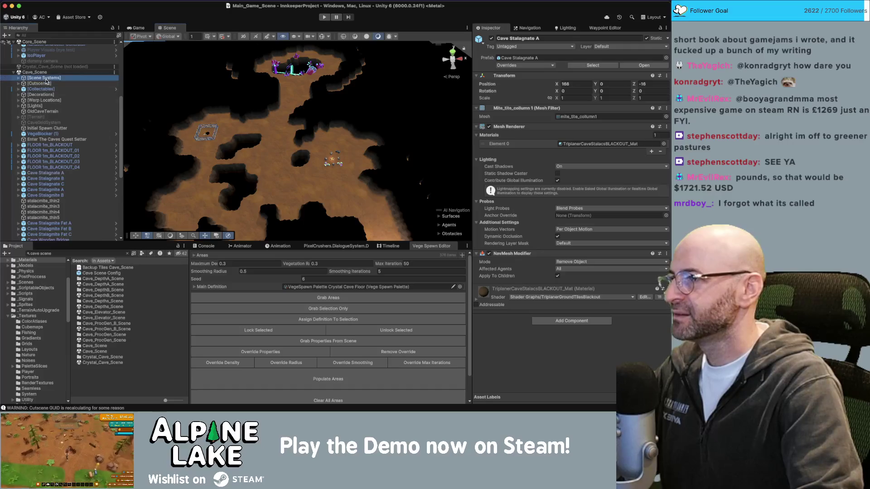
{"action": "left_click", "coordinate": [59, 72]}
{"action": "right_click", "coordinate": [59, 72]}
{"action": "left_click", "coordinate": [75, 79]}
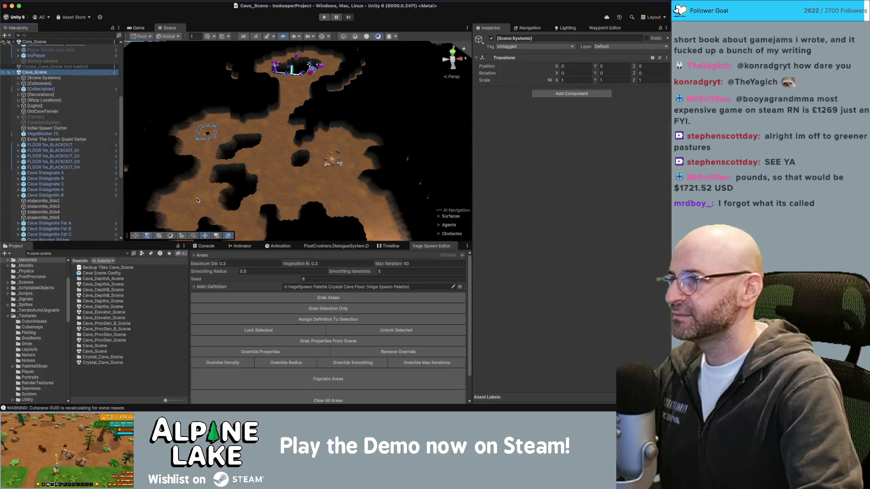
Step: Set the Vege Spawn Editor's Main Definition to Cave Floor and populate the cave areas
{"action": "left_click", "coordinate": [367, 299]}
{"action": "left_click", "coordinate": [358, 379]}
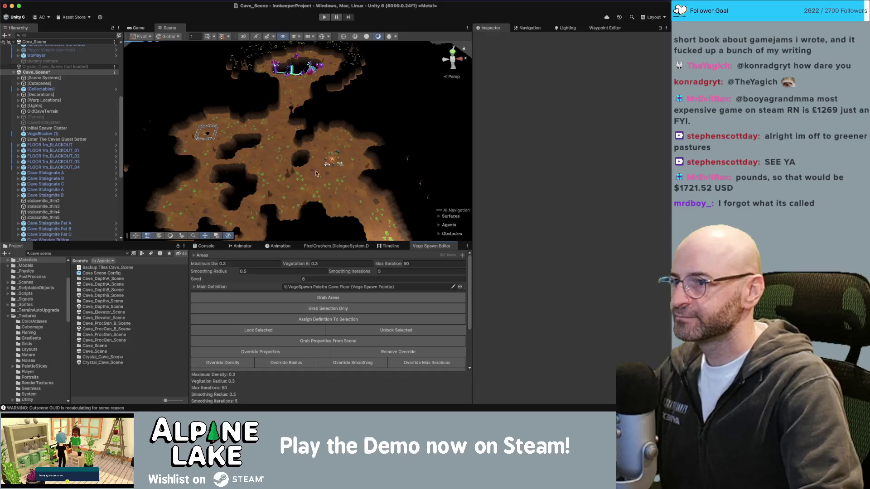
{"action": "left_click_drag", "start_coordinate": [310, 154], "coordinate": [310, 147]}
{"action": "scroll", "coordinate": [311, 147], "scroll_direction": "down", "scroll_amount": 3}
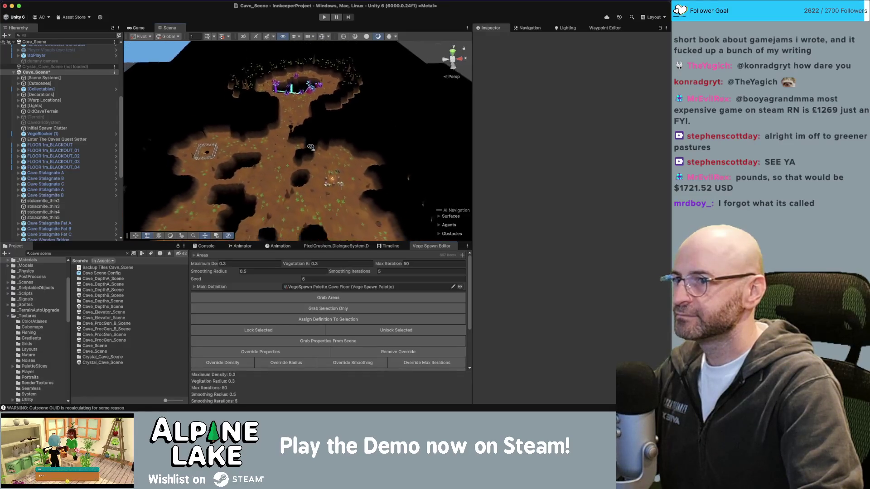
Step: Select VegeBlocker (1), show Gizmos, and scale it to X 59.2 and Z 91.8
{"action": "left_click", "coordinate": [311, 147]}
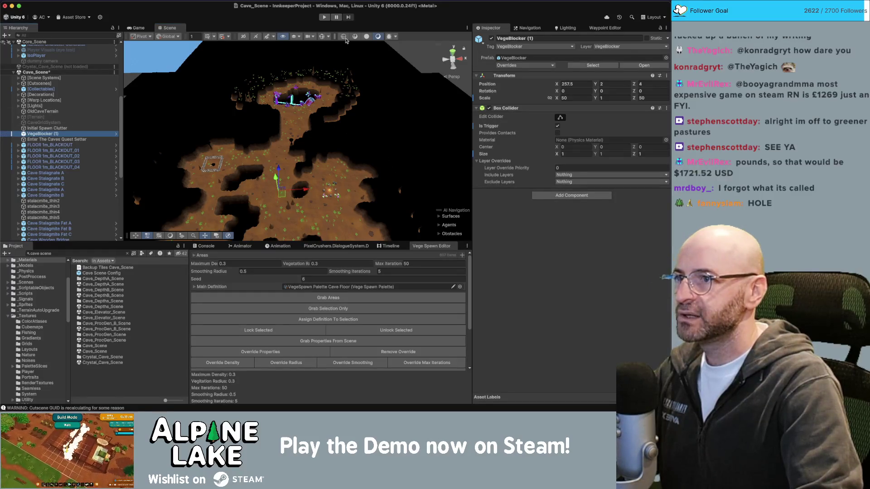
{"action": "left_click", "coordinate": [322, 37]}
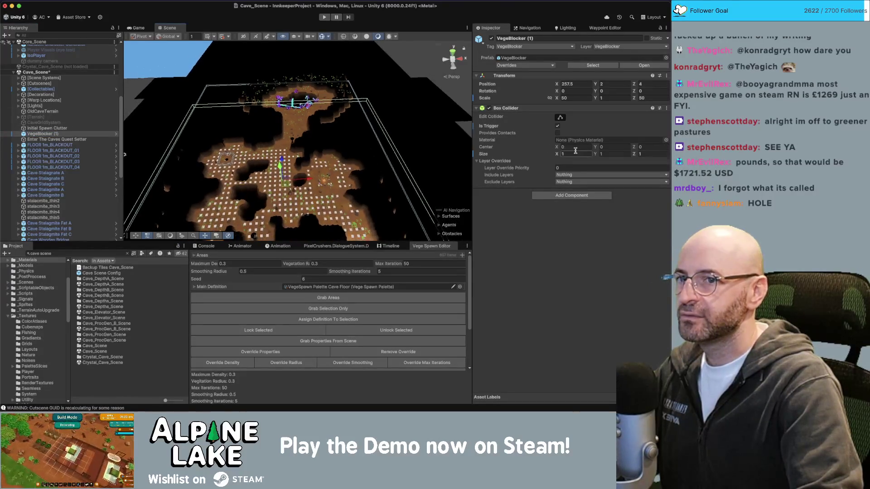
{"action": "left_click_drag", "start_coordinate": [634, 98], "coordinate": [655, 98]}
{"action": "left_click", "coordinate": [564, 97]}
{"action": "type", "text": "59.2"}
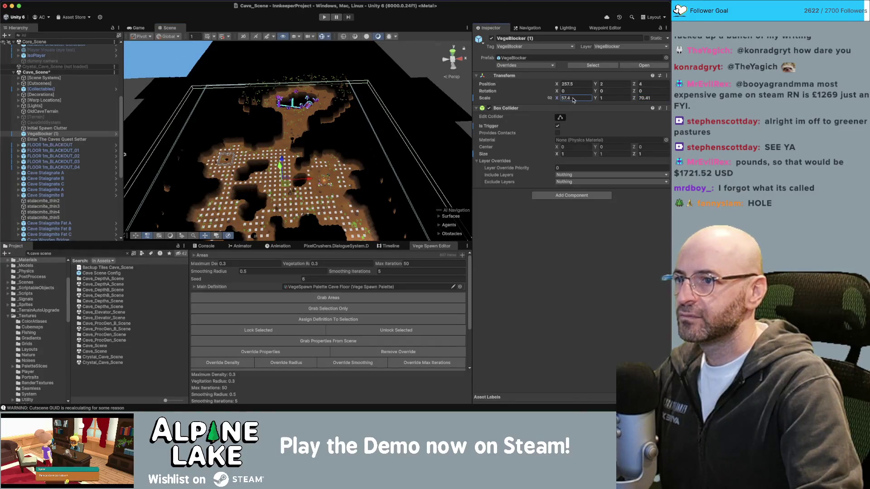
{"action": "left_click_drag", "start_coordinate": [634, 98], "coordinate": [656, 98]}
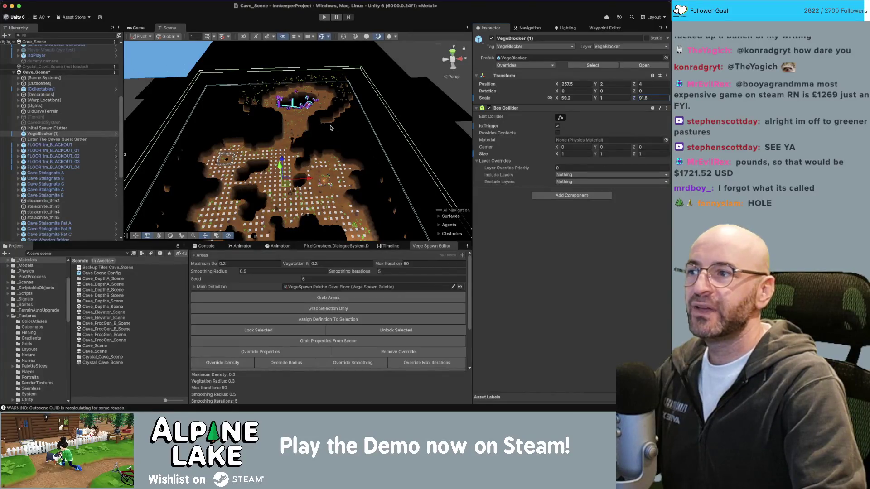
{"action": "left_click_drag", "start_coordinate": [336, 131], "coordinate": [337, 133]}
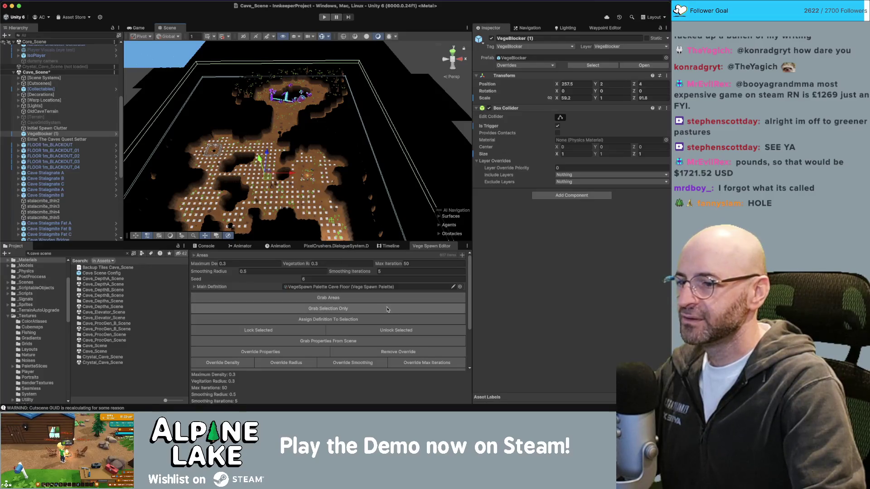
Step: Regenerate the vegetation with Populate Areas in the Vege Spawn Editor
{"action": "scroll", "coordinate": [318, 322], "scroll_direction": "down", "scroll_amount": 1}
{"action": "scroll", "coordinate": [317, 321], "scroll_direction": "down", "scroll_amount": 3}
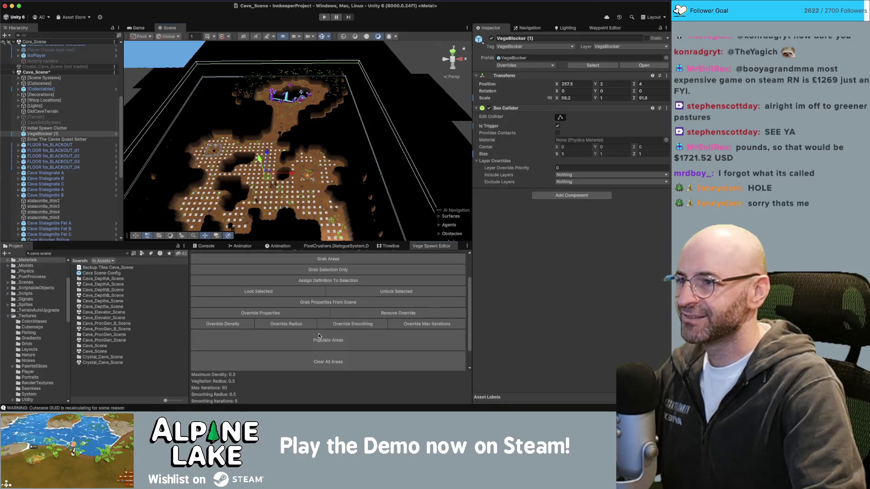
{"action": "left_click", "coordinate": [318, 336]}
Step: Zoom and orbit the Scene view in on the crystal pit
{"action": "scroll", "coordinate": [297, 136], "scroll_direction": "up", "scroll_amount": 5}
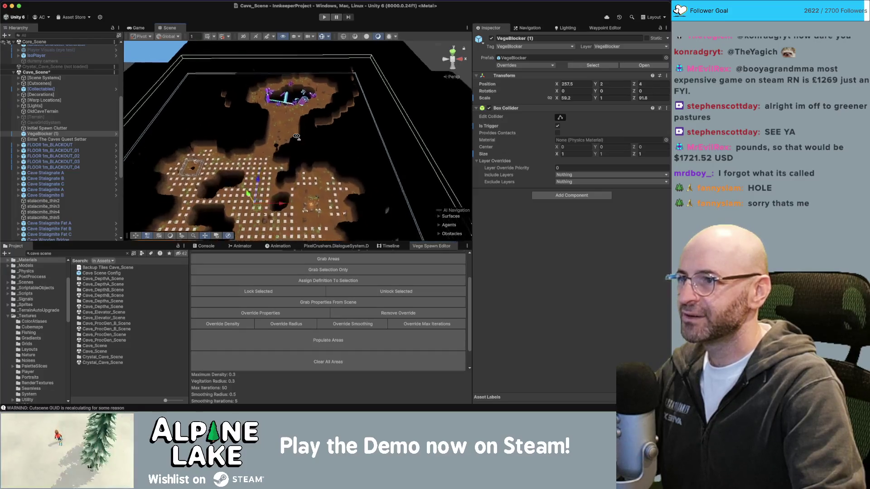
{"action": "scroll", "coordinate": [297, 136], "scroll_direction": "up", "scroll_amount": 10}
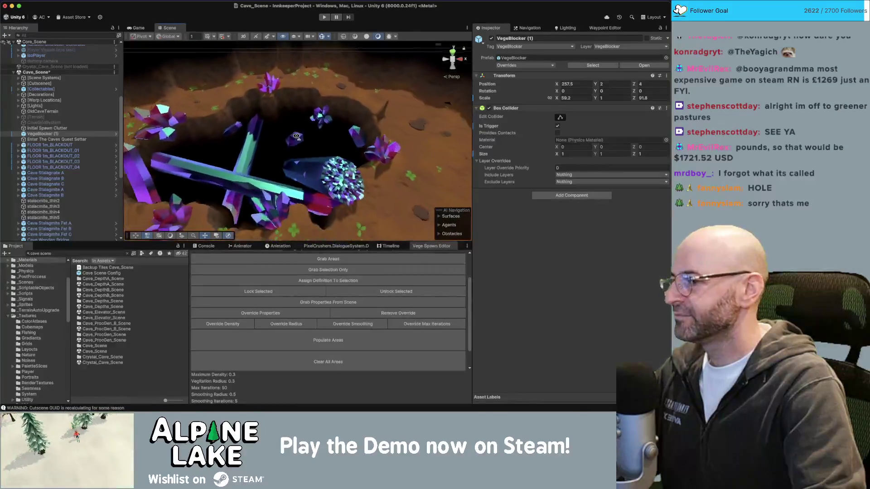
{"action": "scroll", "coordinate": [296, 136], "scroll_direction": "up", "scroll_amount": 8}
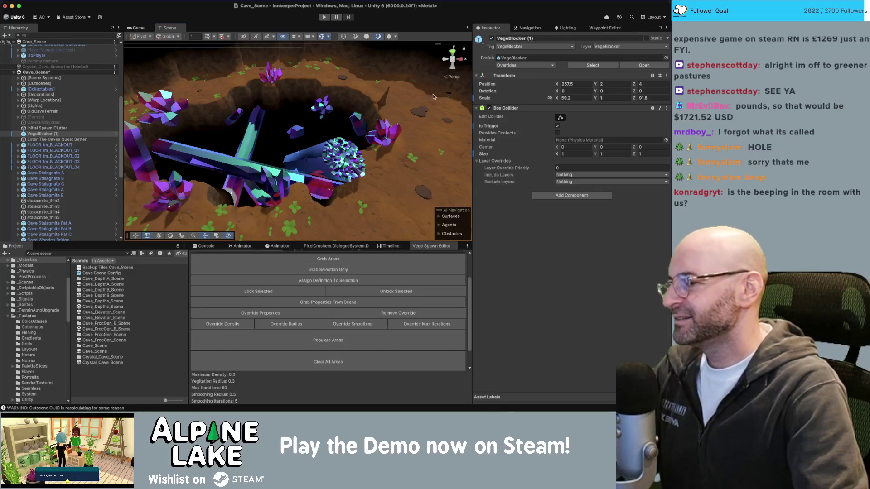
{"action": "left_click_drag", "start_coordinate": [269, 146], "coordinate": [267, 144]}
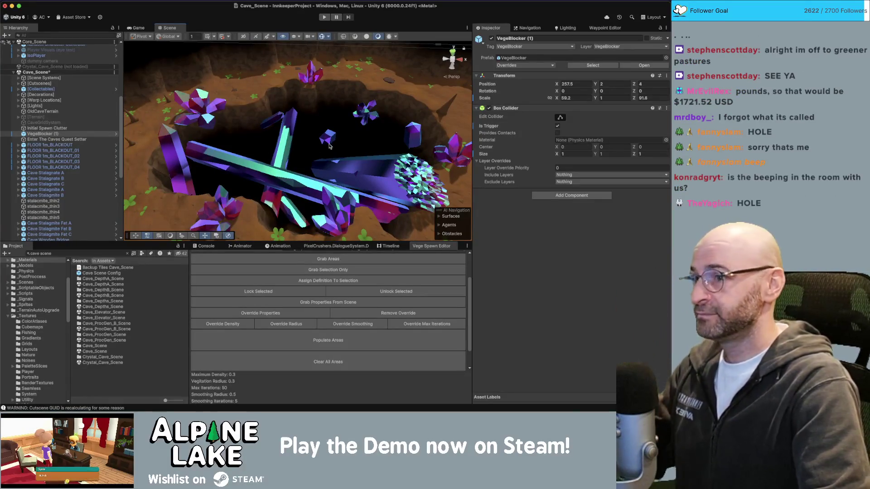
{"action": "left_click_drag", "start_coordinate": [330, 146], "coordinate": [351, 156]}
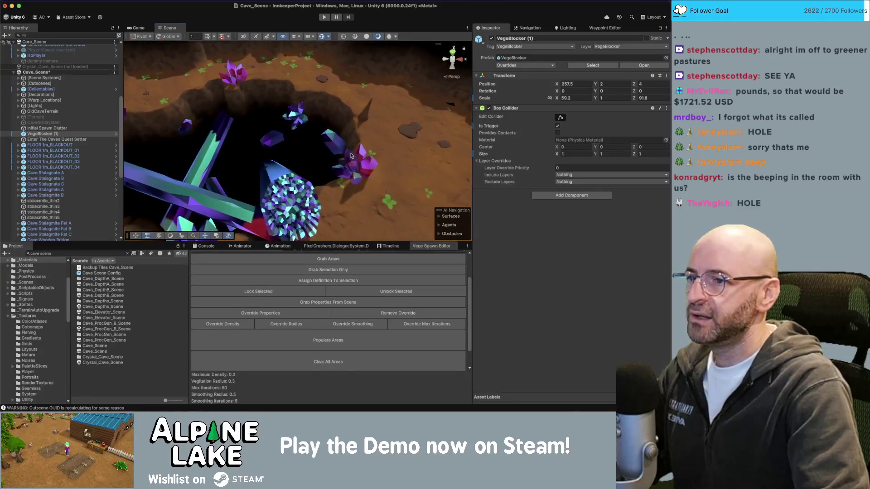
Step: Move Crystal Cluster Small_01 near the pit and nudge the Crystal Single Short crystal
{"action": "left_click", "coordinate": [355, 159]}
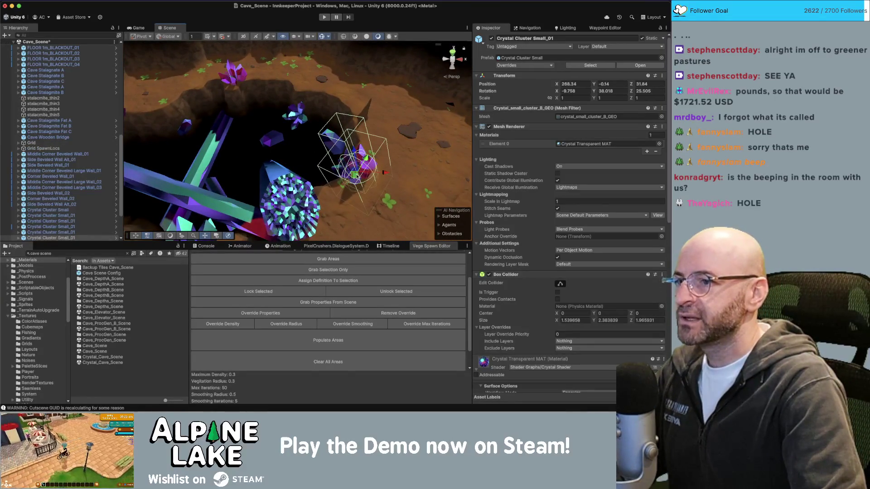
{"action": "mouse_move", "coordinate": [356, 172]}
{"action": "left_mouse_down"}
{"action": "mouse_move", "coordinate": [338, 100]}
{"action": "mouse_move", "coordinate": [344, 97]}
{"action": "mouse_move", "coordinate": [213, 72]}
{"action": "left_mouse_up"}
{"action": "key", "text": "e"}
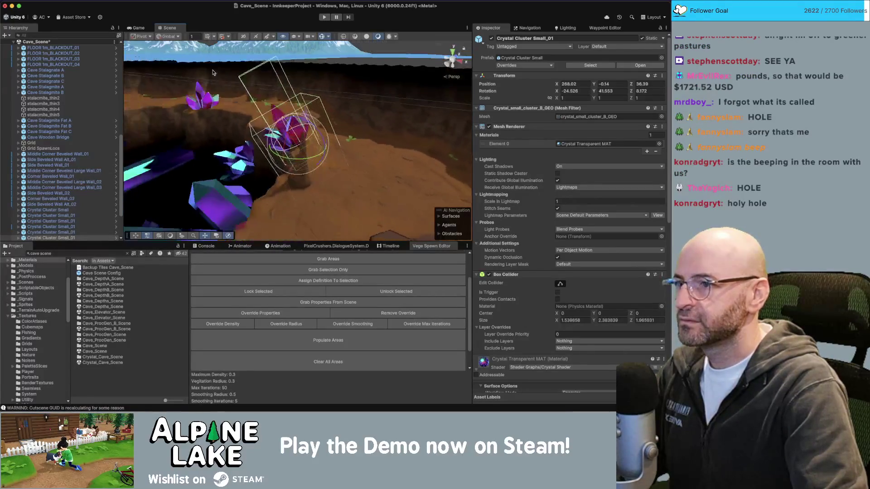
{"action": "left_click_drag", "start_coordinate": [331, 136], "coordinate": [286, 195]}
{"action": "left_click", "coordinate": [283, 205]}
{"action": "mouse_move", "coordinate": [286, 195]}
{"action": "left_mouse_down"}
{"action": "mouse_move", "coordinate": [318, 206]}
{"action": "mouse_move", "coordinate": [349, 154]}
{"action": "mouse_move", "coordinate": [254, 157]}
{"action": "left_mouse_up"}
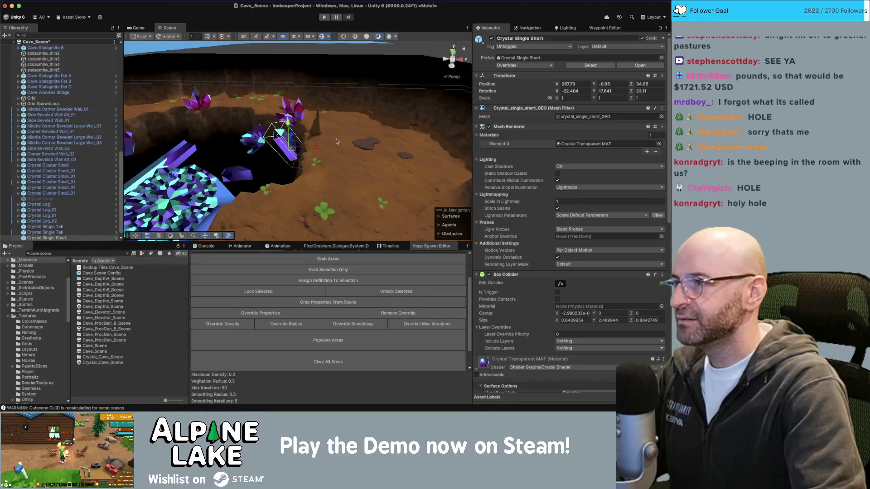
Step: Bring Chrome in front of Unity with a fresh new tab
{"action": "left_click_drag", "start_coordinate": [336, 141], "coordinate": [338, 142]}
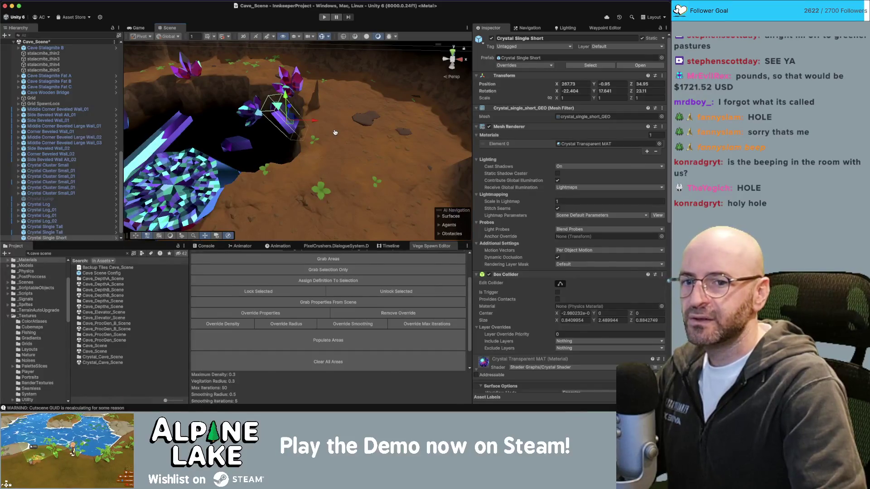
{"action": "key", "text": "super+Tab"}
{"action": "key", "text": "super+t"}
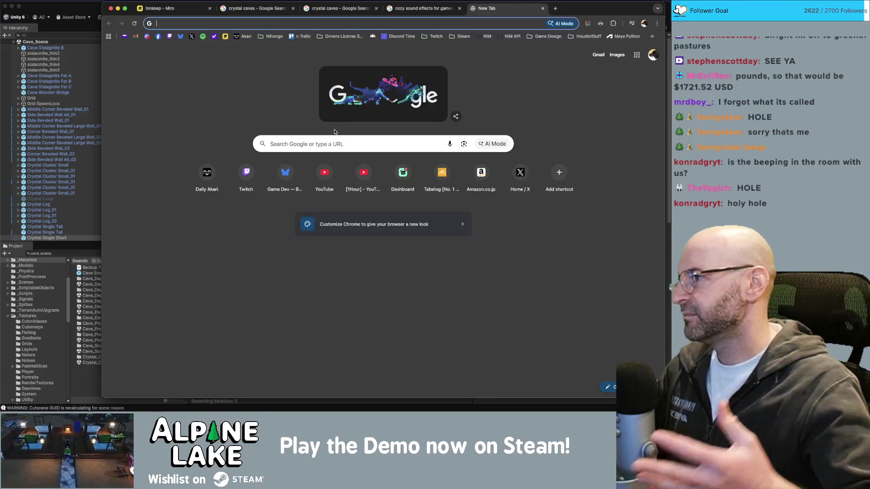
Step: Search 'pully chair' from the Chrome address bar
{"action": "left_click", "coordinate": [290, 140]}
{"action": "left_click", "coordinate": [261, 25]}
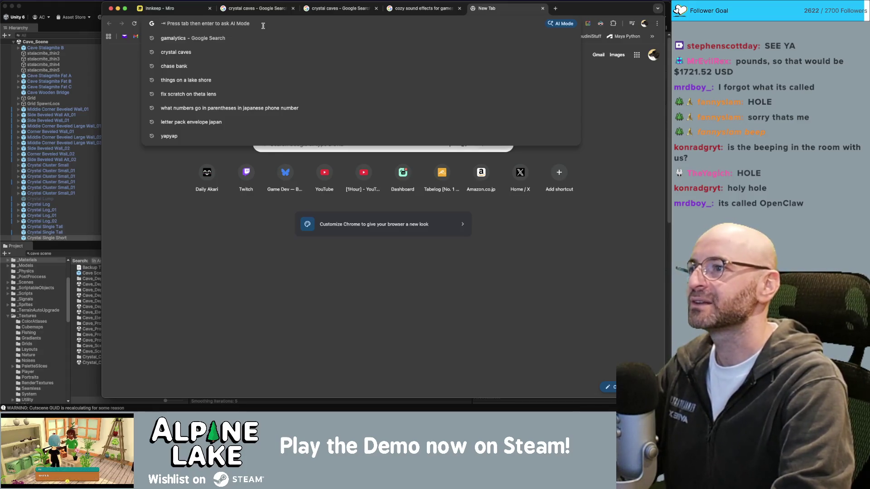
{"action": "type", "text": "pul"}
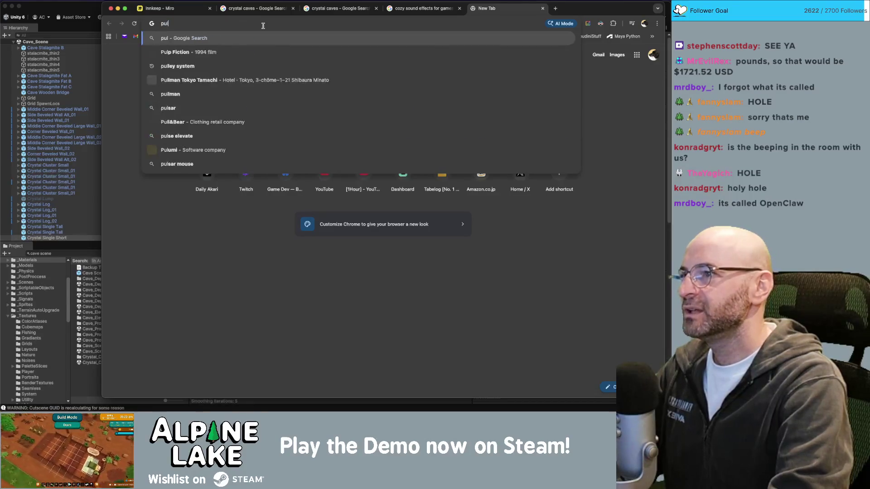
{"action": "type", "text": "ly chair"}
{"action": "key", "text": "Return"}
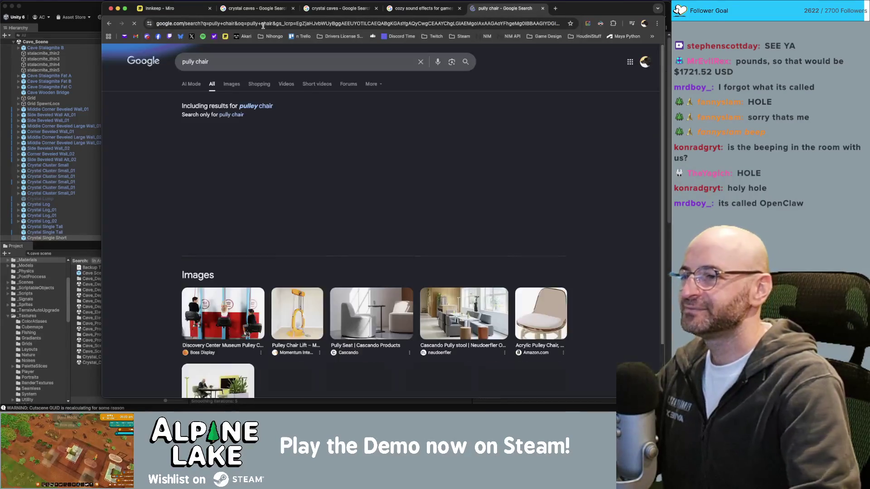
Step: Refine the search to 'chair on a pulley' with the spelling corrected
{"action": "left_click", "coordinate": [238, 61]}
{"action": "key", "text": "ctrl+a"}
{"action": "type", "text": "ch"}
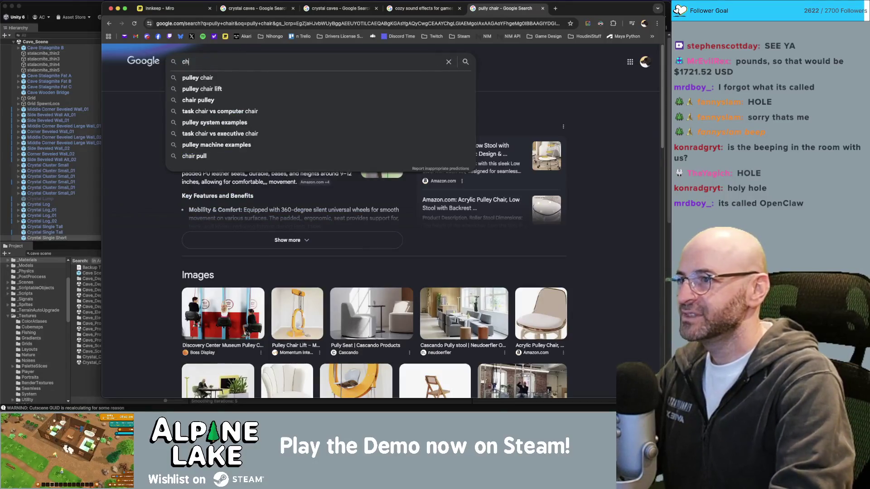
{"action": "type", "text": "air on a pully"}
{"action": "key", "text": "Return"}
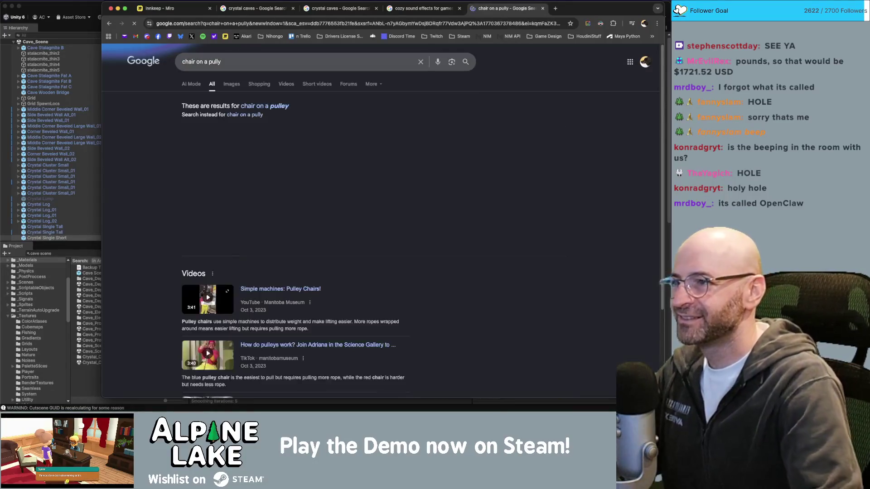
{"action": "left_click", "coordinate": [218, 62]}
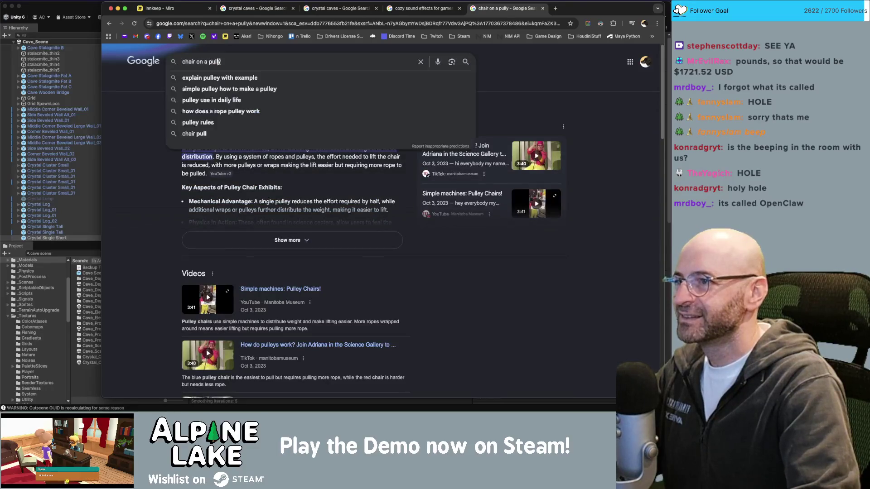
{"action": "type", "text": "ey"}
{"action": "key", "text": "Return"}
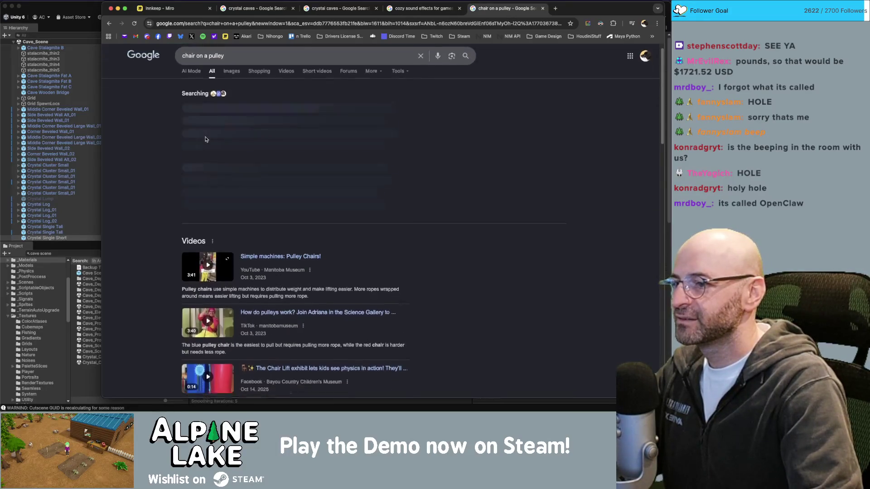
{"action": "scroll", "coordinate": [204, 146], "scroll_direction": "down", "scroll_amount": 5}
{"action": "scroll", "coordinate": [204, 146], "scroll_direction": "up", "scroll_amount": 5}
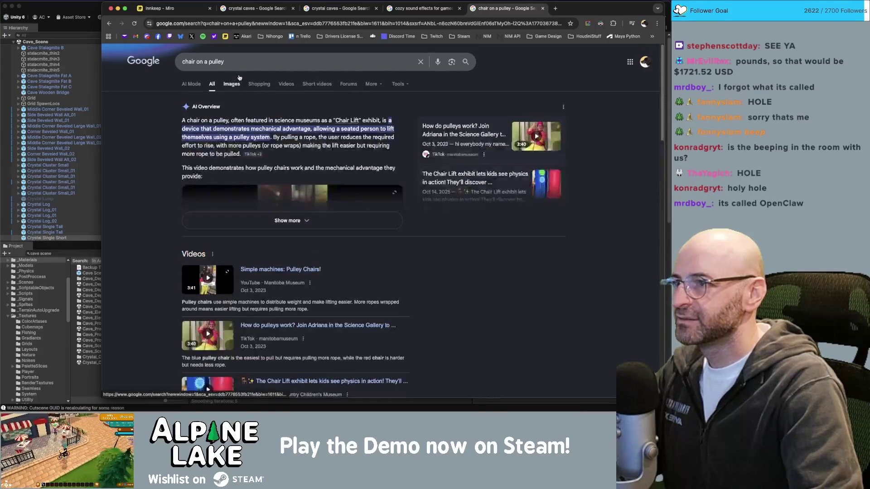
Step: Search 'cave chair on a pulley' and switch to the image results
{"action": "left_click", "coordinate": [245, 57]}
{"action": "key", "text": "Home"}
{"action": "type", "text": "cave"}
{"action": "key", "text": "Return"}
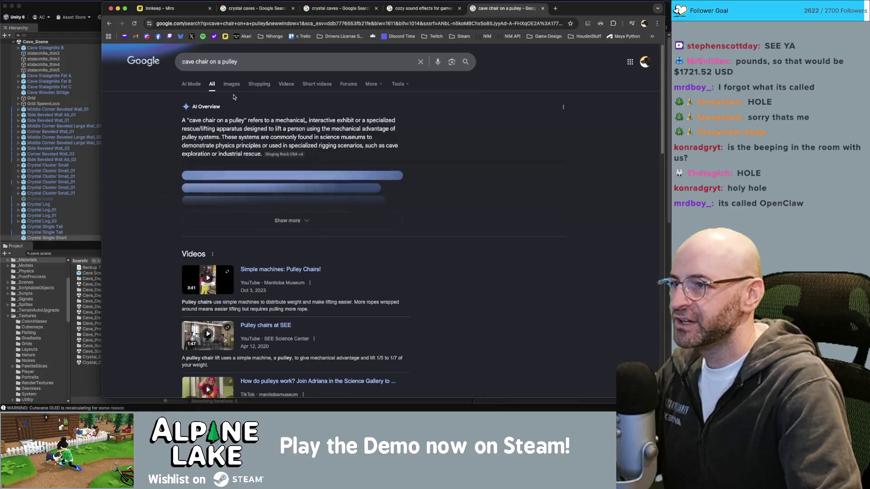
{"action": "scroll", "coordinate": [254, 93], "scroll_direction": "down", "scroll_amount": 5}
{"action": "scroll", "coordinate": [255, 94], "scroll_direction": "down", "scroll_amount": 10}
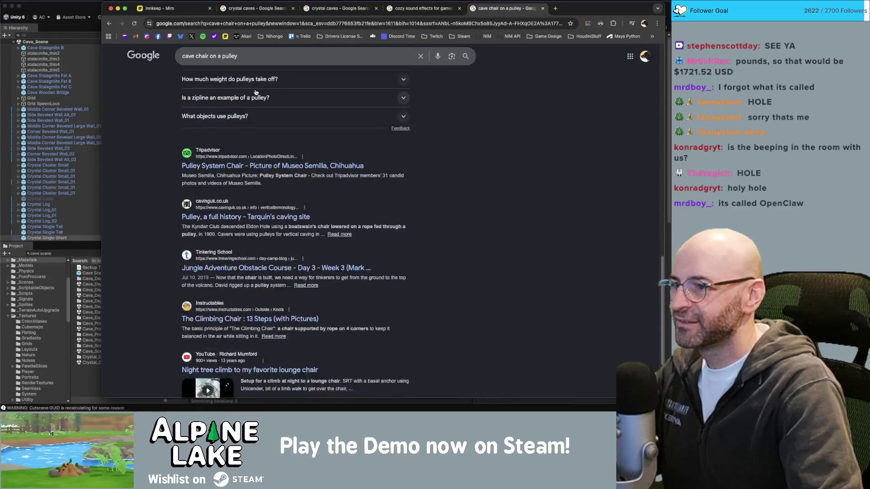
{"action": "scroll", "coordinate": [250, 127], "scroll_direction": "up", "scroll_amount": 15}
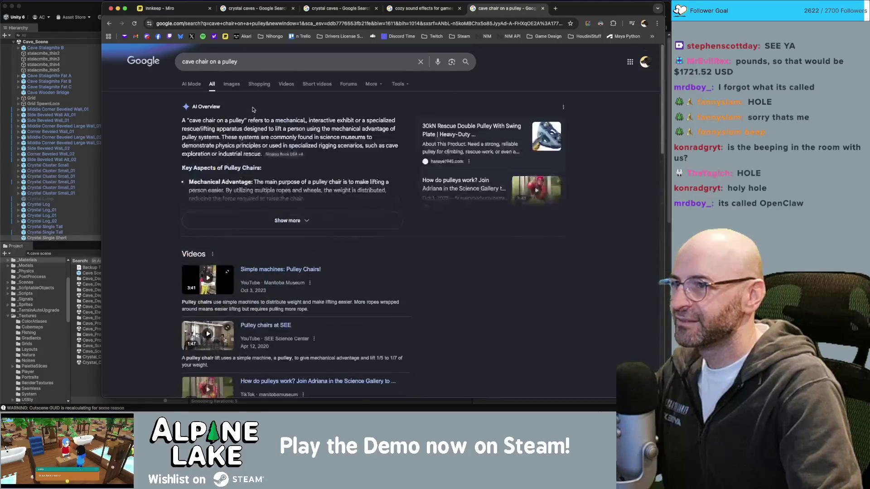
{"action": "left_click", "coordinate": [240, 86]}
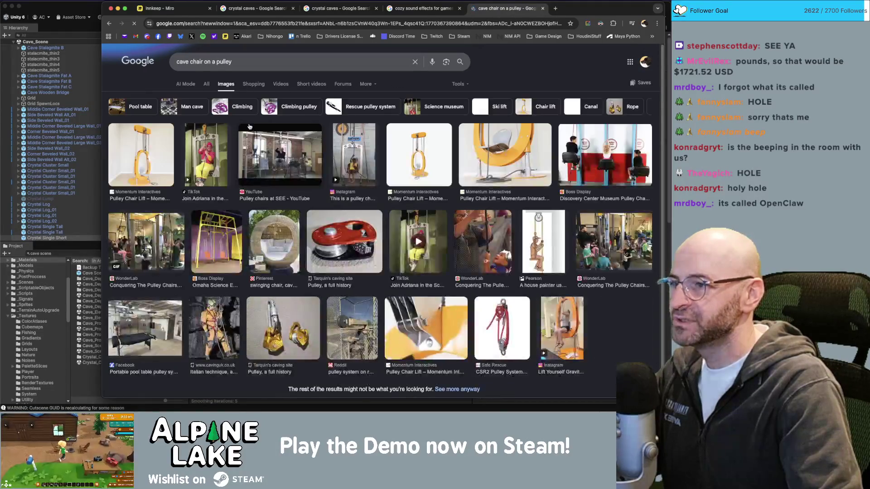
Step: Change the image search to 'cave rope on a pulley'
{"action": "scroll", "coordinate": [237, 131], "scroll_direction": "down", "scroll_amount": 1}
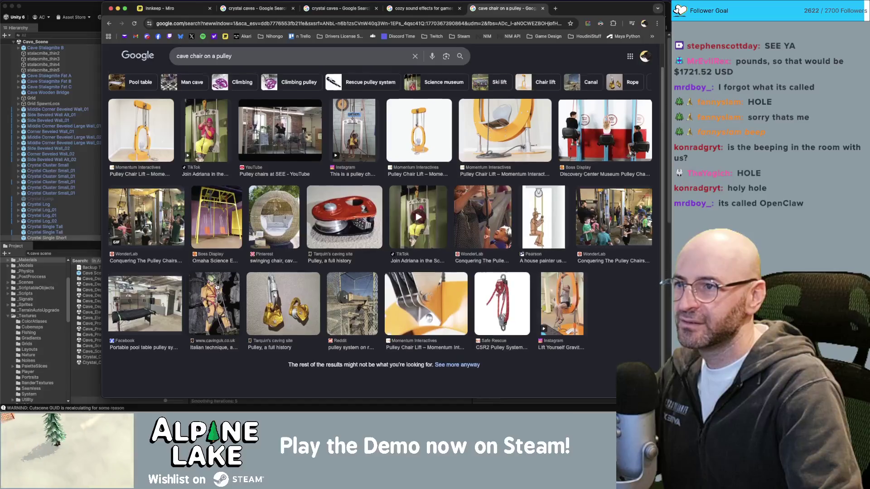
{"action": "scroll", "coordinate": [217, 289], "scroll_direction": "up", "scroll_amount": 1}
{"action": "double_click", "coordinate": [198, 62]}
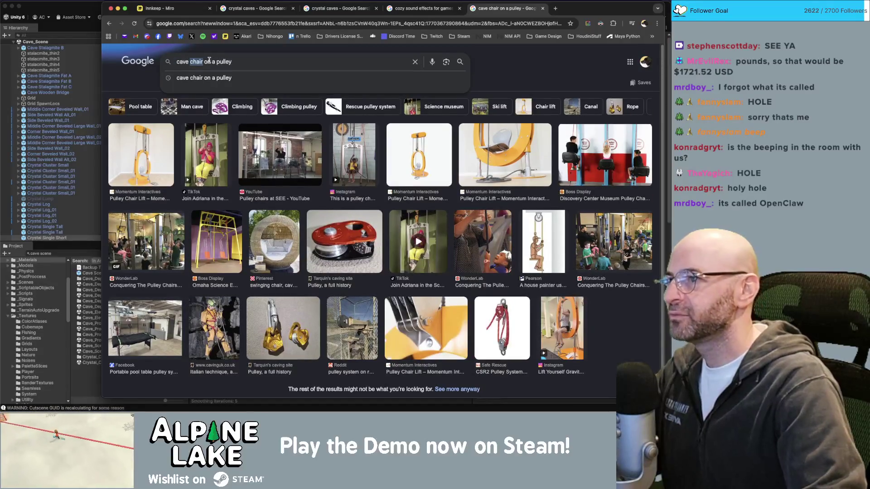
{"action": "type", "text": "rope"}
{"action": "key", "text": "Return"}
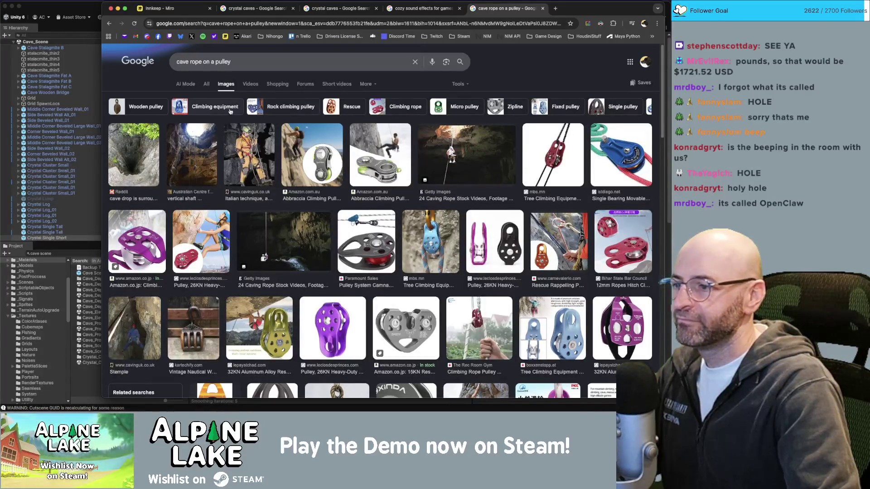
Step: Search 'how to lower yourself in a cave hole' and preview the Bolting for Caving image
{"action": "scroll", "coordinate": [234, 108], "scroll_direction": "down", "scroll_amount": 3}
{"action": "scroll", "coordinate": [233, 108], "scroll_direction": "up", "scroll_amount": 3}
{"action": "triple_click", "coordinate": [237, 61]}
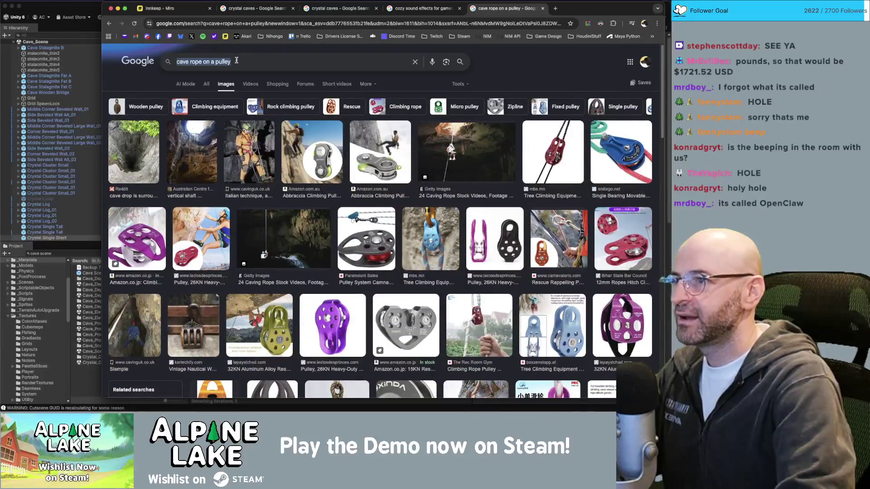
{"action": "type", "text": "how to lower yourself in a"}
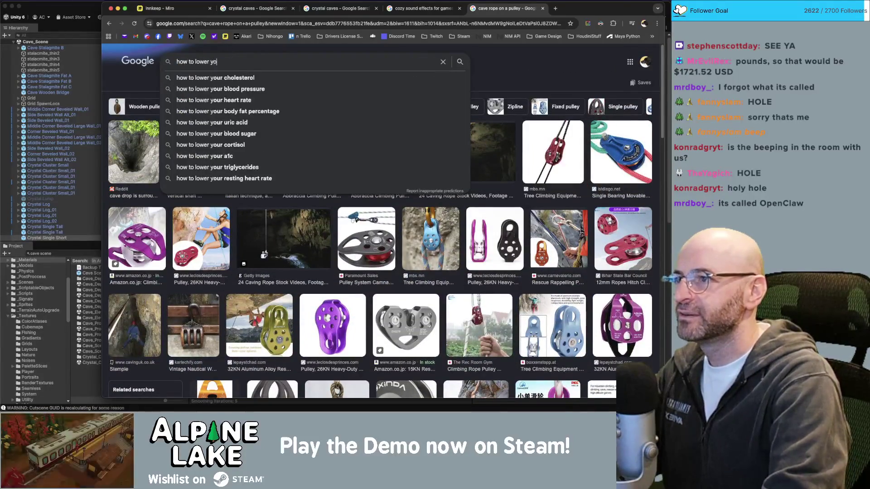
{"action": "type", "text": " cave hole"}
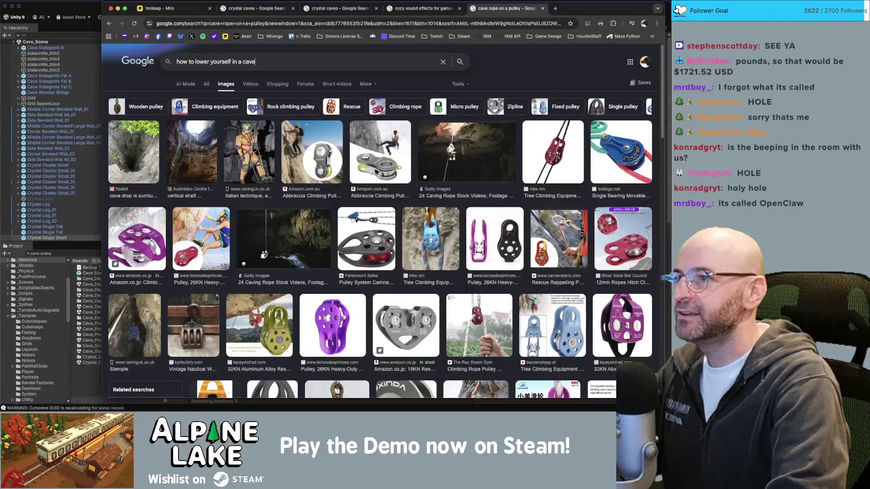
{"action": "key", "text": "Return"}
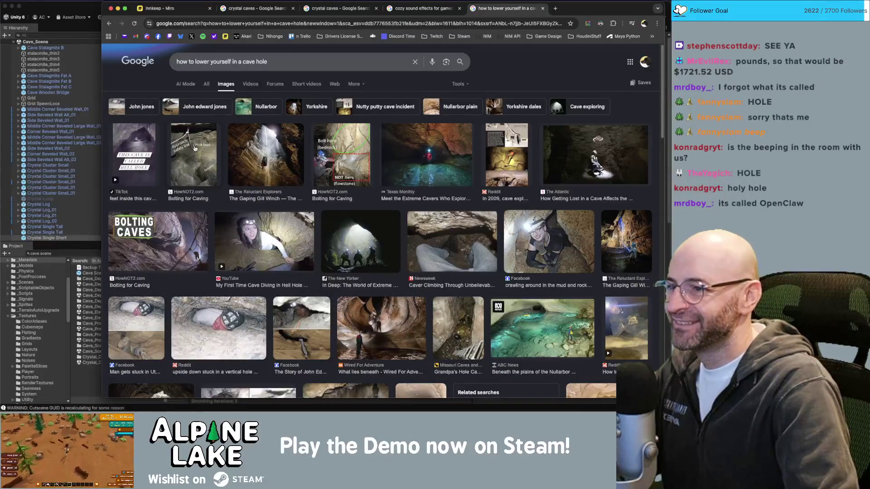
{"action": "left_click", "coordinate": [195, 148]}
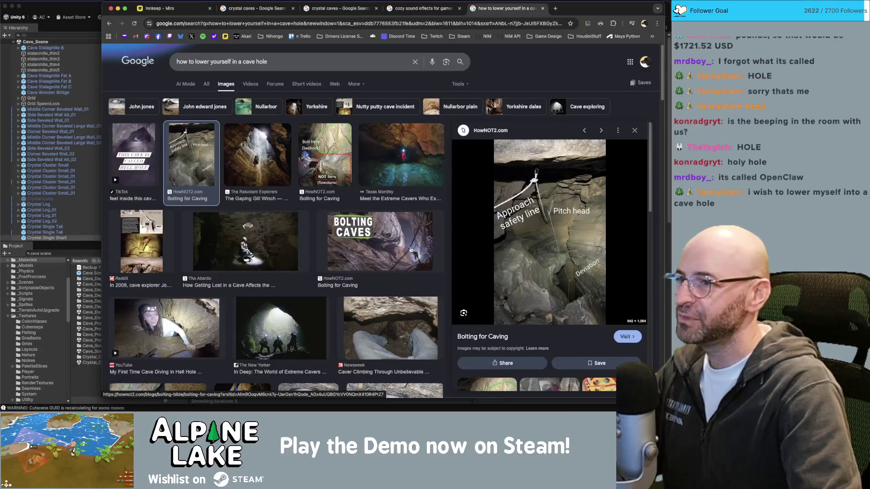
Step: Preview the other Bolting for Caving image, scroll down the results, then return and select the query
{"action": "left_click", "coordinate": [317, 156]}
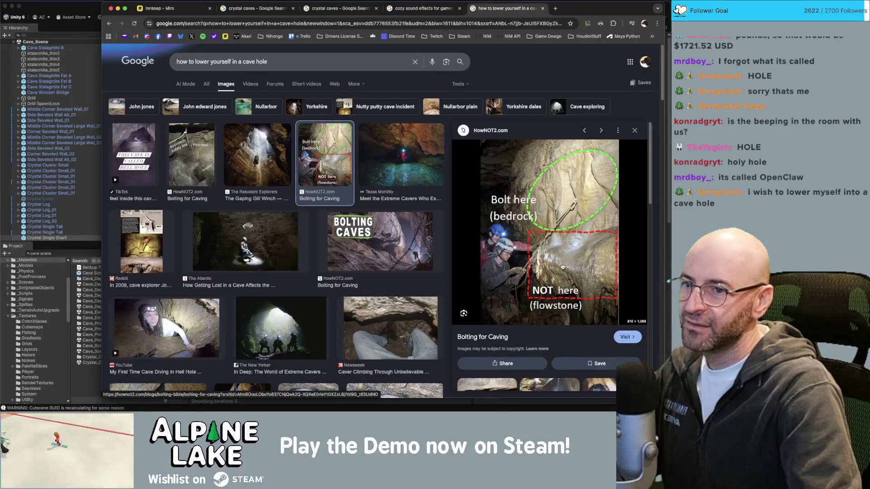
{"action": "scroll", "coordinate": [355, 217], "scroll_direction": "down", "scroll_amount": 3}
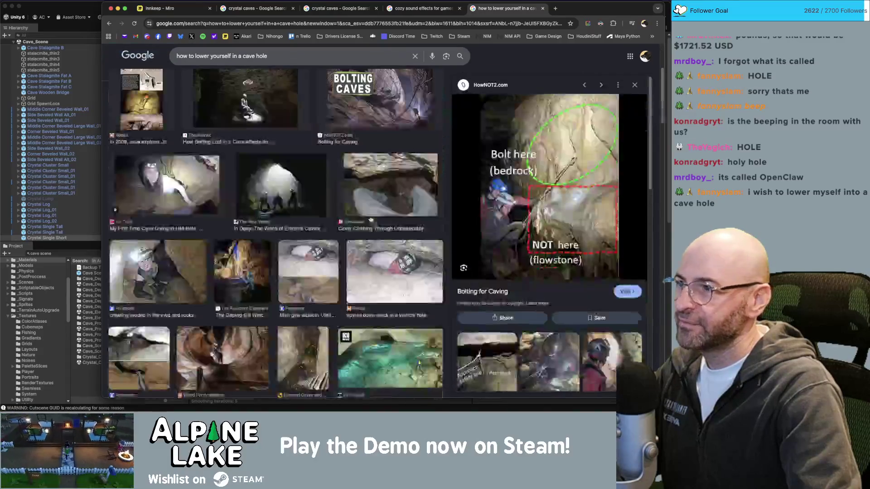
{"action": "scroll", "coordinate": [355, 218], "scroll_direction": "down", "scroll_amount": 2}
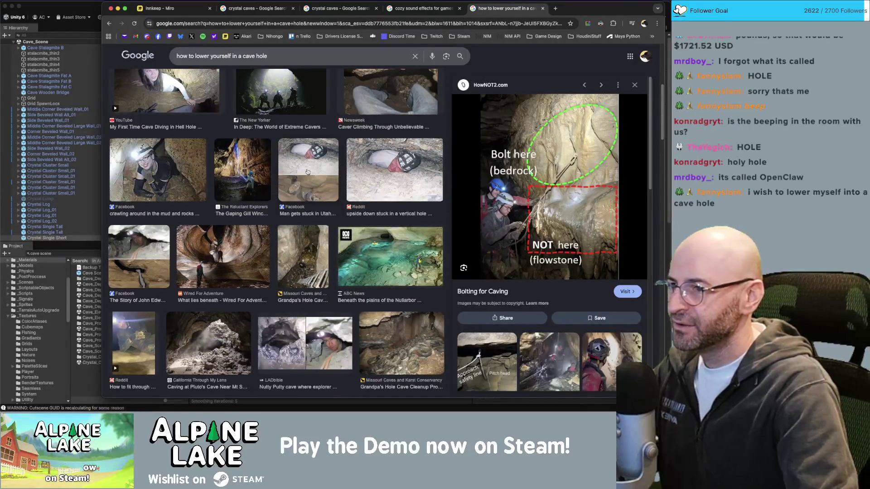
{"action": "scroll", "coordinate": [308, 172], "scroll_direction": "down", "scroll_amount": 1}
{"action": "scroll", "coordinate": [307, 172], "scroll_direction": "down", "scroll_amount": 1}
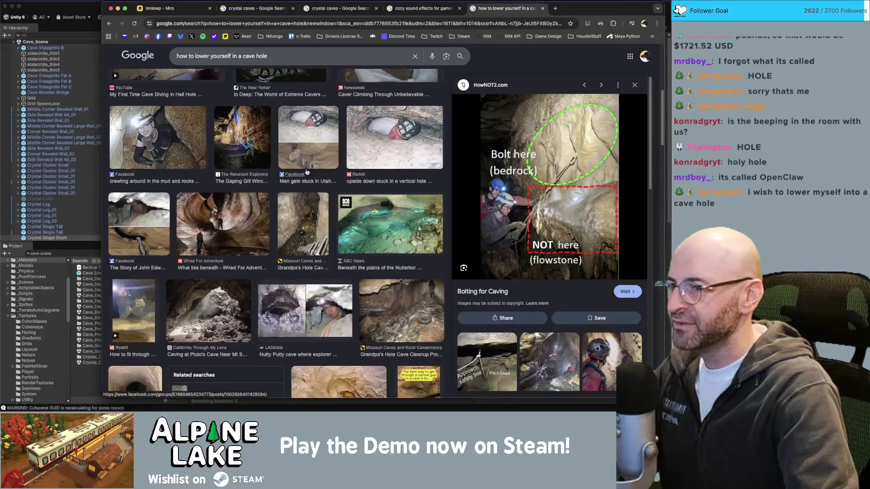
{"action": "scroll", "coordinate": [307, 174], "scroll_direction": "down", "scroll_amount": 5}
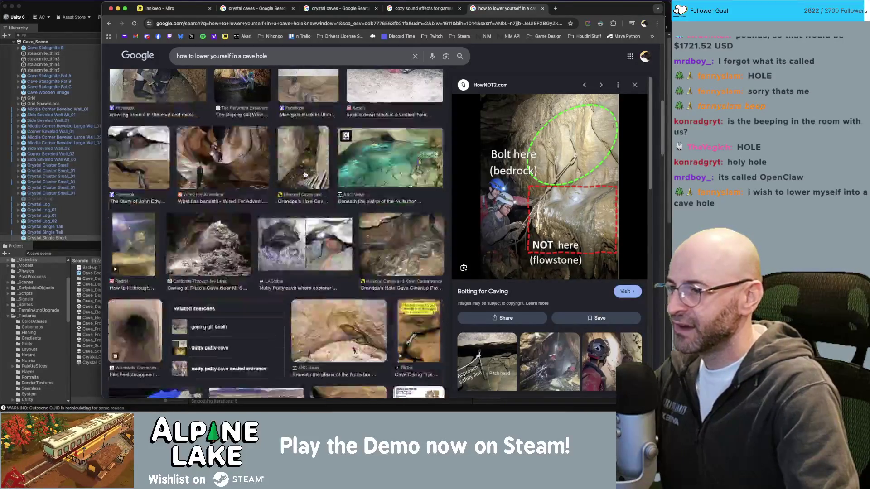
{"action": "scroll", "coordinate": [304, 174], "scroll_direction": "down", "scroll_amount": 4}
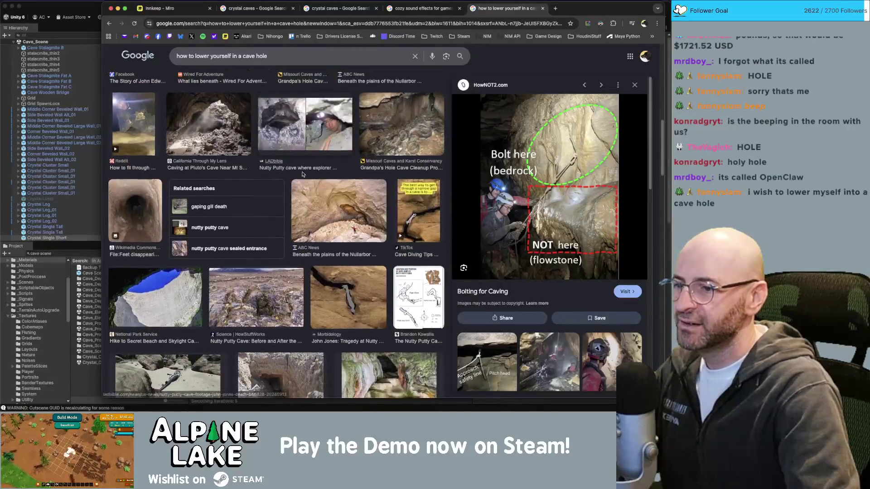
{"action": "scroll", "coordinate": [302, 173], "scroll_direction": "down", "scroll_amount": 1}
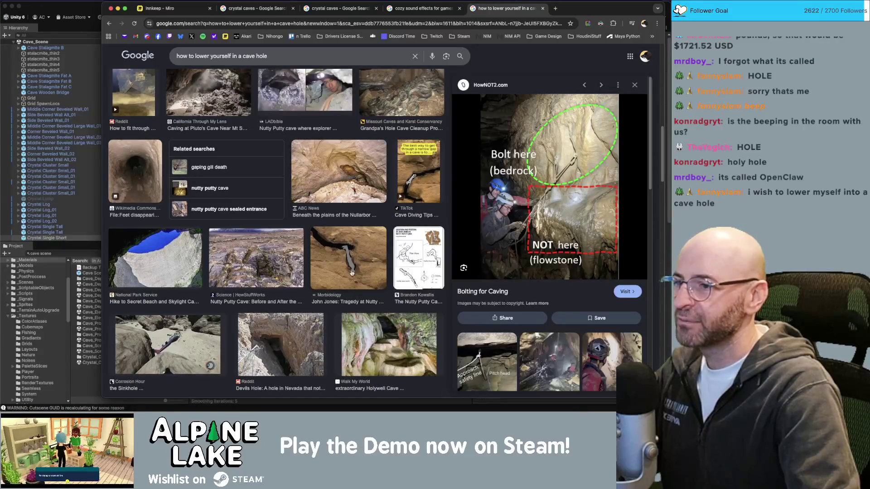
{"action": "scroll", "coordinate": [343, 249], "scroll_direction": "down", "scroll_amount": 7}
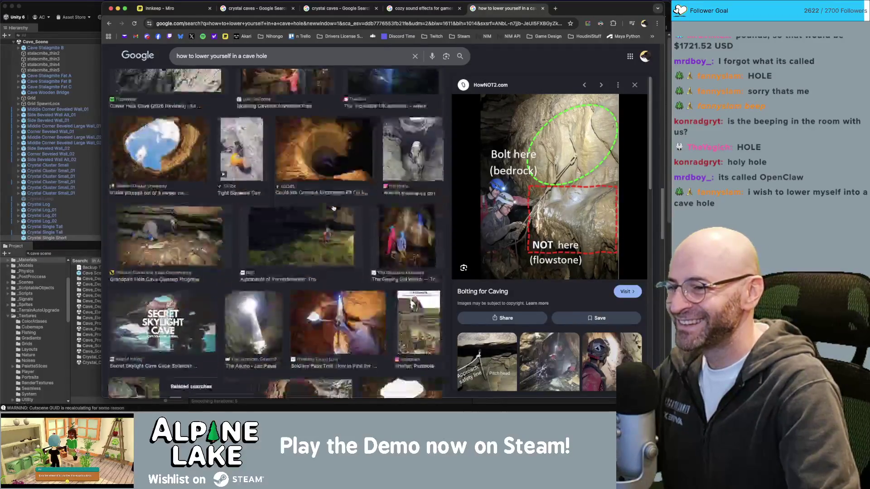
{"action": "scroll", "coordinate": [335, 211], "scroll_direction": "down", "scroll_amount": 1}
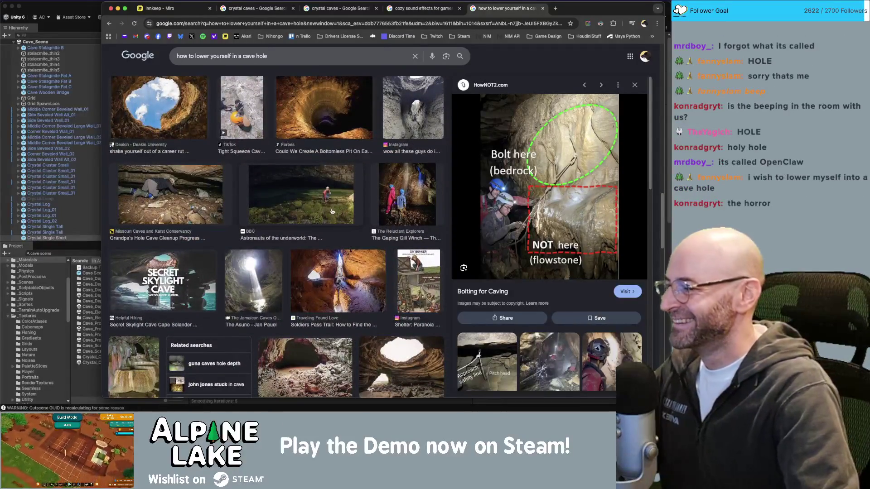
{"action": "scroll", "coordinate": [330, 225], "scroll_direction": "down", "scroll_amount": 1}
{"action": "scroll", "coordinate": [329, 238], "scroll_direction": "down", "scroll_amount": 1}
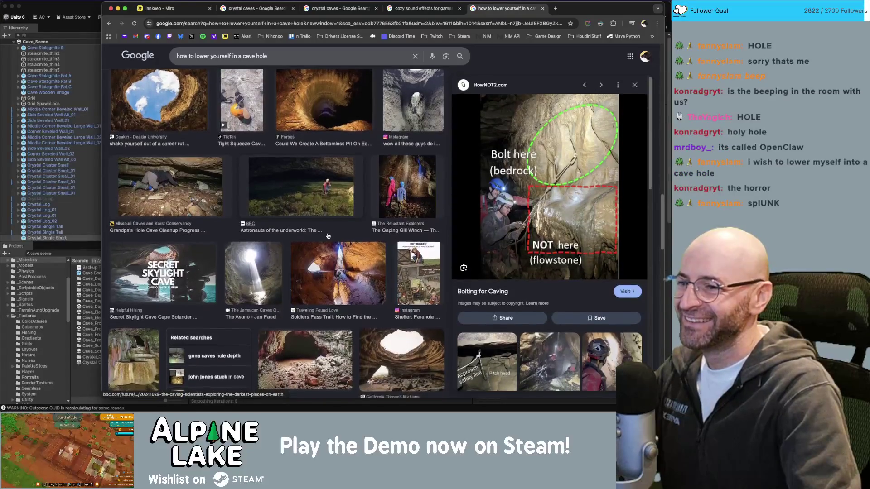
{"action": "scroll", "coordinate": [329, 234], "scroll_direction": "down", "scroll_amount": 3}
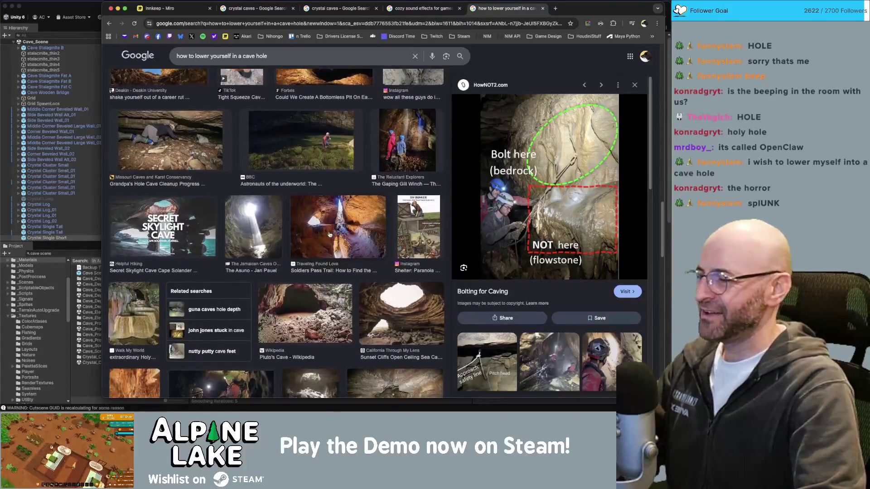
{"action": "scroll", "coordinate": [330, 235], "scroll_direction": "down", "scroll_amount": 2}
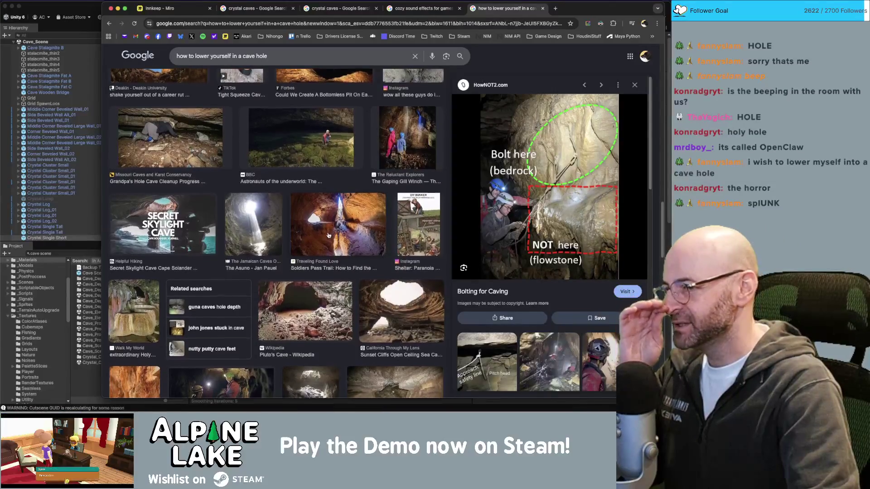
{"action": "scroll", "coordinate": [328, 235], "scroll_direction": "down", "scroll_amount": 5}
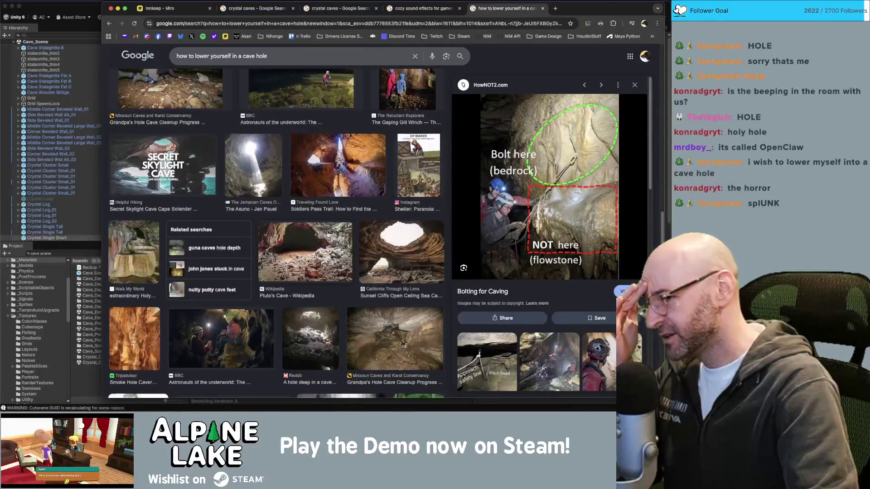
{"action": "scroll", "coordinate": [327, 234], "scroll_direction": "down", "scroll_amount": 5}
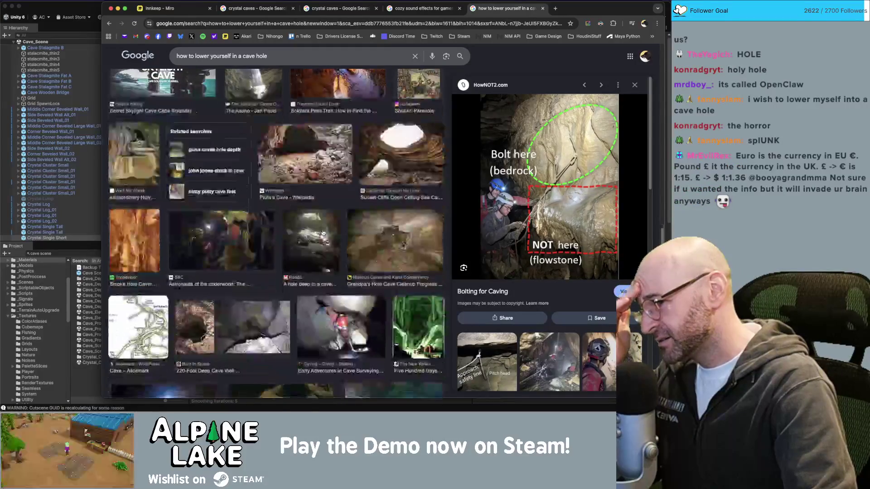
{"action": "scroll", "coordinate": [323, 233], "scroll_direction": "down", "scroll_amount": 4}
{"action": "scroll", "coordinate": [326, 231], "scroll_direction": "down", "scroll_amount": 10}
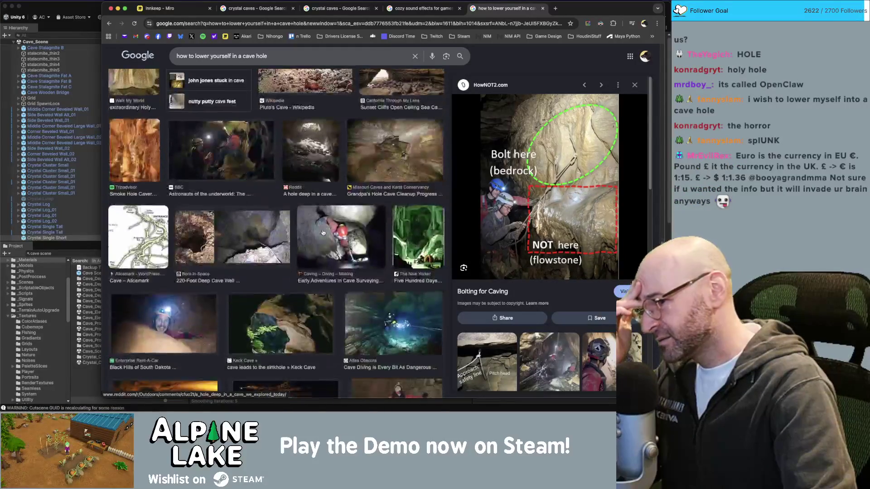
{"action": "key", "text": "slash"}
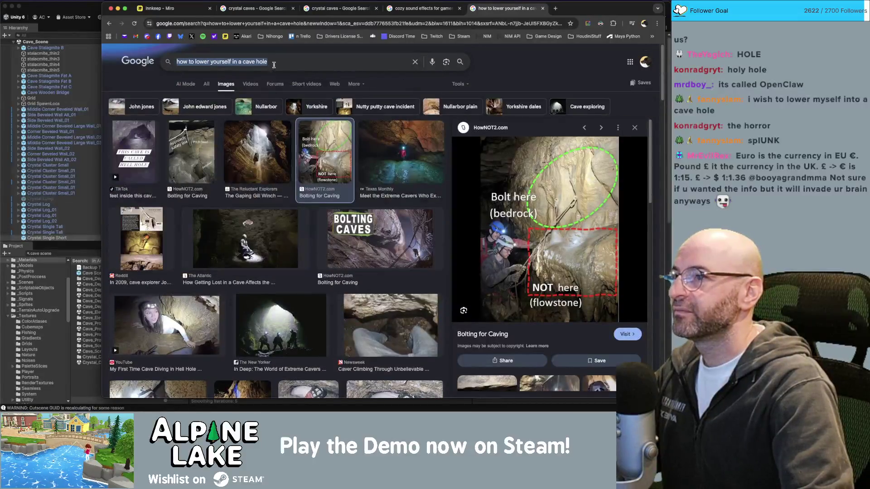
{"action": "triple_click", "coordinate": [275, 64]}
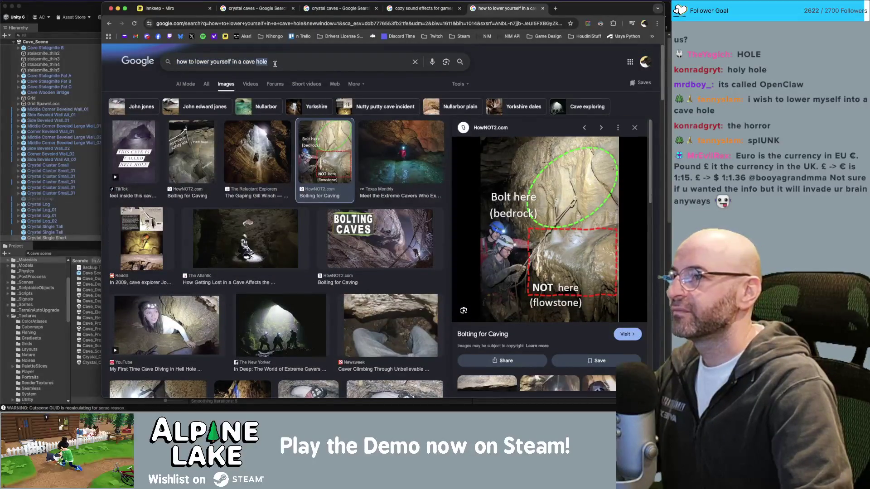
Step: Search 'how to make a pulley system with rope', preview Simple rope and pulley system, then return to Maya
{"action": "type", "text": "how to"}
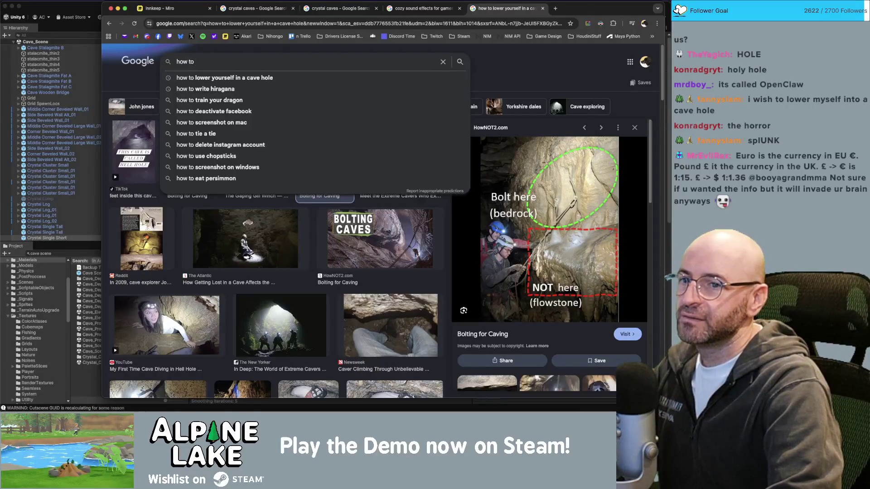
{"action": "type", "text": " make a pulley "}
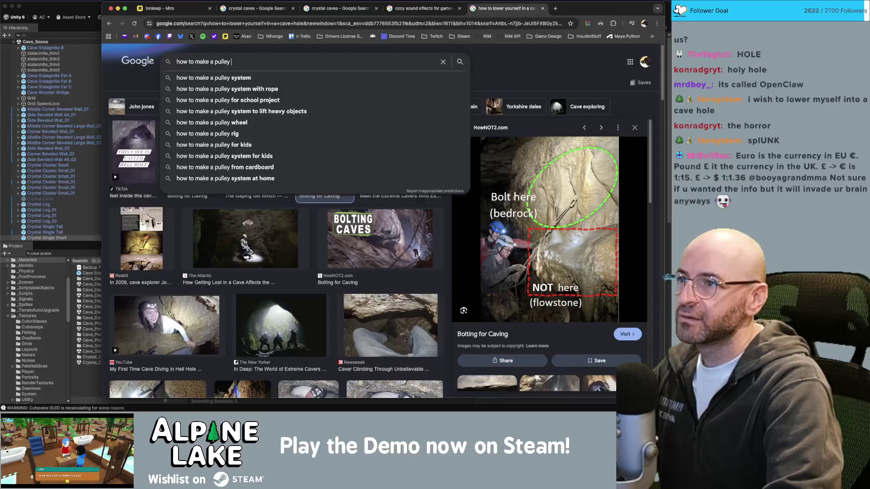
{"action": "type", "text": "system"}
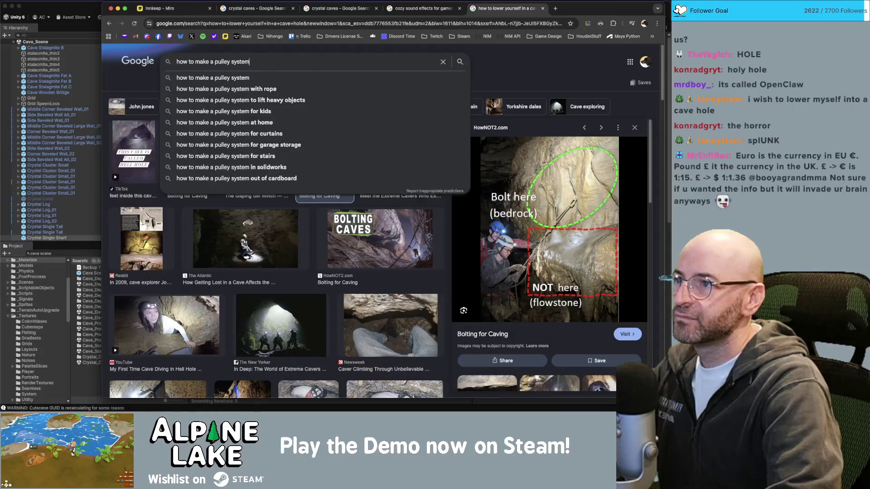
{"action": "type", "text": " with "}
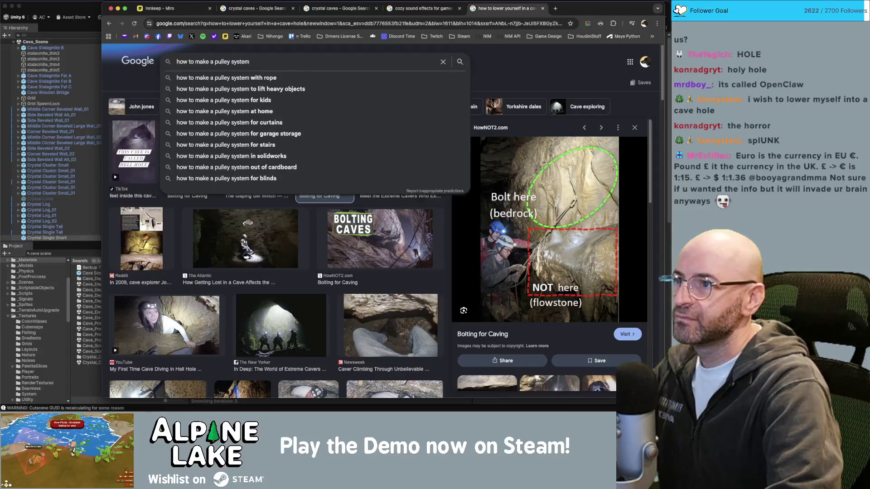
{"action": "type", "text": "rope"}
{"action": "key", "text": "Return"}
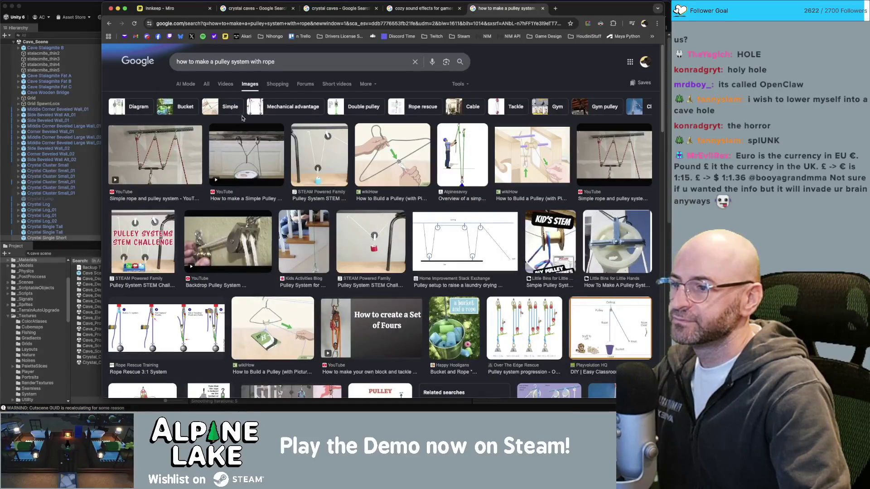
{"action": "scroll", "coordinate": [243, 118], "scroll_direction": "down", "scroll_amount": 1}
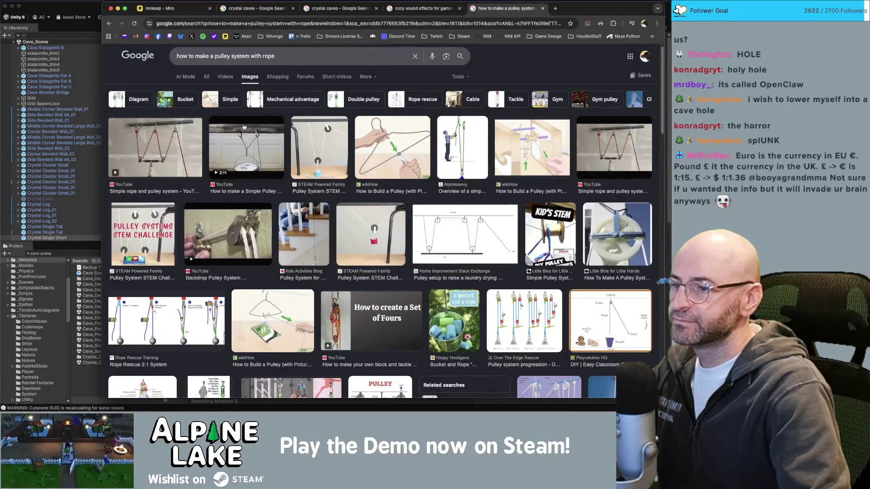
{"action": "scroll", "coordinate": [243, 128], "scroll_direction": "down", "scroll_amount": 1}
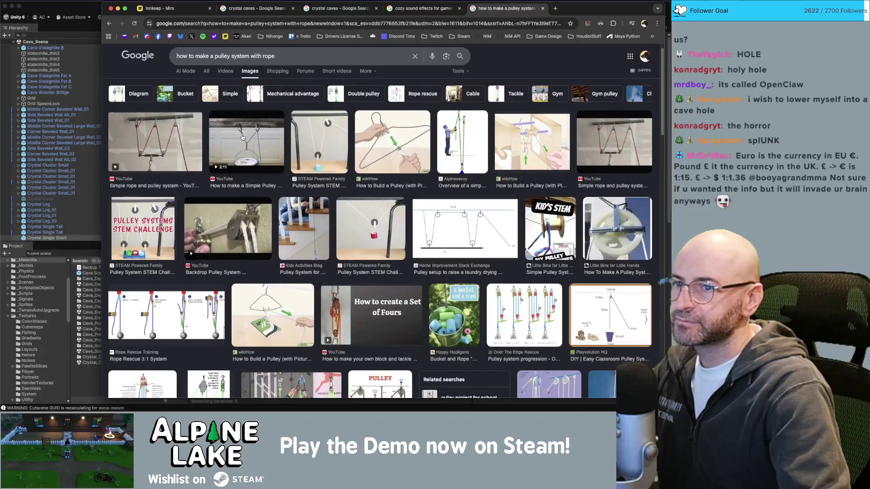
{"action": "scroll", "coordinate": [242, 138], "scroll_direction": "down", "scroll_amount": 5}
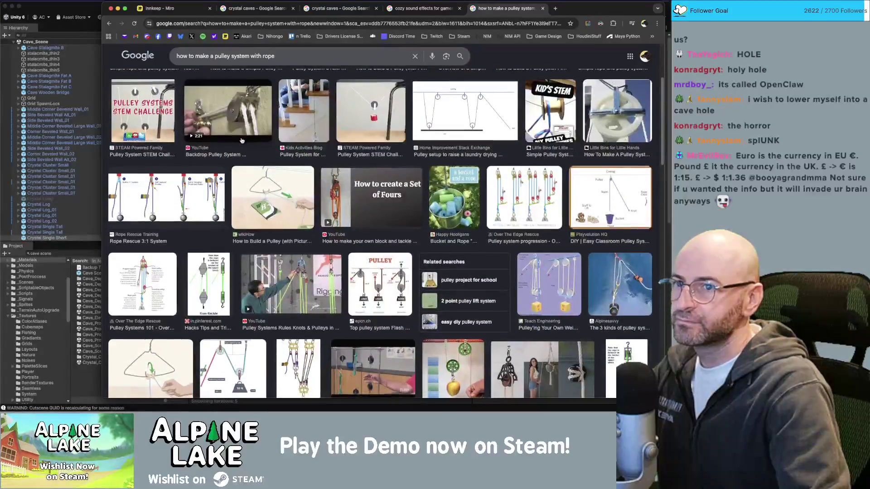
{"action": "scroll", "coordinate": [242, 140], "scroll_direction": "up", "scroll_amount": 5}
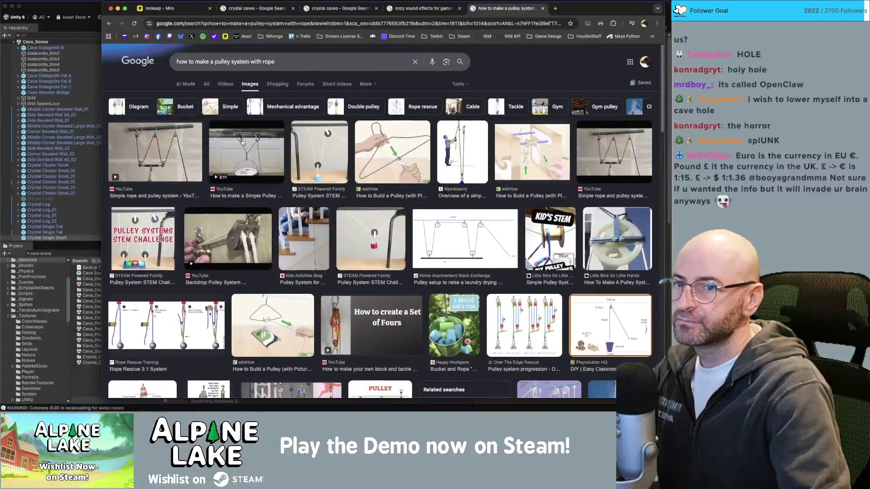
{"action": "left_click", "coordinate": [606, 160]}
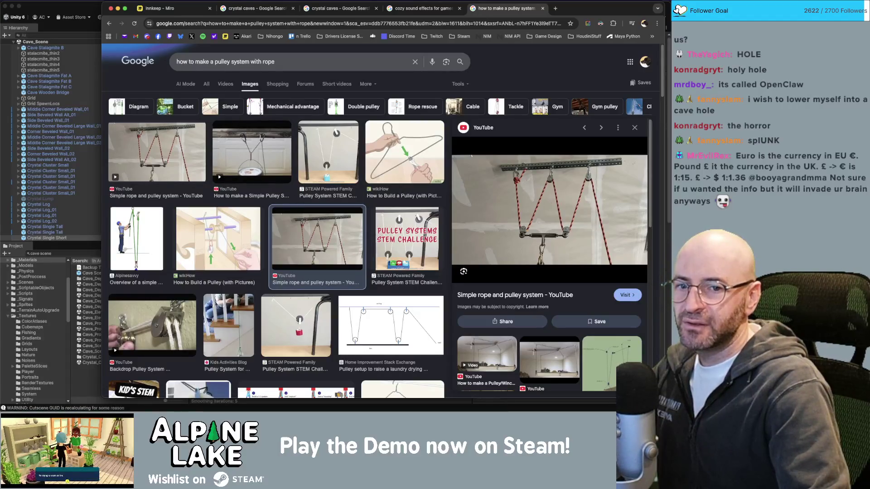
{"action": "key", "text": "super+Tab"}
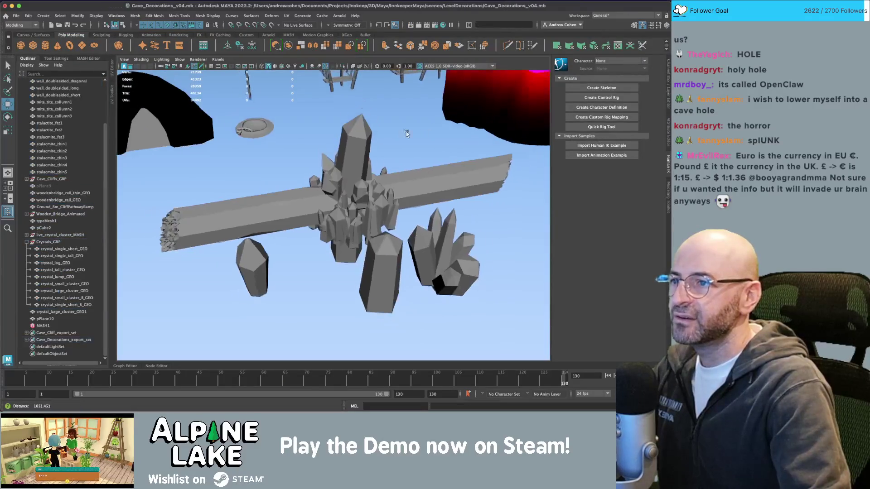
{"action": "scroll", "coordinate": [406, 133], "scroll_direction": "down", "scroll_amount": 5}
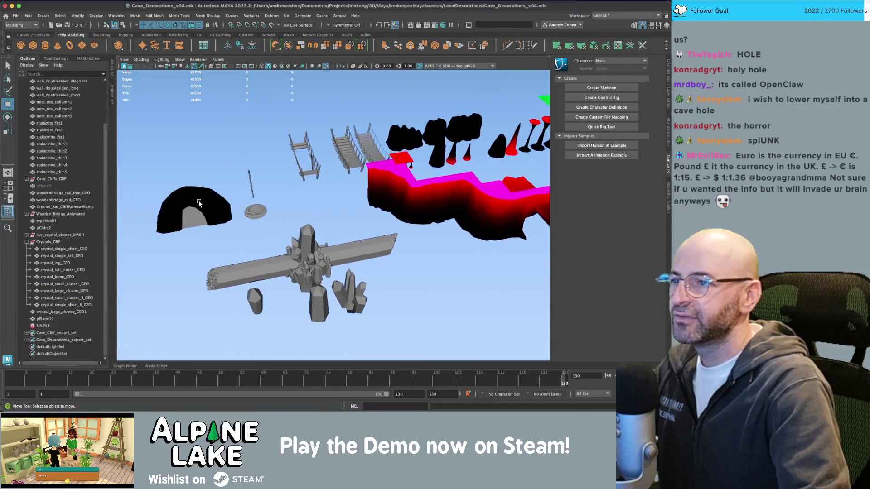
{"action": "left_click", "coordinate": [236, 164]}
{"action": "key", "text": "f"}
{"action": "left_click", "coordinate": [354, 166]}
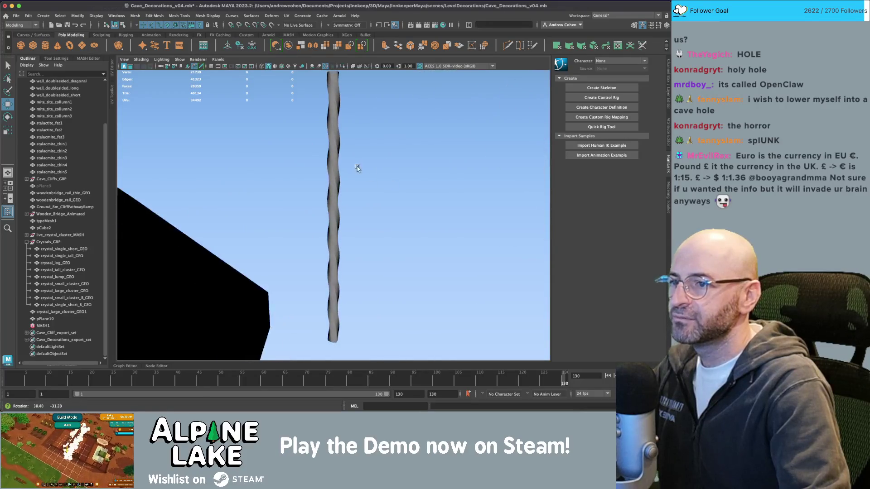
{"action": "left_click", "coordinate": [333, 170]}
{"action": "key", "text": "f"}
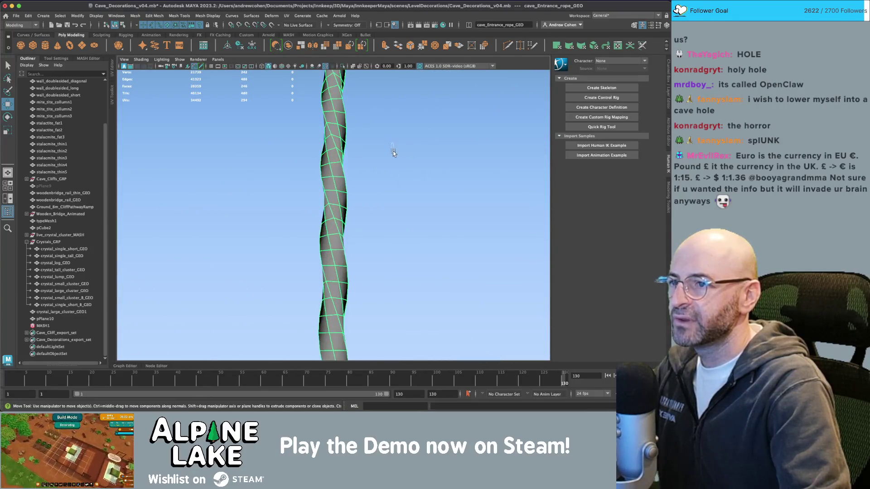
{"action": "mouse_move", "coordinate": [393, 154]}
{"action": "left_mouse_down"}
{"action": "mouse_move", "coordinate": [353, 165]}
{"action": "mouse_move", "coordinate": [354, 189]}
{"action": "mouse_move", "coordinate": [352, 167]}
{"action": "left_mouse_up"}
{"action": "scroll", "coordinate": [241, 131], "scroll_direction": "down", "scroll_amount": 5}
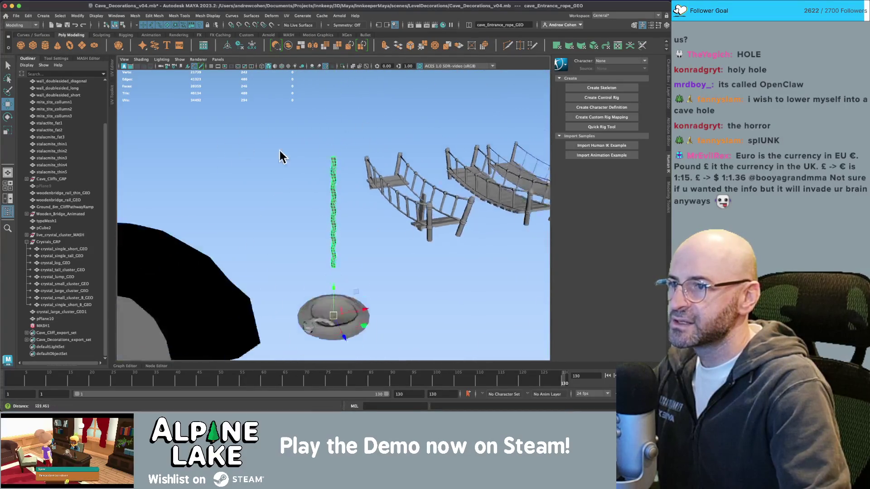
{"action": "left_click_drag", "start_coordinate": [281, 156], "coordinate": [287, 136]}
{"action": "scroll", "coordinate": [517, 163], "scroll_direction": "up", "scroll_amount": 5}
{"action": "scroll", "coordinate": [352, 154], "scroll_direction": "down", "scroll_amount": 5}
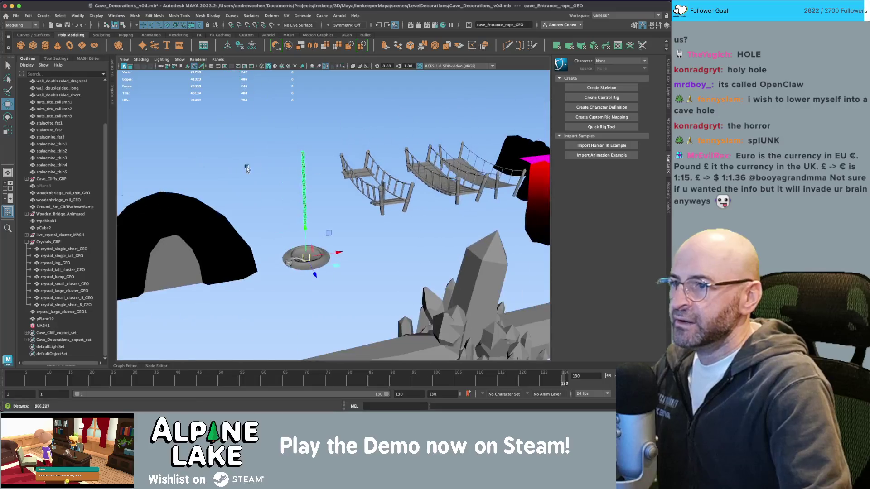
{"action": "scroll", "coordinate": [352, 176], "scroll_direction": "up", "scroll_amount": 2}
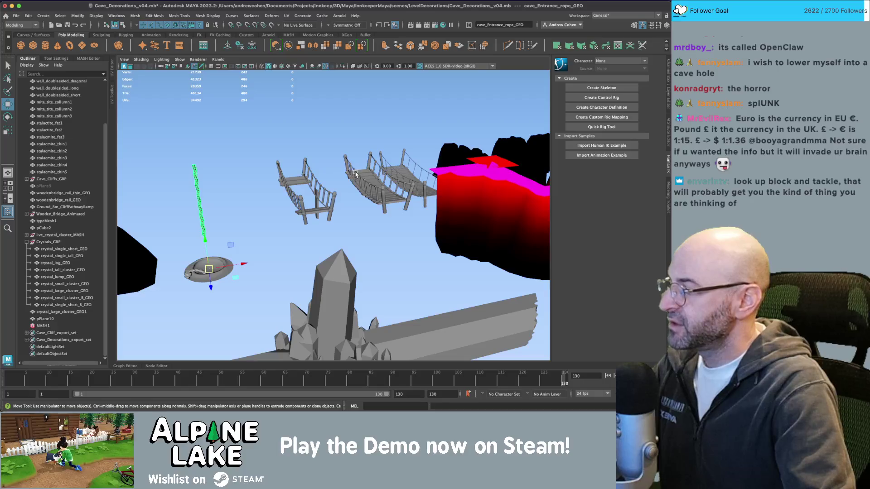
{"action": "key", "text": "super+Tab"}
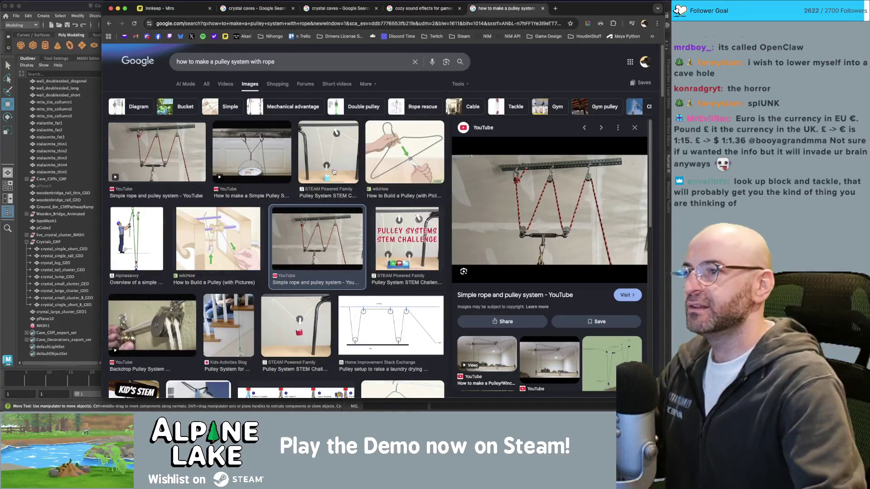
Step: Search 'block and tackle pulley' and preview the antique wooden block and the pulley diagram
{"action": "left_click", "coordinate": [287, 58]}
{"action": "triple_click", "coordinate": [287, 58]}
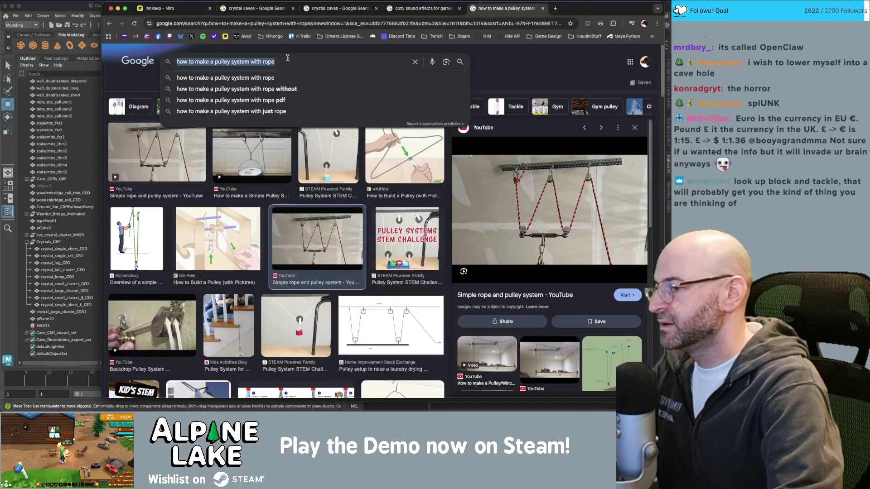
{"action": "type", "text": "block and tack"}
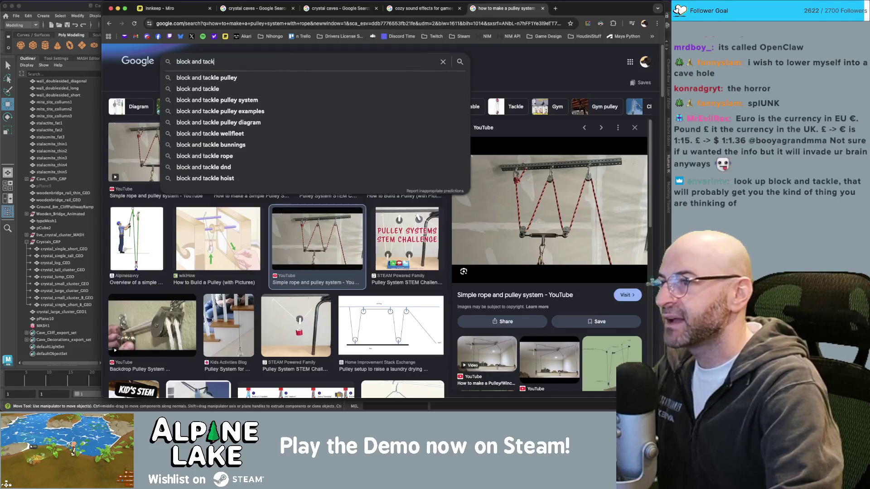
{"action": "type", "text": "le pulley"}
{"action": "key", "text": "Return"}
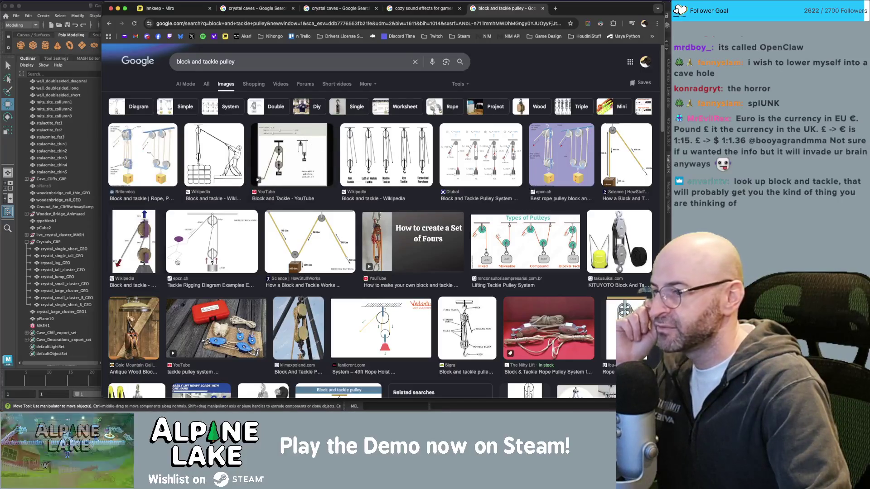
{"action": "left_click", "coordinate": [149, 323]}
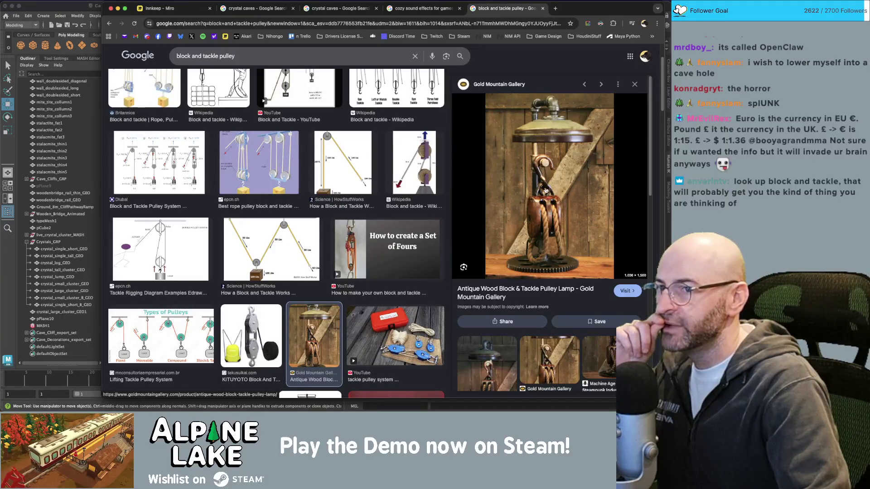
{"action": "scroll", "coordinate": [287, 334], "scroll_direction": "down", "scroll_amount": 4}
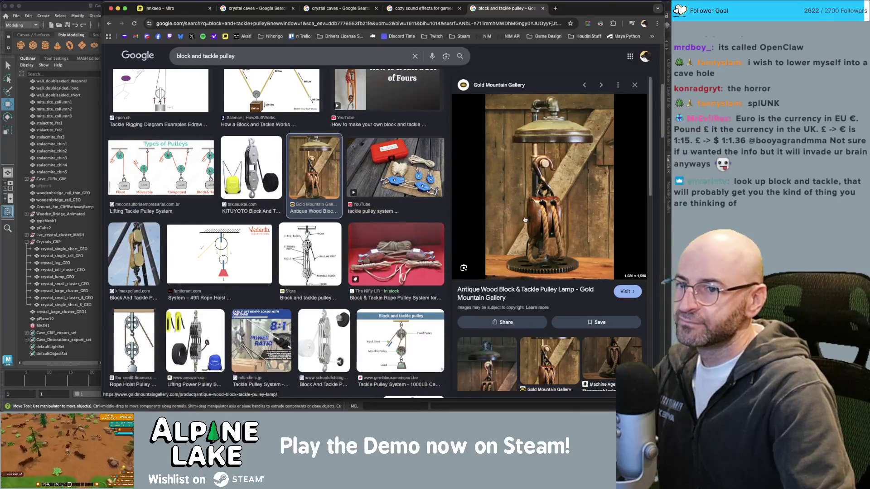
{"action": "left_click", "coordinate": [405, 337]}
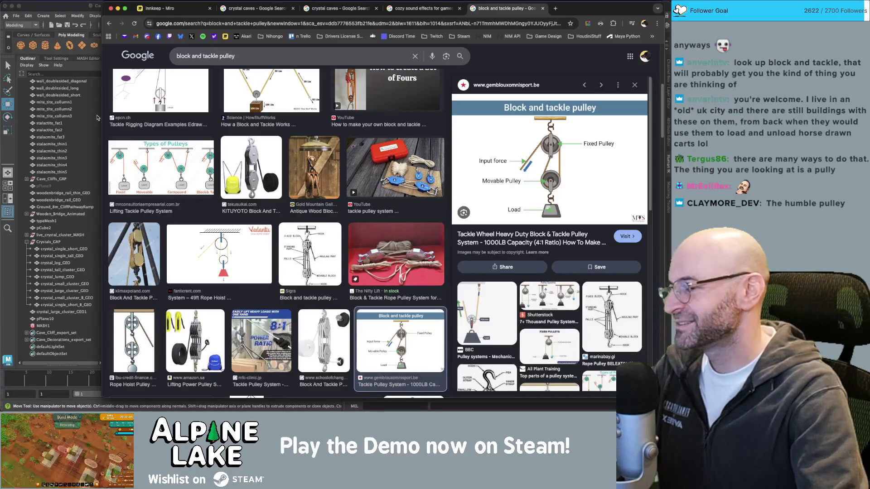
Step: Preview the rope hoist and Wikipedia block-and-tackle images, then bring Maya back to front
{"action": "scroll", "coordinate": [267, 130], "scroll_direction": "down", "scroll_amount": 3}
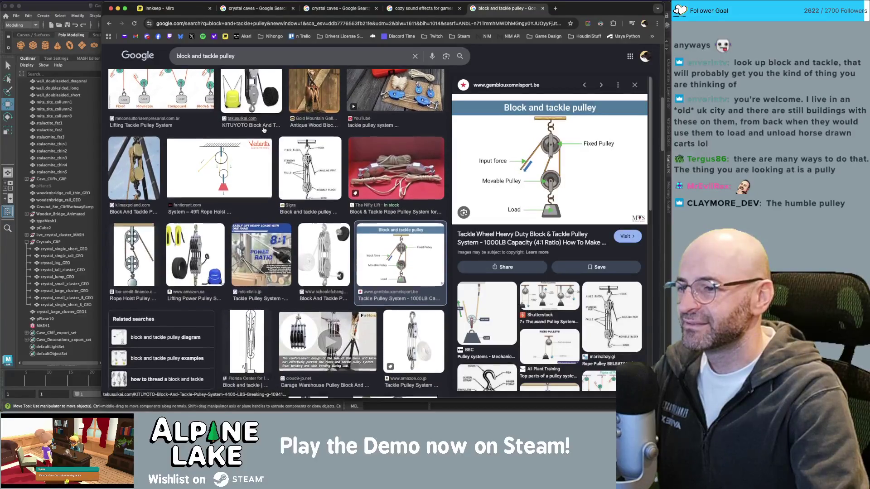
{"action": "scroll", "coordinate": [264, 130], "scroll_direction": "down", "scroll_amount": 5}
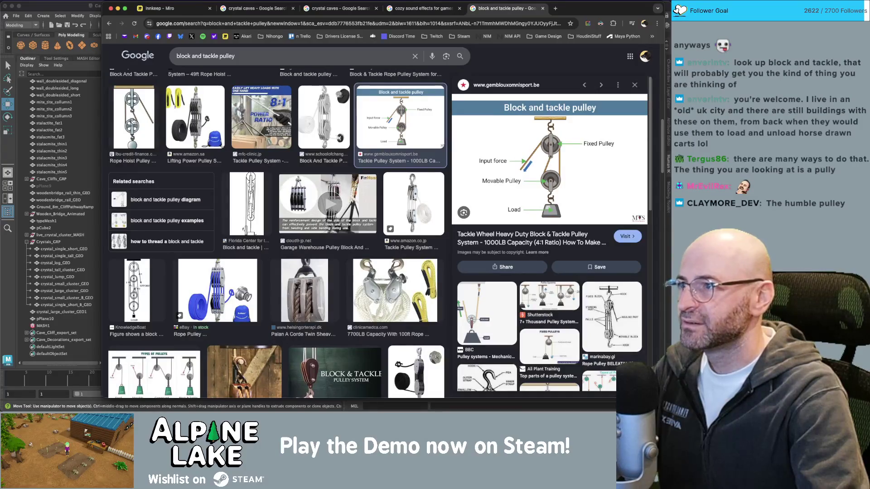
{"action": "left_click", "coordinate": [134, 118]}
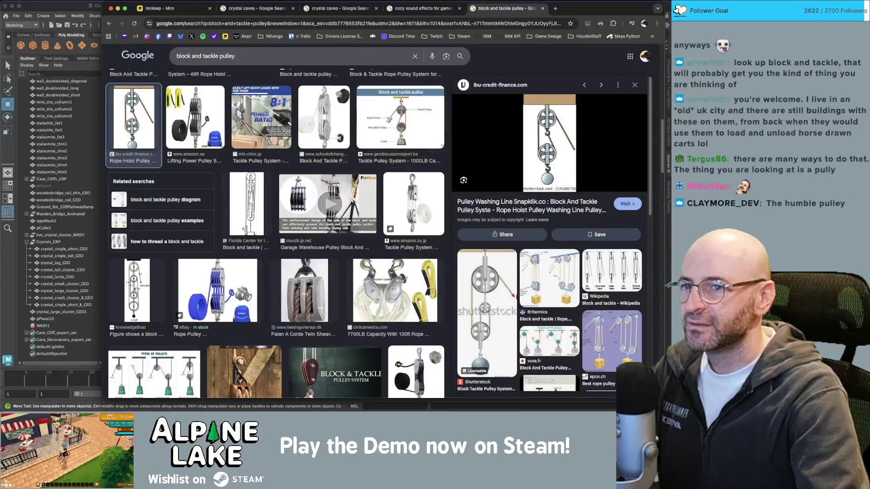
{"action": "scroll", "coordinate": [236, 341], "scroll_direction": "down", "scroll_amount": 5}
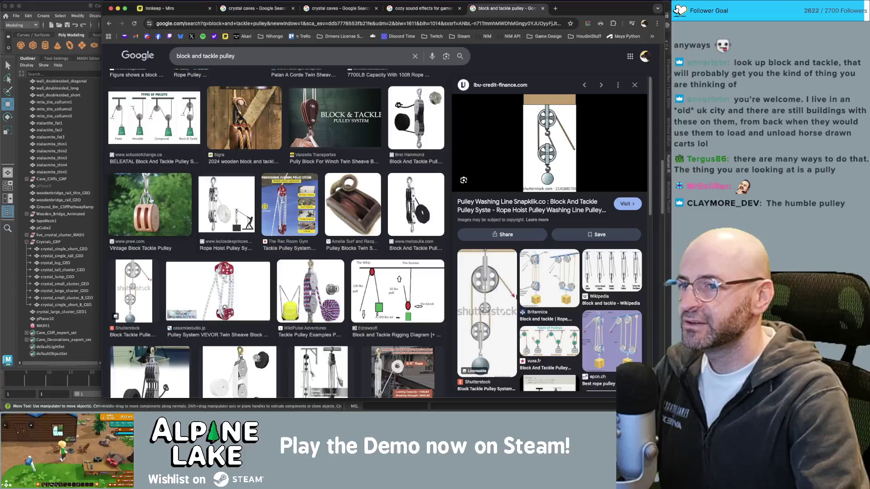
{"action": "scroll", "coordinate": [287, 175], "scroll_direction": "up", "scroll_amount": 5}
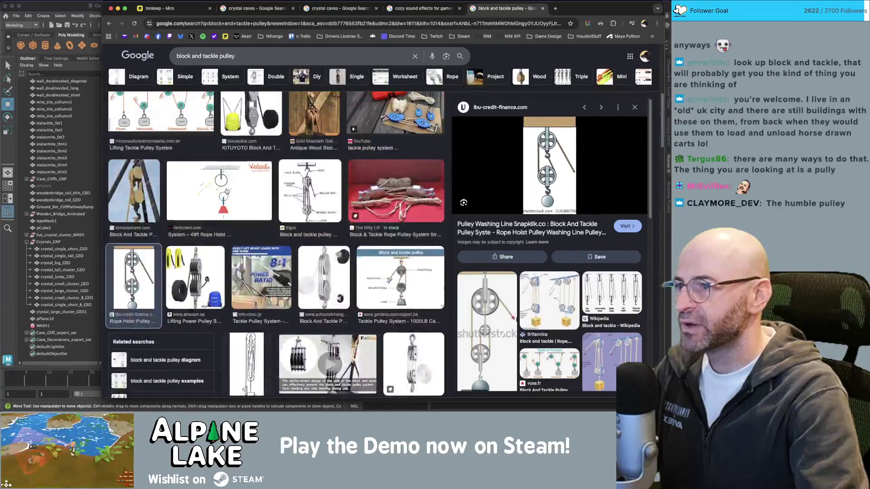
{"action": "scroll", "coordinate": [288, 175], "scroll_direction": "up", "scroll_amount": 2}
{"action": "scroll", "coordinate": [298, 176], "scroll_direction": "up", "scroll_amount": 5}
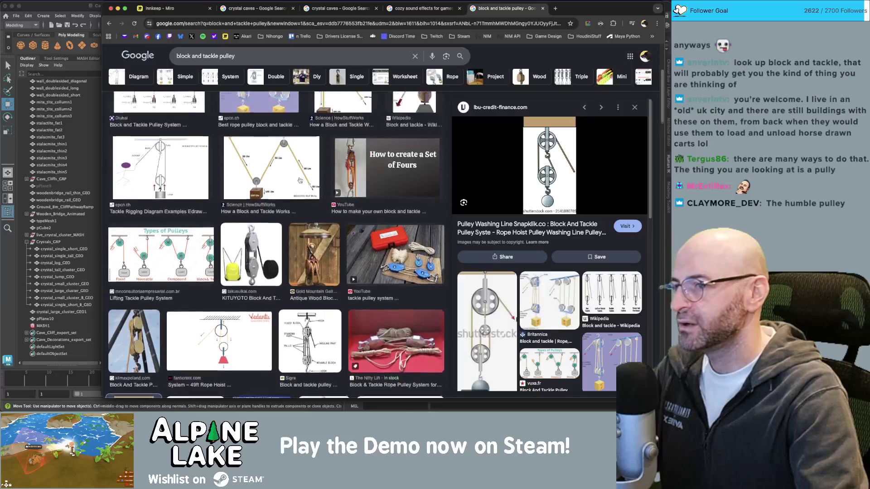
{"action": "scroll", "coordinate": [371, 197], "scroll_direction": "down", "scroll_amount": 1}
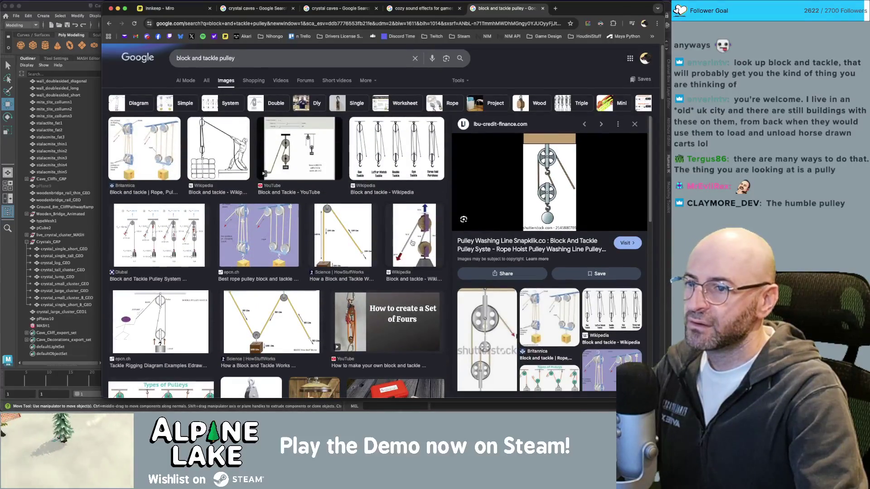
{"action": "left_click", "coordinate": [413, 243]}
{"action": "left_click", "coordinate": [103, 25]}
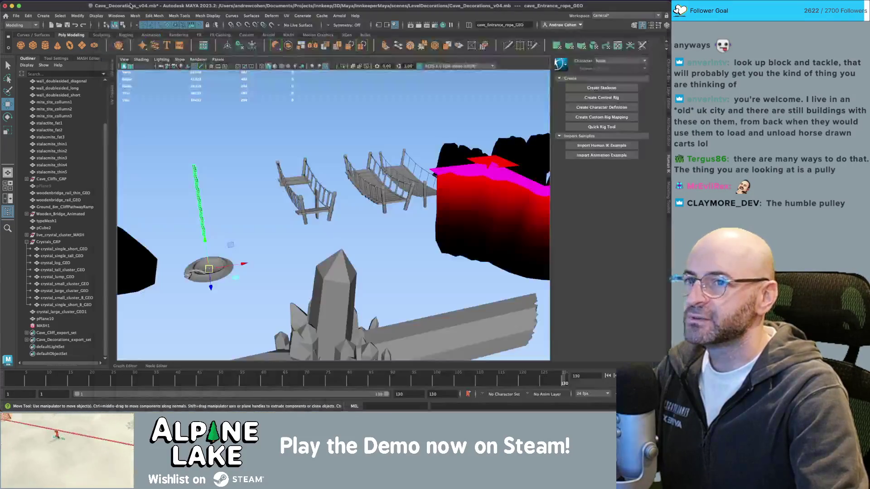
Step: Bring back the pulley reference images and slide that window to the right of Maya
{"action": "key", "text": "super+Tab"}
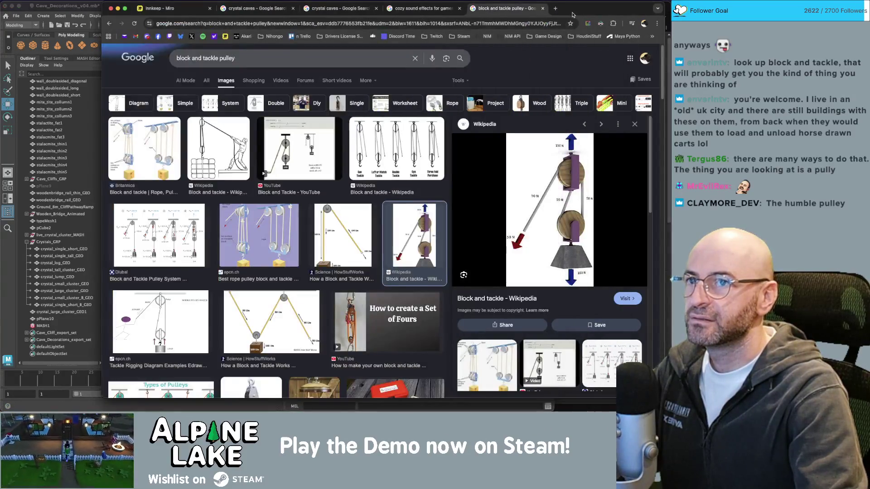
{"action": "left_click_drag", "start_coordinate": [573, 15], "coordinate": [652, 15]}
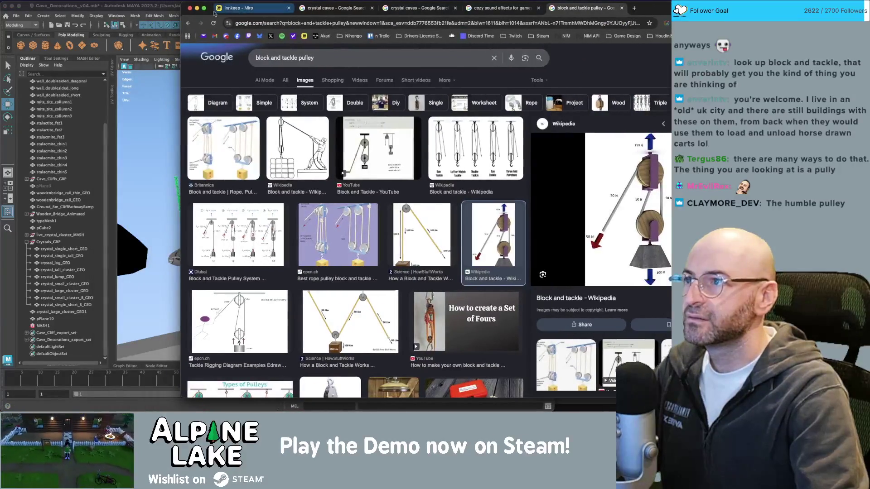
{"action": "left_click", "coordinate": [534, 97]}
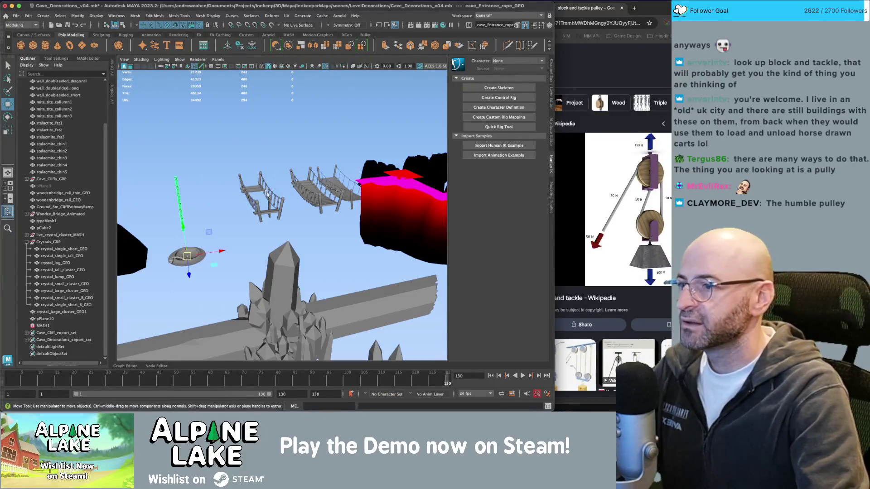
Step: Add a new polygon cylinder, pCylinder12, beside the crystal cluster
{"action": "scroll", "coordinate": [338, 173], "scroll_direction": "down", "scroll_amount": 5}
{"action": "mouse_move", "coordinate": [338, 172]}
{"action": "left_mouse_down", "text": "alt"}
{"action": "mouse_move", "coordinate": [280, 184]}
{"action": "mouse_move", "coordinate": [293, 160]}
{"action": "mouse_move", "coordinate": [267, 170]}
{"action": "left_mouse_up", "text": "alt"}
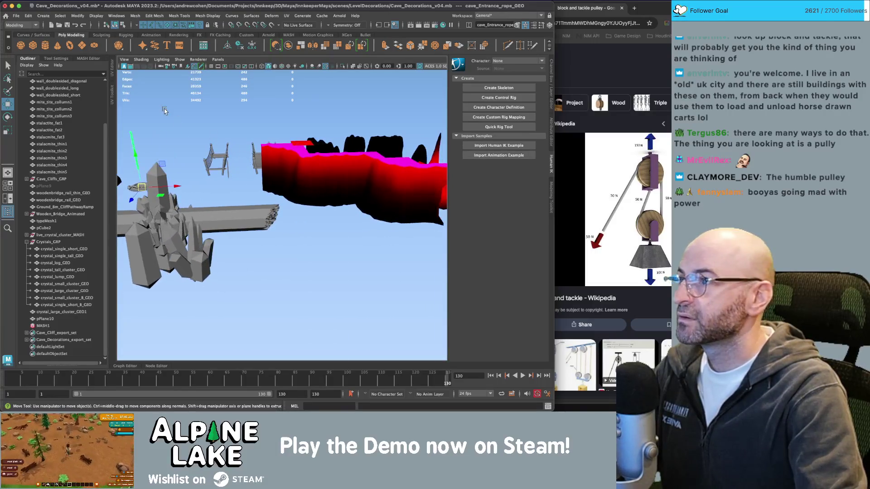
{"action": "left_click", "coordinate": [45, 46]}
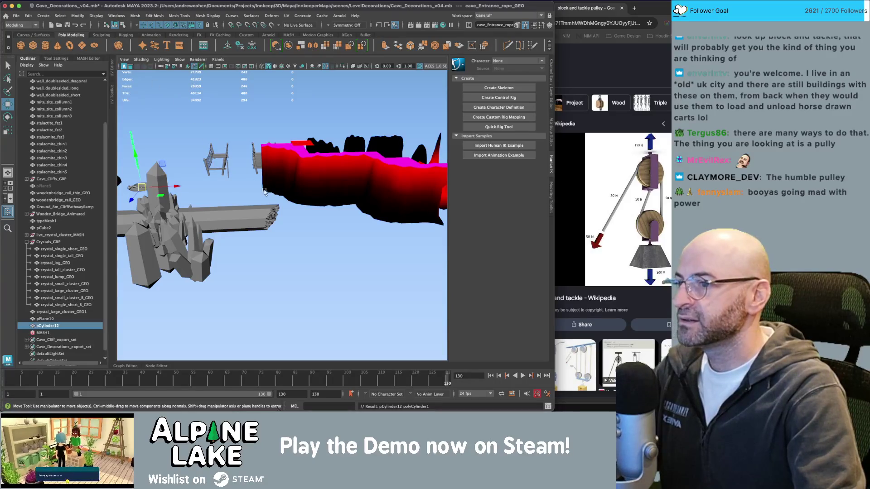
Step: Move pCylinder12 toward the crystals, scale it up, and rotate it 90 degrees onto its side
{"action": "left_click_drag", "start_coordinate": [290, 202], "coordinate": [234, 185], "text": "alt"}
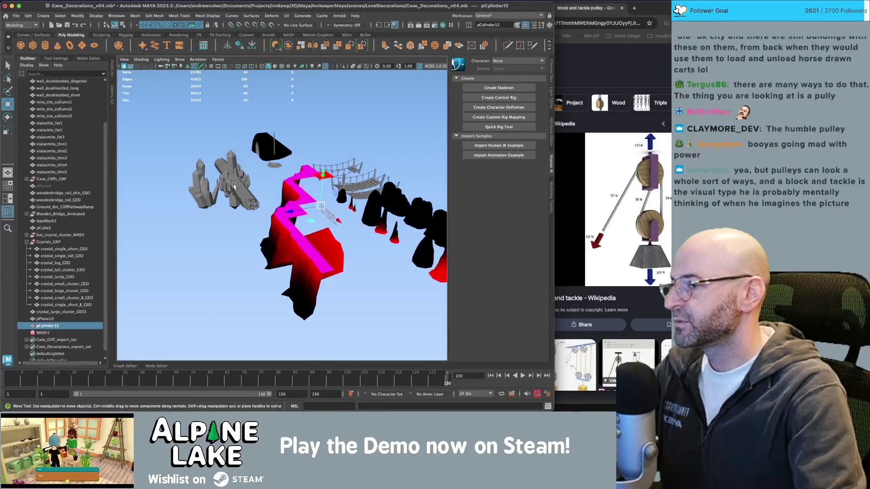
{"action": "mouse_move", "coordinate": [296, 187]}
{"action": "left_mouse_down"}
{"action": "mouse_move", "coordinate": [150, 185]}
{"action": "mouse_move", "coordinate": [268, 164]}
{"action": "left_mouse_up"}
{"action": "key", "text": "f"}
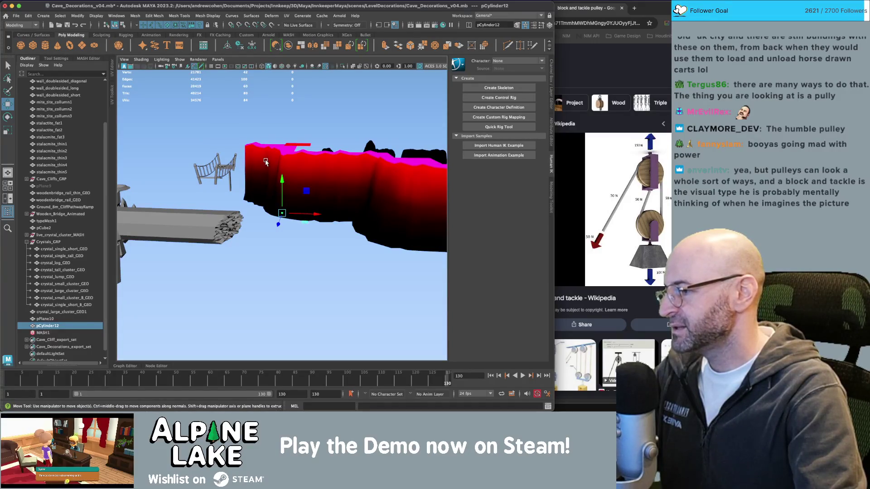
{"action": "key", "text": "e"}
{"action": "key", "text": "r"}
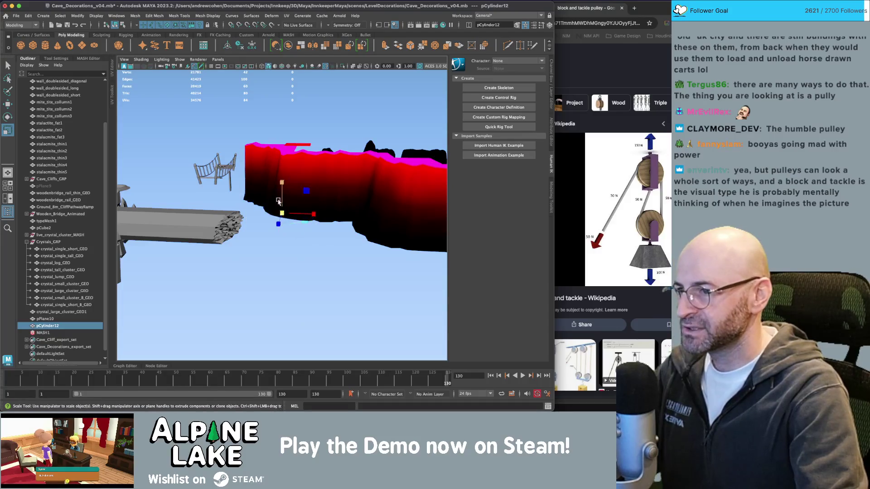
{"action": "mouse_move", "coordinate": [282, 213]}
{"action": "left_mouse_down"}
{"action": "mouse_move", "coordinate": [297, 213]}
{"action": "mouse_move", "coordinate": [276, 225]}
{"action": "left_mouse_up"}
{"action": "key", "text": "e"}
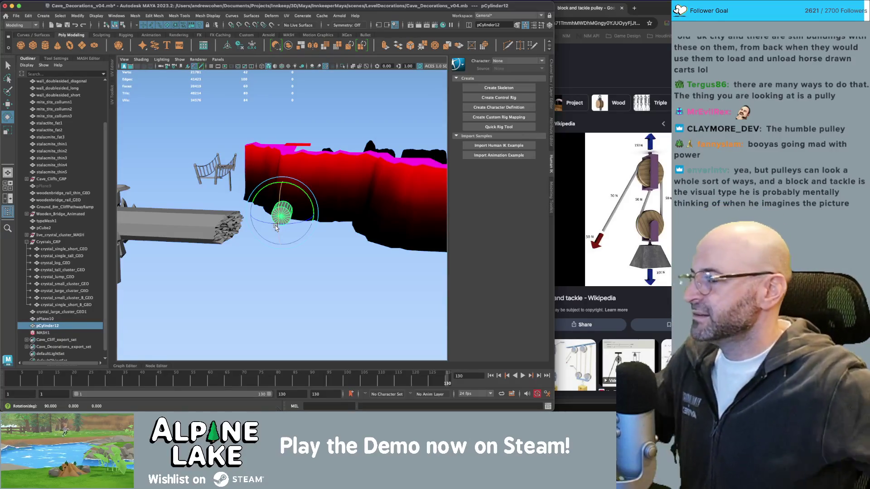
{"action": "mouse_move", "coordinate": [275, 225]}
{"action": "left_mouse_down", "text": "alt"}
{"action": "mouse_move", "coordinate": [277, 218]}
{"action": "mouse_move", "coordinate": [261, 220]}
{"action": "mouse_move", "coordinate": [283, 213]}
{"action": "left_mouse_up", "text": "alt"}
{"action": "key", "text": "r"}
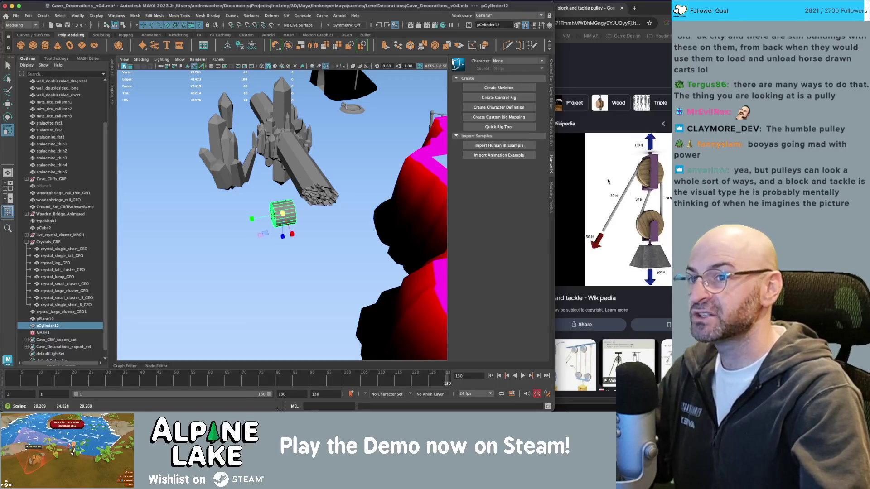
{"action": "key", "text": "f"}
{"action": "left_click_drag", "start_coordinate": [301, 205], "coordinate": [355, 202], "text": "alt"}
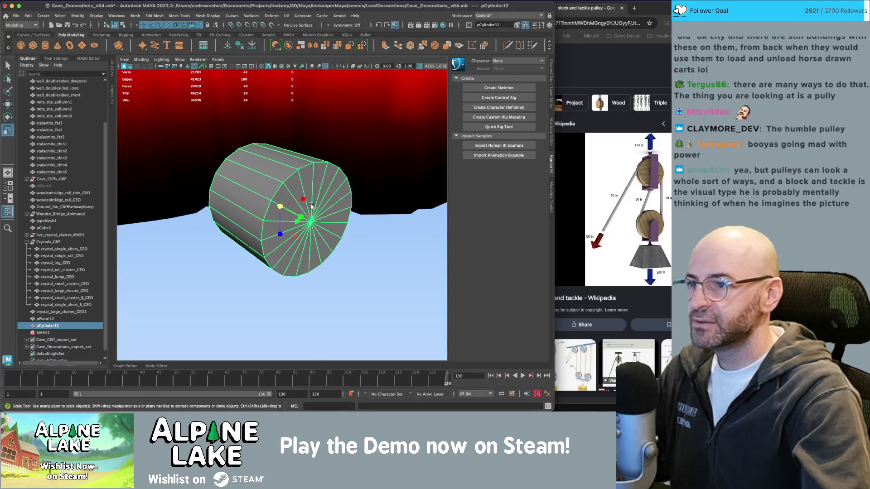
{"action": "mouse_move", "coordinate": [310, 207]}
{"action": "left_mouse_down", "text": "alt"}
{"action": "mouse_move", "coordinate": [290, 204]}
{"action": "mouse_move", "coordinate": [313, 204]}
{"action": "left_mouse_up", "text": "alt"}
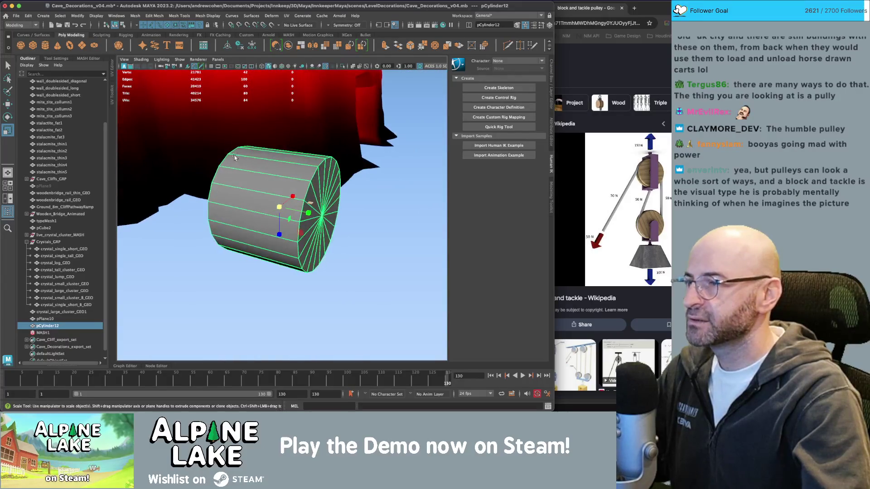
Step: Set polyCylinder1's Subdivisions Axis to 8 in the Channel Box
{"action": "left_click", "coordinate": [552, 89]}
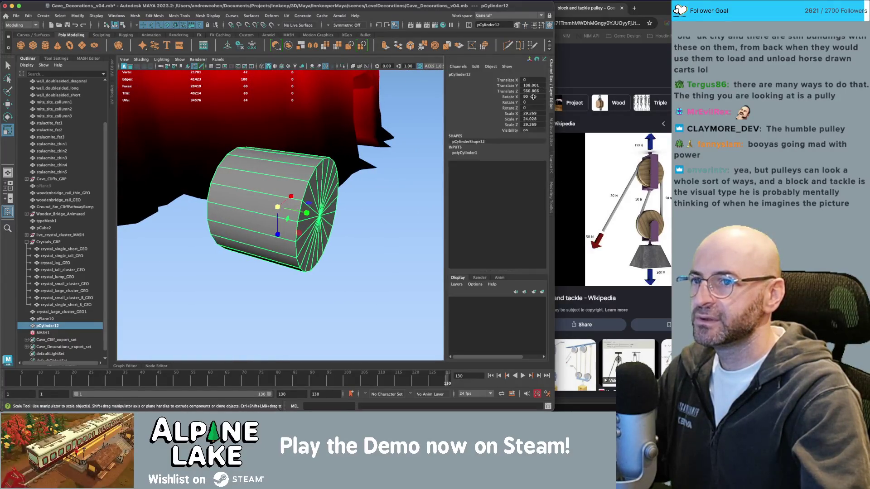
{"action": "left_click", "coordinate": [469, 153]}
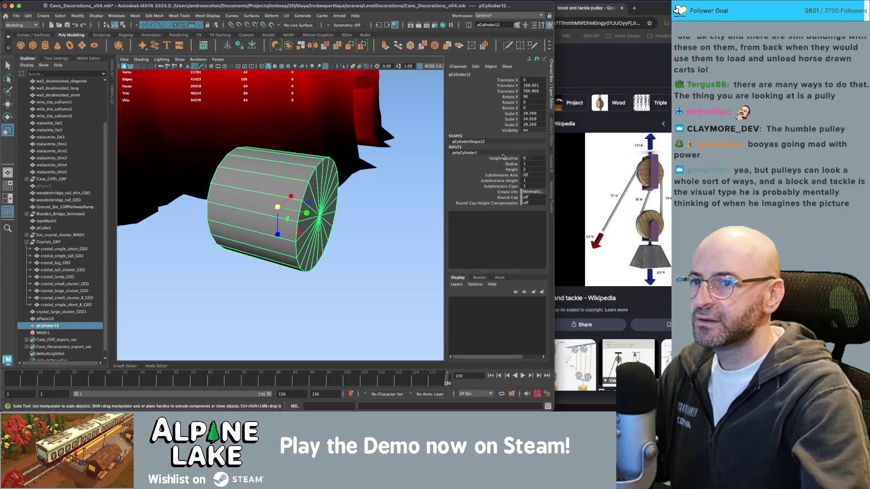
{"action": "left_click", "coordinate": [528, 175]}
{"action": "type", "text": "8"}
{"action": "key", "text": "Return"}
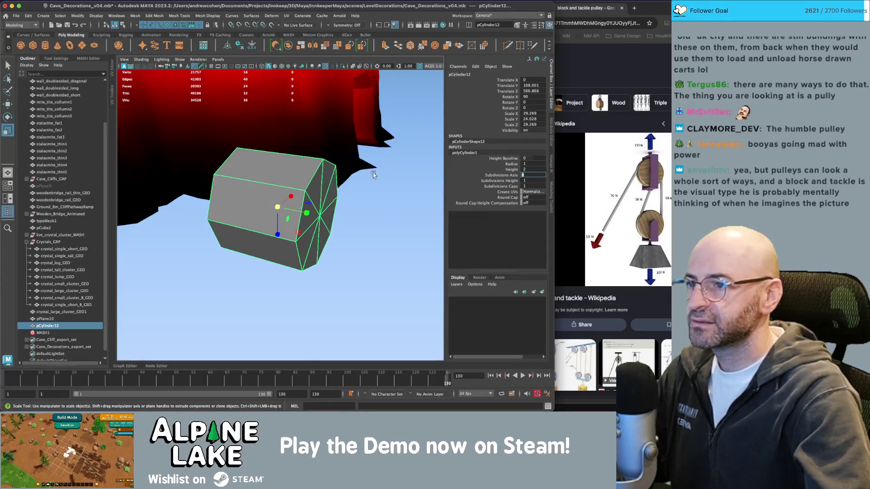
Step: Select the cylinder's middle ring of side faces and extrude it twice
{"action": "mouse_move", "coordinate": [373, 175]}
{"action": "left_mouse_down"}
{"action": "mouse_move", "coordinate": [275, 175]}
{"action": "mouse_move", "coordinate": [293, 213]}
{"action": "mouse_move", "coordinate": [303, 214]}
{"action": "mouse_move", "coordinate": [297, 190]}
{"action": "left_mouse_up"}
{"action": "key", "text": "q"}
{"action": "left_click", "coordinate": [297, 213]}
{"action": "left_click", "coordinate": [303, 213]}
{"action": "key", "text": "ctrl+shift+x"}
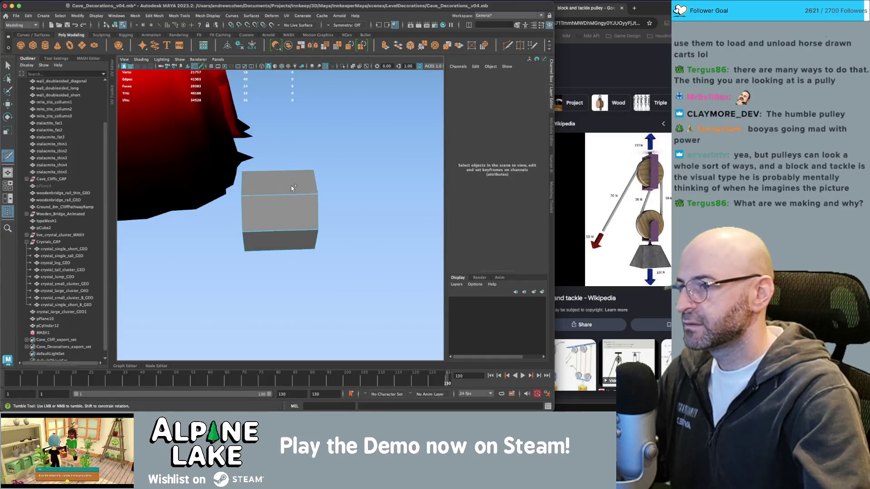
{"action": "left_click", "coordinate": [292, 188]}
{"action": "right_click", "coordinate": [293, 187]}
{"action": "double_click", "coordinate": [296, 227]}
{"action": "key", "text": "r"}
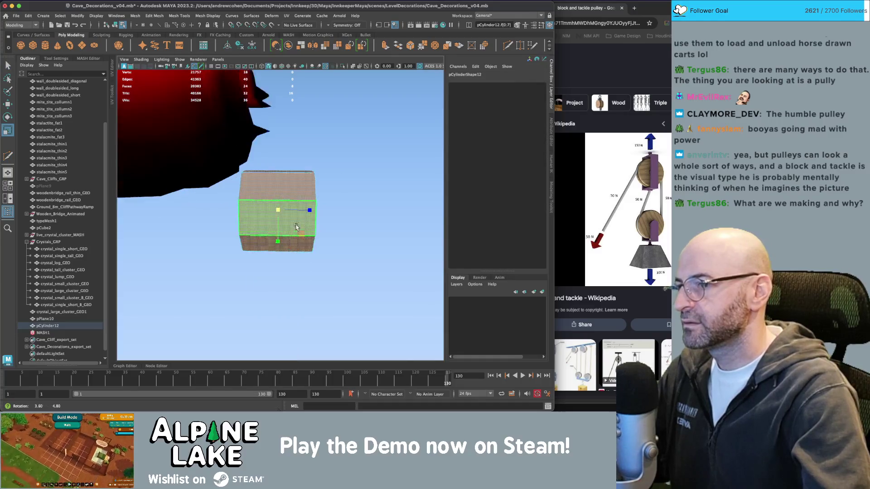
{"action": "key", "text": "ctrl+e"}
{"action": "left_click_drag", "start_coordinate": [294, 226], "coordinate": [243, 194]}
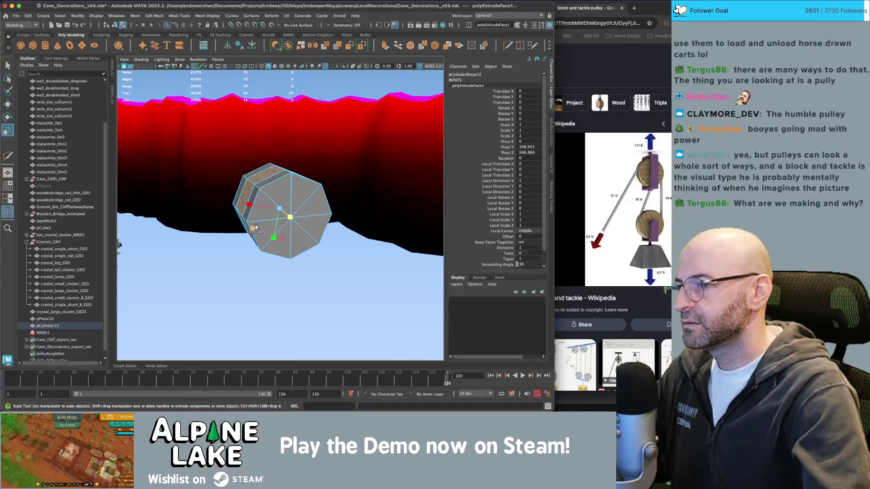
{"action": "key", "text": "ctrl+e"}
{"action": "key", "text": "w"}
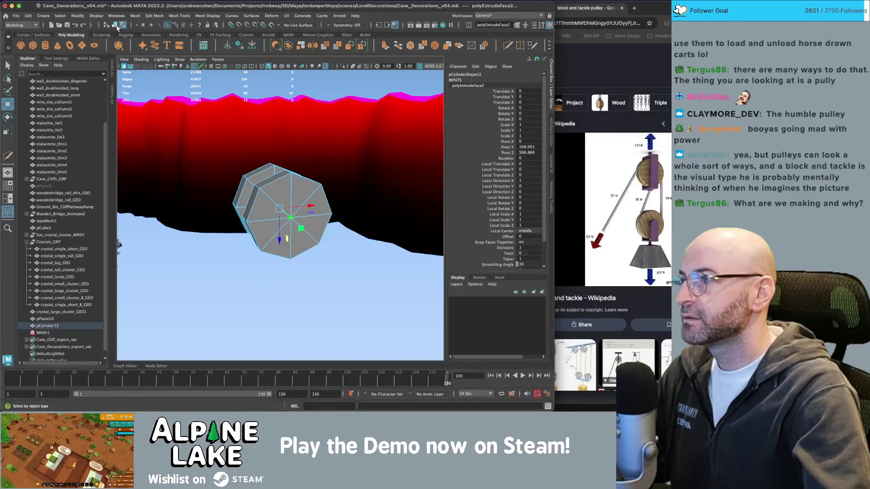
{"action": "left_click", "coordinate": [115, 25]}
Step: Set scale axis orientation to Object, then extrude the side face ring and scale it inward into a groove
{"action": "key", "text": "r"}
{"action": "right_click", "coordinate": [278, 195]}
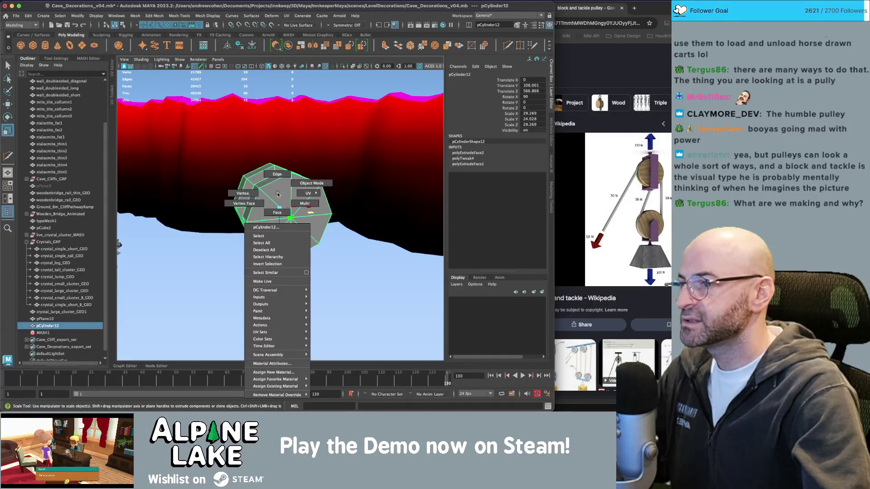
{"action": "left_click", "coordinate": [277, 212]}
{"action": "double_click", "coordinate": [267, 181]}
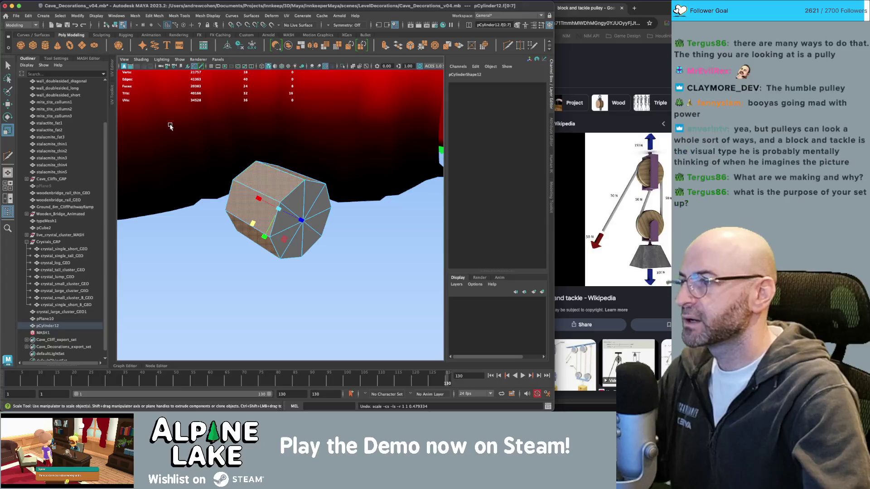
{"action": "left_click", "coordinate": [56, 58]}
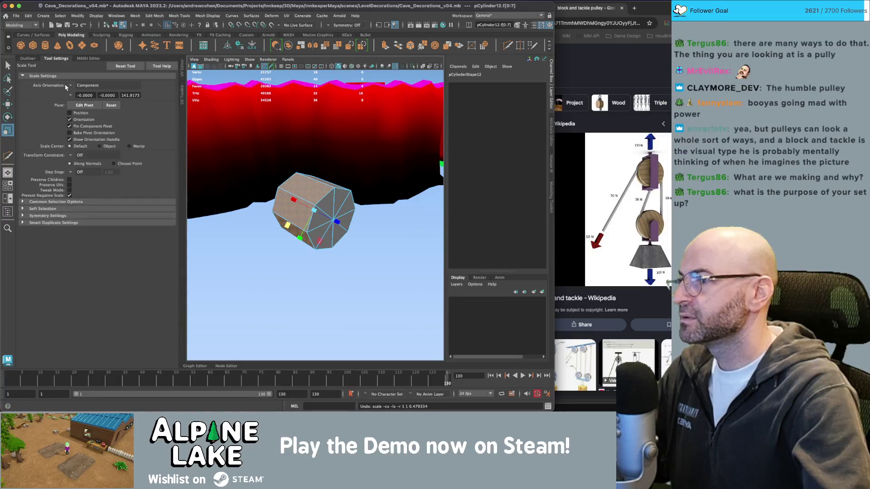
{"action": "left_click", "coordinate": [68, 85]}
{"action": "left_click", "coordinate": [84, 89]}
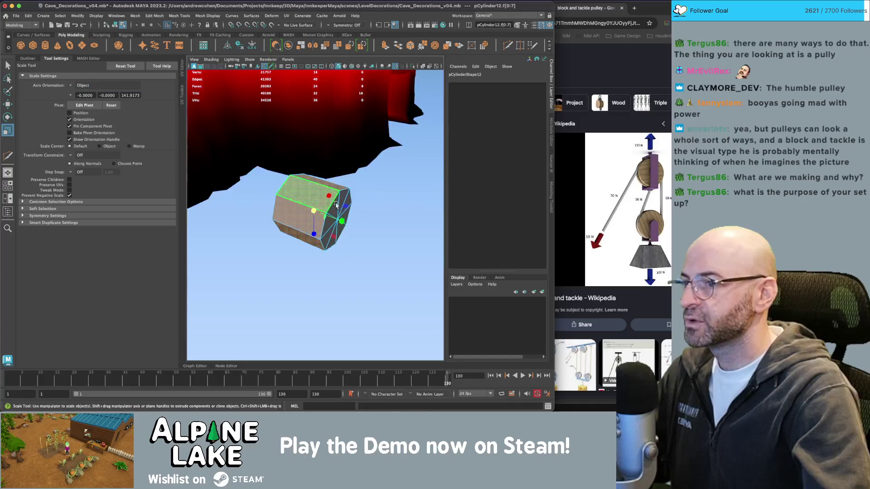
{"action": "key", "text": "ctrl+e"}
{"action": "mouse_move", "coordinate": [336, 204]}
{"action": "left_mouse_down"}
{"action": "mouse_move", "coordinate": [288, 204]}
{"action": "mouse_move", "coordinate": [335, 231]}
{"action": "mouse_move", "coordinate": [378, 220]}
{"action": "mouse_move", "coordinate": [314, 187]}
{"action": "left_mouse_up"}
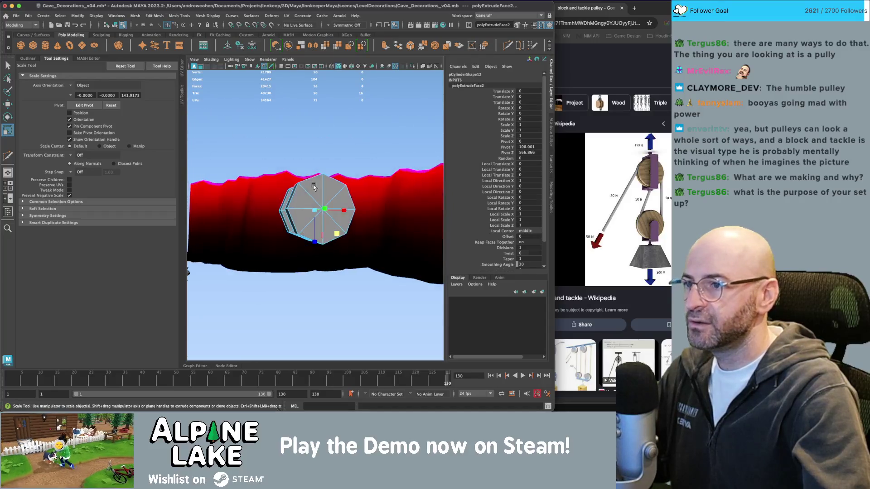
{"action": "left_click", "coordinate": [336, 231]}
{"action": "left_click_drag", "start_coordinate": [335, 232], "coordinate": [350, 258]}
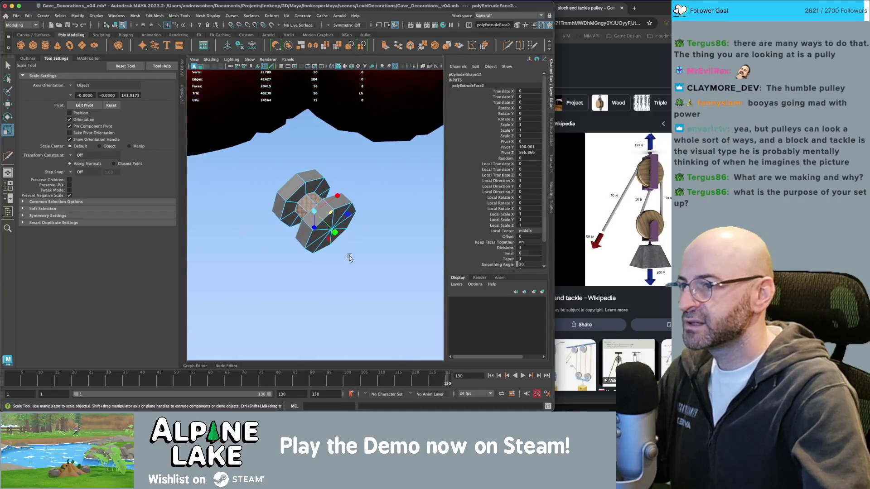
{"action": "left_click", "coordinate": [114, 25]}
Step: Duplicate the pulley wheel and move the copy, pCylinder13, down below the original
{"action": "key", "text": "q"}
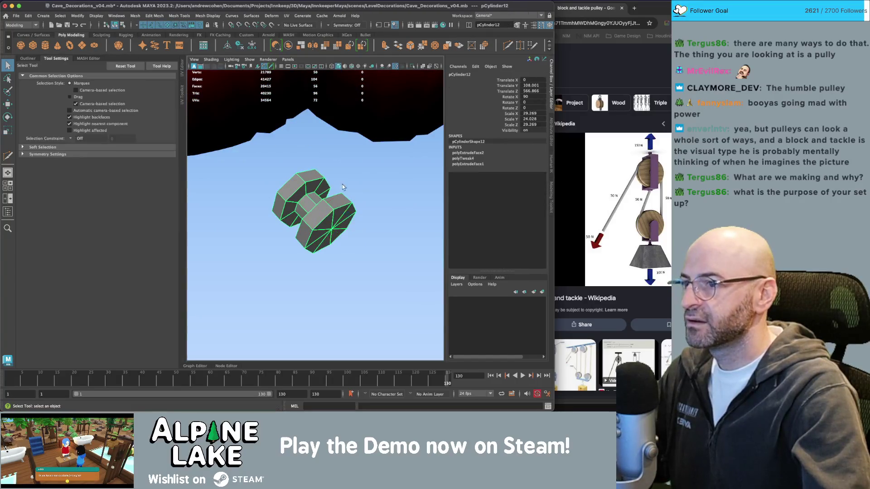
{"action": "mouse_move", "coordinate": [344, 190]}
{"action": "left_mouse_down"}
{"action": "mouse_move", "coordinate": [393, 192]}
{"action": "mouse_move", "coordinate": [278, 189]}
{"action": "mouse_move", "coordinate": [292, 194]}
{"action": "left_mouse_up"}
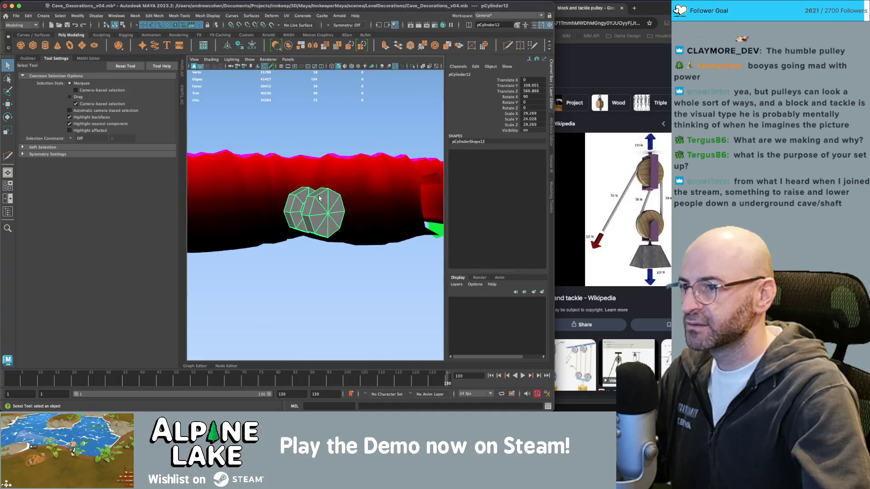
{"action": "key", "text": "ctrl+d"}
{"action": "key", "text": "w"}
{"action": "left_click_drag", "start_coordinate": [317, 222], "coordinate": [316, 305]}
{"action": "scroll", "coordinate": [317, 222], "scroll_direction": "up", "scroll_amount": 3}
{"action": "key", "text": "q"}
{"action": "left_click", "coordinate": [318, 222]}
{"action": "scroll", "coordinate": [318, 222], "scroll_direction": "down", "scroll_amount": 5}
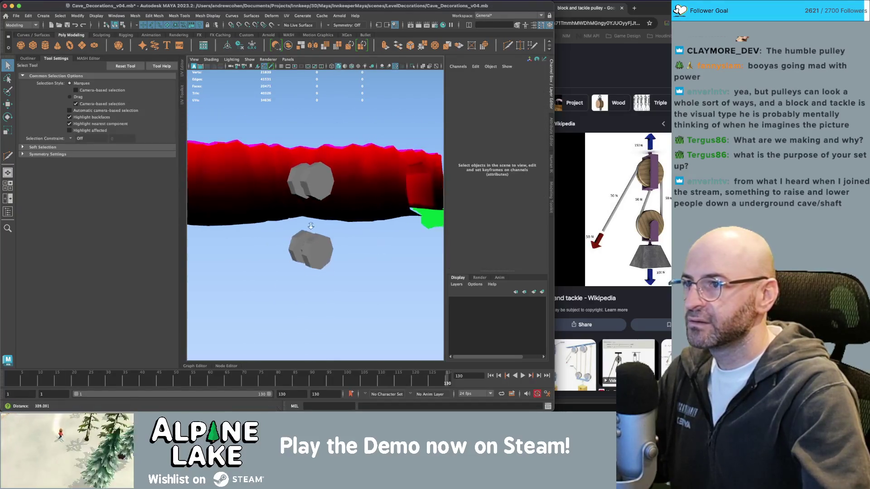
{"action": "left_click_drag", "start_coordinate": [318, 222], "coordinate": [330, 177]}
Step: Select the upper pulley wheel and rotate it
{"action": "left_click", "coordinate": [331, 177]}
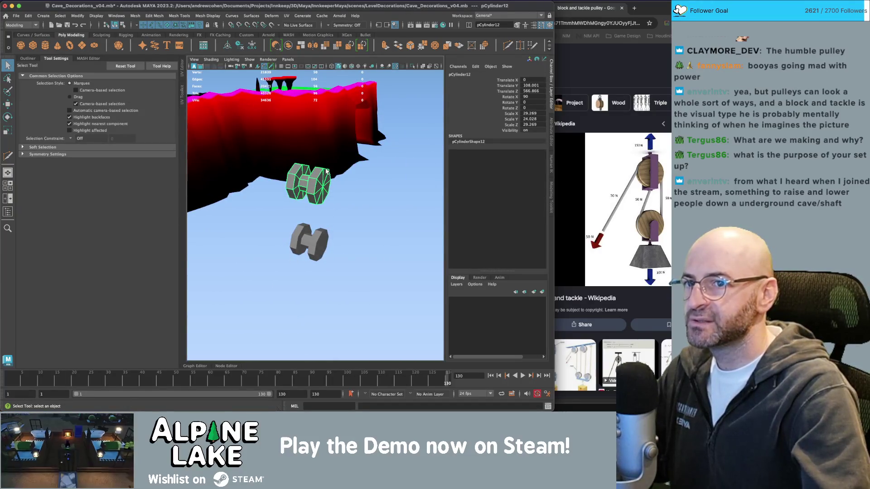
{"action": "mouse_move", "coordinate": [309, 174]}
{"action": "left_mouse_down"}
{"action": "mouse_move", "coordinate": [367, 206]}
{"action": "mouse_move", "coordinate": [308, 156]}
{"action": "left_mouse_up"}
{"action": "key", "text": "e"}
{"action": "key", "text": "q"}
{"action": "left_click", "coordinate": [367, 206]}
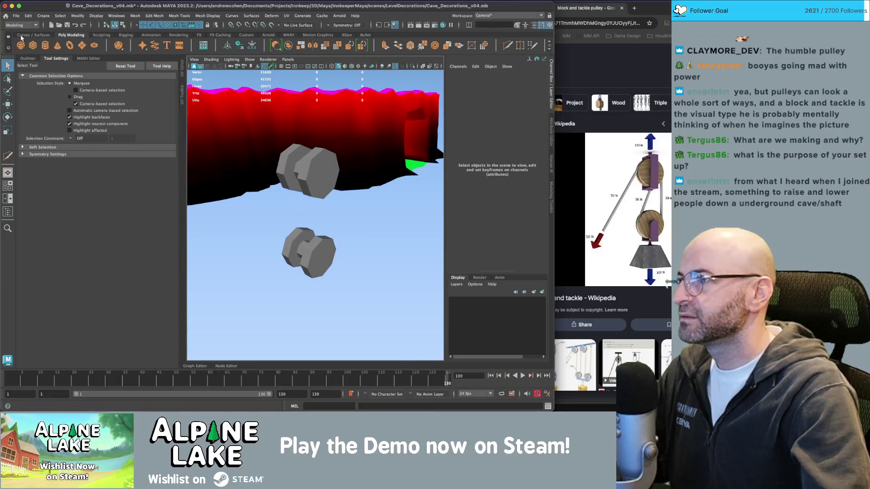
Step: Create a new polygon cube, pCube3, from the shelf
{"action": "left_click", "coordinate": [33, 45]}
{"action": "left_click_drag", "start_coordinate": [272, 182], "coordinate": [200, 196]}
{"action": "key", "text": "w"}
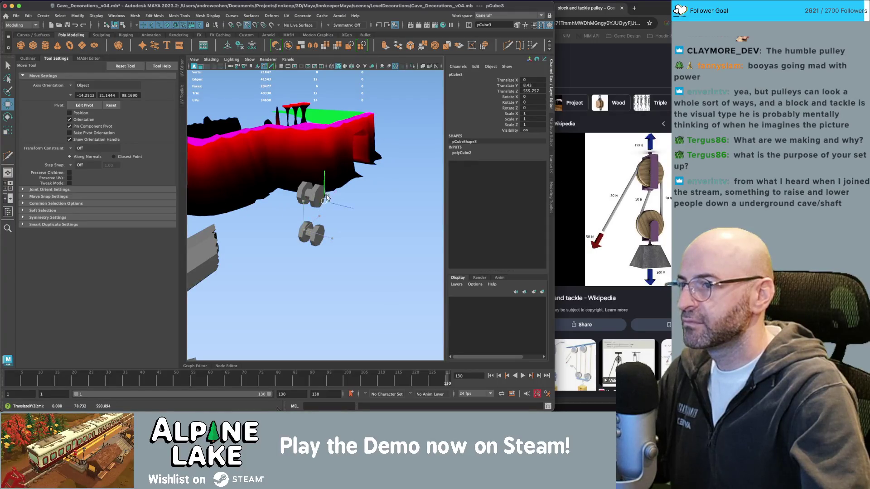
Step: Move the cube onto the upper pulley and scale it into a long, thin flat bar
{"action": "left_click_drag", "start_coordinate": [325, 200], "coordinate": [320, 199]}
{"action": "key", "text": "f"}
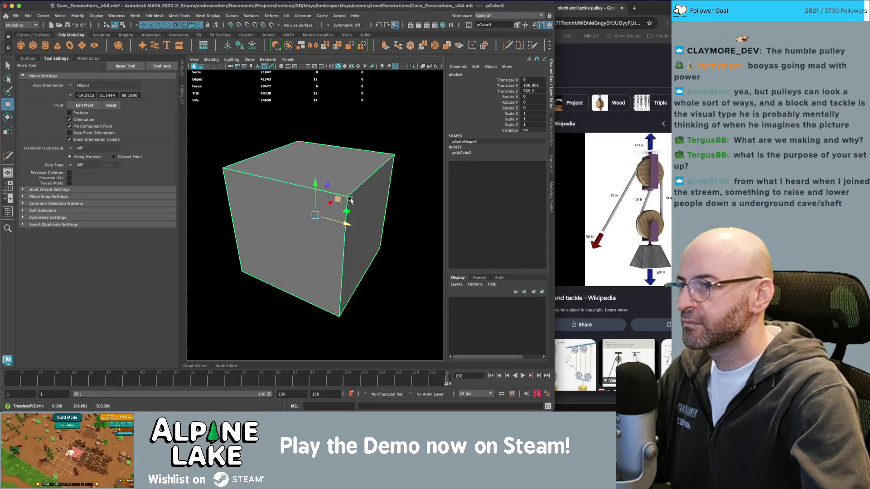
{"action": "scroll", "coordinate": [293, 191], "scroll_direction": "down", "scroll_amount": 5}
{"action": "key", "text": "r"}
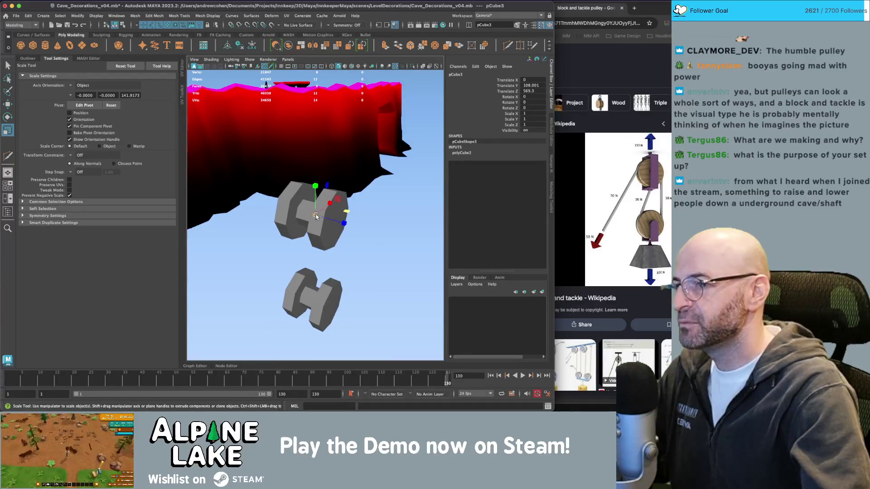
{"action": "left_click_drag", "start_coordinate": [316, 216], "coordinate": [383, 216]}
{"action": "scroll", "coordinate": [318, 208], "scroll_direction": "down", "scroll_amount": 3}
{"action": "key", "text": "w"}
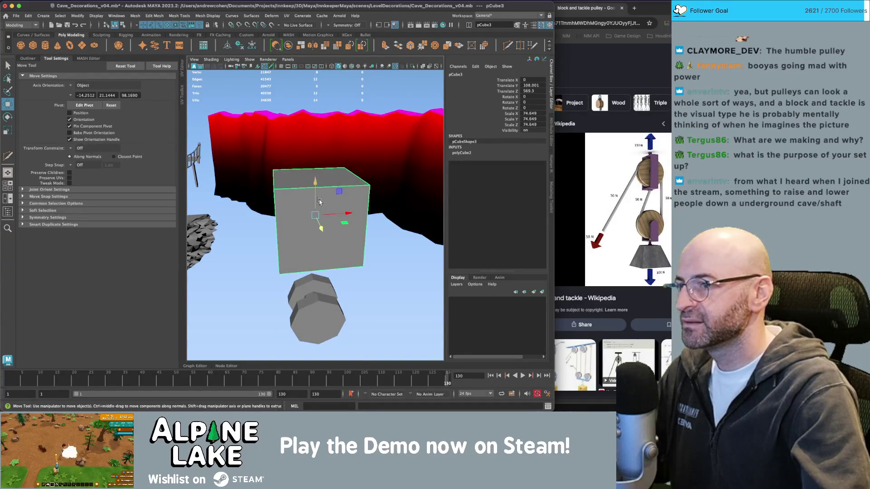
{"action": "key", "text": "r"}
{"action": "mouse_move", "coordinate": [319, 201]}
{"action": "left_mouse_down"}
{"action": "mouse_move", "coordinate": [315, 149]}
{"action": "mouse_move", "coordinate": [375, 163]}
{"action": "mouse_move", "coordinate": [346, 151]}
{"action": "mouse_move", "coordinate": [308, 208]}
{"action": "mouse_move", "coordinate": [322, 207]}
{"action": "left_mouse_up"}
{"action": "key", "text": "w"}
Step: Raise the bar so it sits just above the upper pulley wheel
{"action": "key", "text": "q"}
{"action": "left_click", "coordinate": [311, 205]}
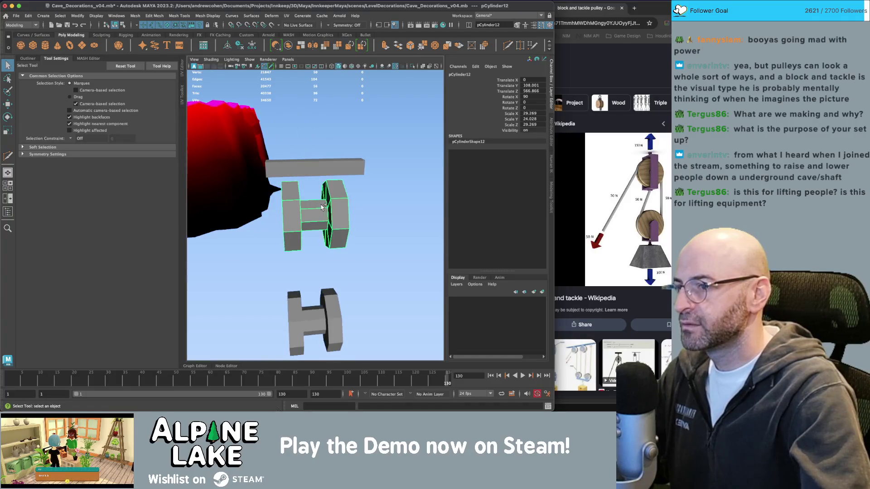
{"action": "right_click", "coordinate": [322, 207], "text": "shift"}
{"action": "key", "text": "q"}
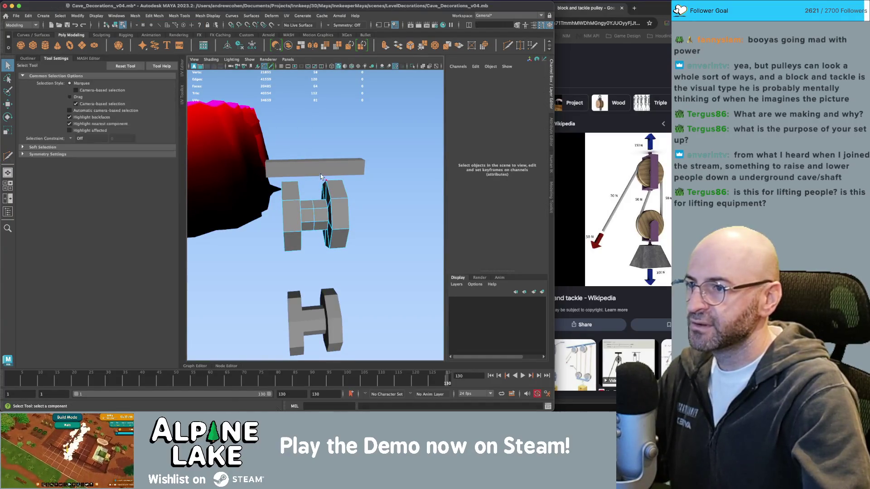
{"action": "right_click", "coordinate": [320, 169]}
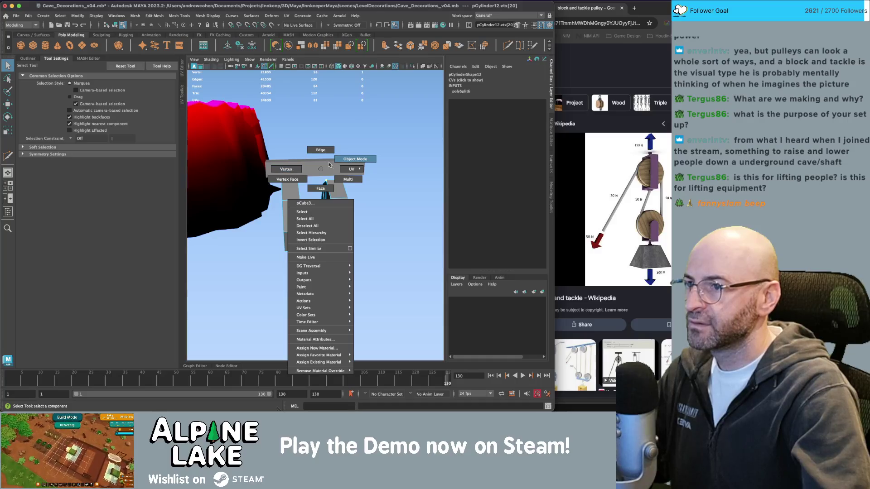
{"action": "left_click", "coordinate": [329, 169]}
{"action": "left_click", "coordinate": [328, 168]}
{"action": "key", "text": "w"}
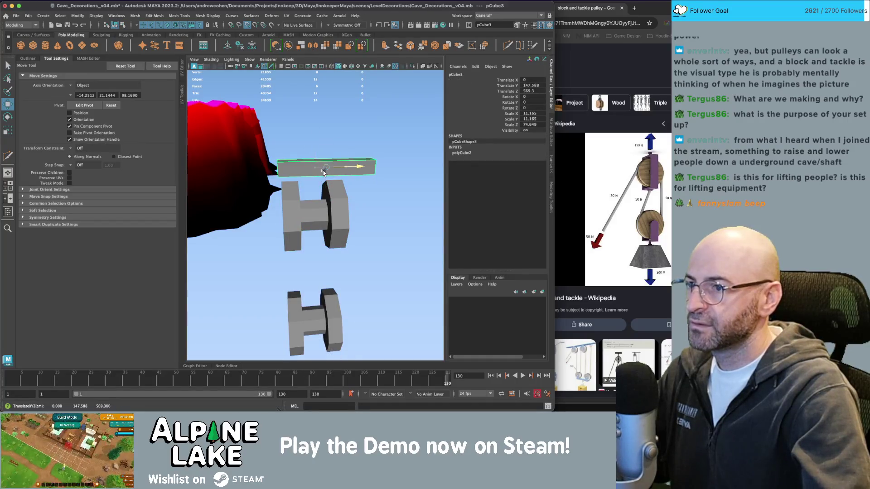
{"action": "mouse_move", "coordinate": [327, 168]}
{"action": "left_mouse_down", "text": "alt"}
{"action": "mouse_move", "coordinate": [322, 186]}
{"action": "mouse_move", "coordinate": [336, 163]}
{"action": "left_mouse_up", "text": "alt"}
Step: Set symmetry to Object Z and start the Multi-Cut tool on the bar
{"action": "left_click", "coordinate": [326, 26]}
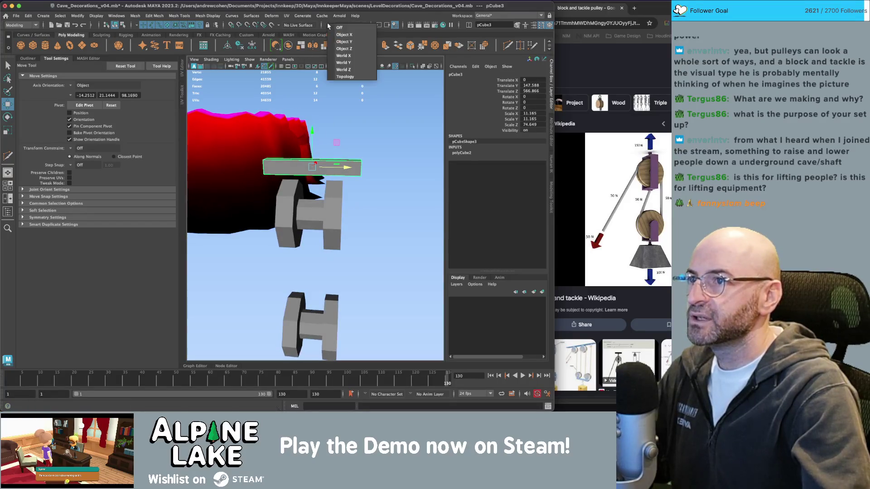
{"action": "left_click", "coordinate": [339, 48]}
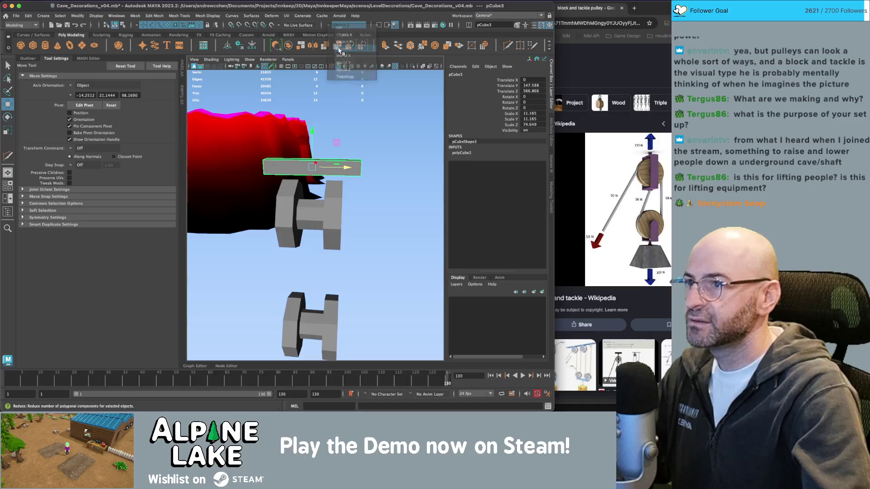
{"action": "key", "text": "ctrl+shift+x"}
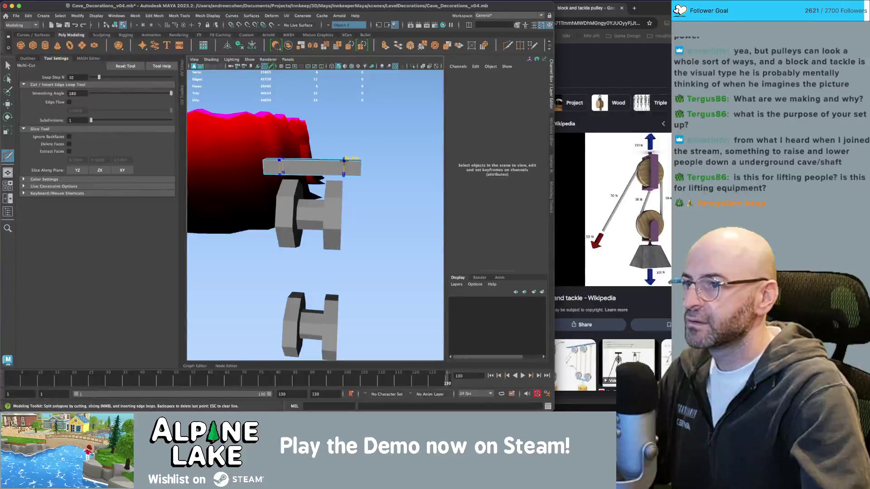
{"action": "left_click_drag", "start_coordinate": [353, 167], "coordinate": [323, 154]}
Step: Insert an edge loop across the bar, toggling symmetry off and back to Object Z
{"action": "key", "text": "ctrl+z"}
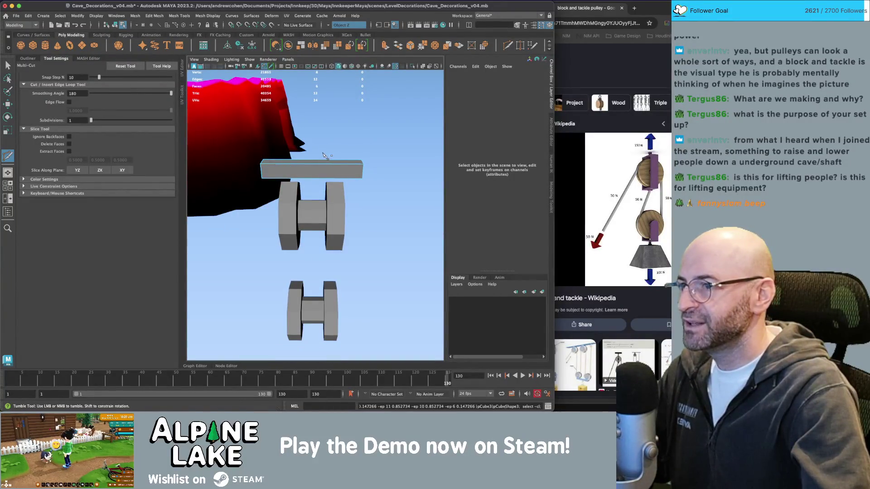
{"action": "left_click", "coordinate": [311, 166], "text": "ctrl"}
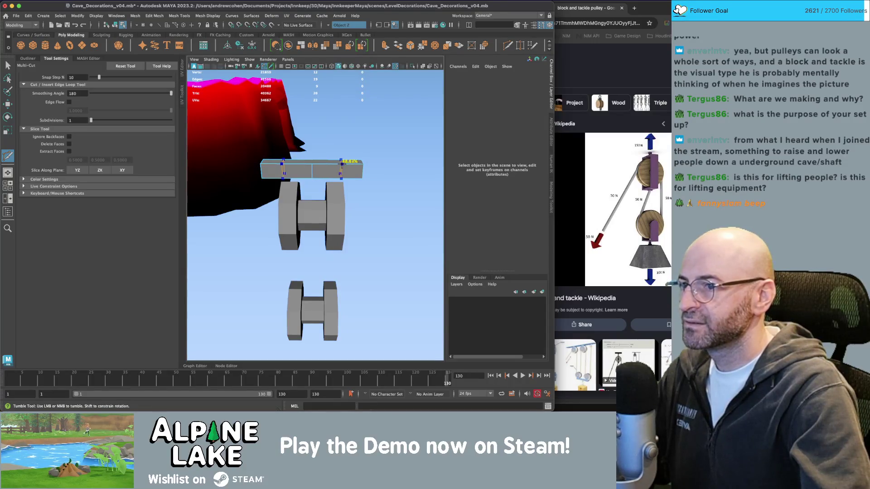
{"action": "left_click_drag", "start_coordinate": [348, 166], "coordinate": [340, 120]}
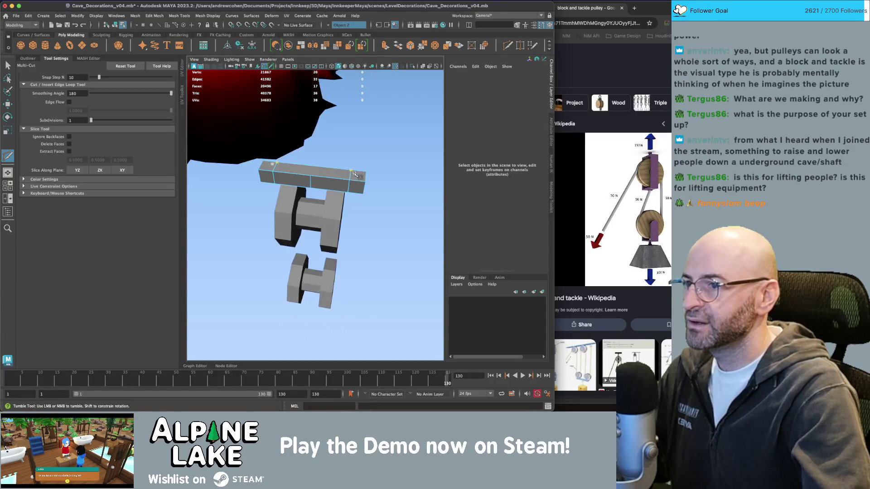
{"action": "key", "text": "ctrl+z"}
{"action": "left_click", "coordinate": [328, 24]}
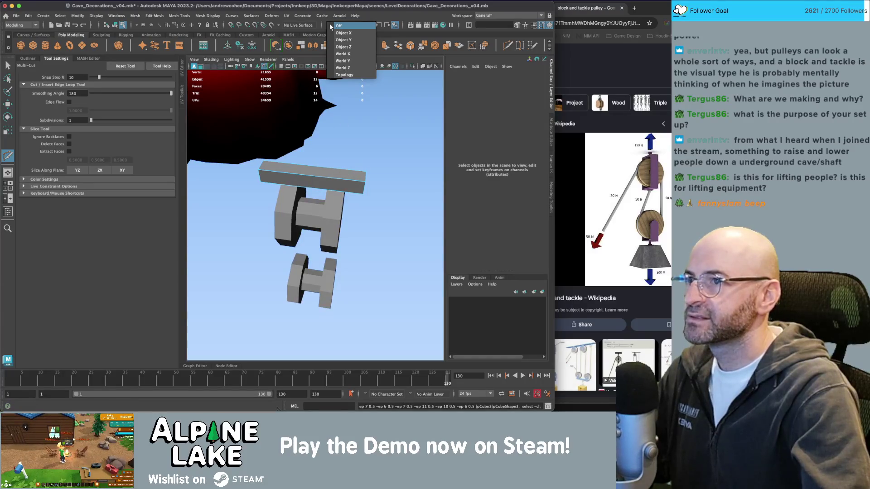
{"action": "left_click", "coordinate": [333, 28]}
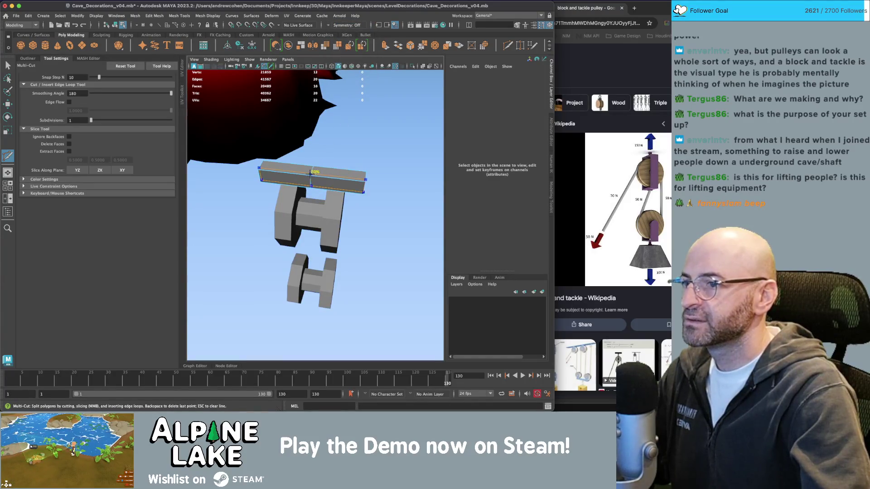
{"action": "left_click", "coordinate": [312, 174], "text": "ctrl"}
{"action": "left_click_drag", "start_coordinate": [324, 157], "coordinate": [343, 138]}
{"action": "left_click", "coordinate": [333, 28]}
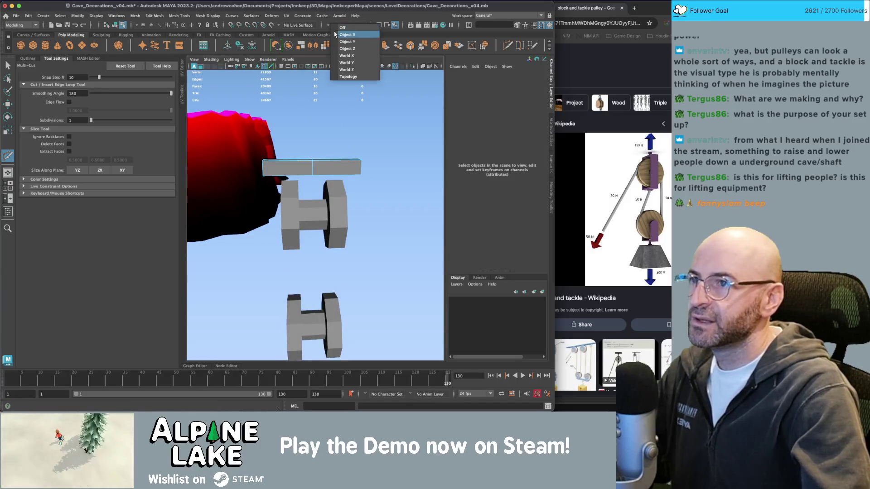
{"action": "left_click", "coordinate": [335, 31]}
{"action": "left_click", "coordinate": [334, 26]}
{"action": "left_click", "coordinate": [340, 52]}
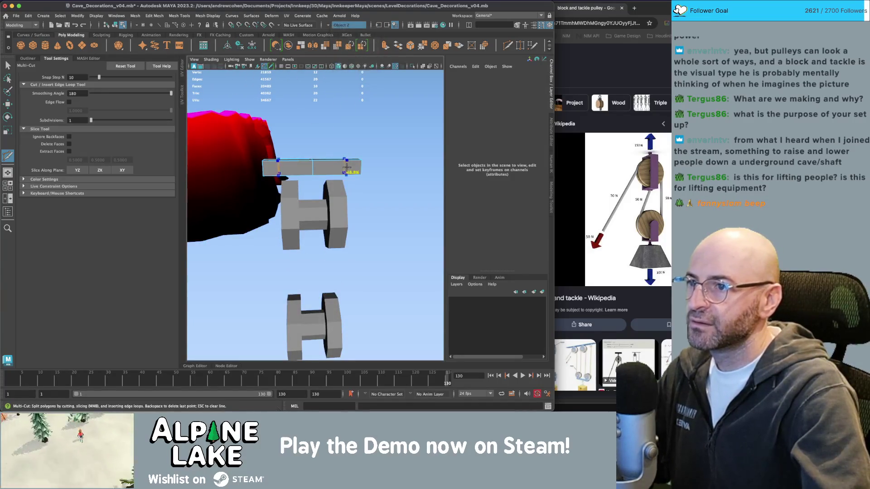
{"action": "mouse_move", "coordinate": [367, 178]}
{"action": "left_mouse_down"}
{"action": "mouse_move", "coordinate": [346, 172]}
{"action": "mouse_move", "coordinate": [349, 229]}
{"action": "mouse_move", "coordinate": [309, 200]}
{"action": "left_mouse_up"}
Step: Extrude the bar's end faces downward into bracket legs
{"action": "key", "text": "w"}
{"action": "left_click", "coordinate": [348, 181]}
{"action": "key", "text": "ctrl+e"}
{"action": "left_click", "coordinate": [116, 25]}
Step: Scale the bracket's vertices along X to narrow it around the wheel and thin its top band
{"action": "key", "text": "q"}
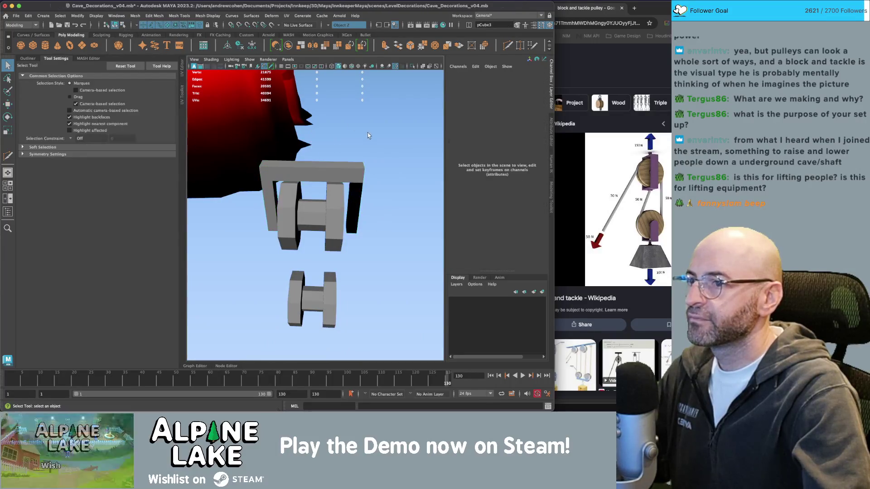
{"action": "left_click", "coordinate": [366, 148]}
{"action": "left_click_drag", "start_coordinate": [367, 148], "coordinate": [364, 164]}
{"action": "right_click", "coordinate": [360, 167]}
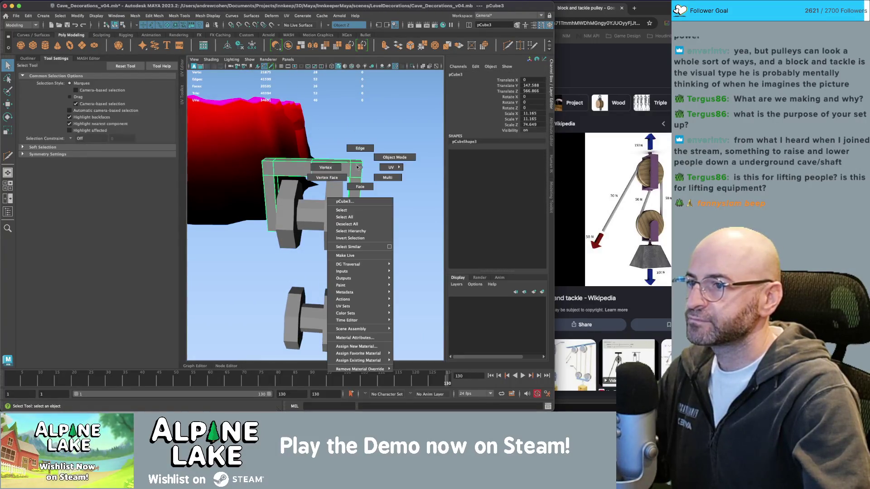
{"action": "left_click", "coordinate": [334, 167]}
{"action": "left_click_drag", "start_coordinate": [245, 150], "coordinate": [390, 254]}
{"action": "key", "text": "w"}
{"action": "left_click_drag", "start_coordinate": [359, 200], "coordinate": [373, 200]}
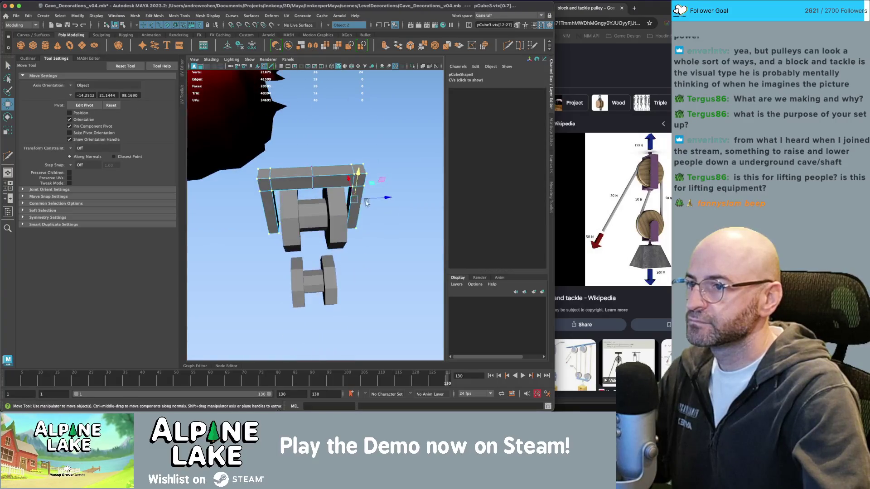
{"action": "key", "text": "ctrl+z"}
{"action": "key", "text": "r"}
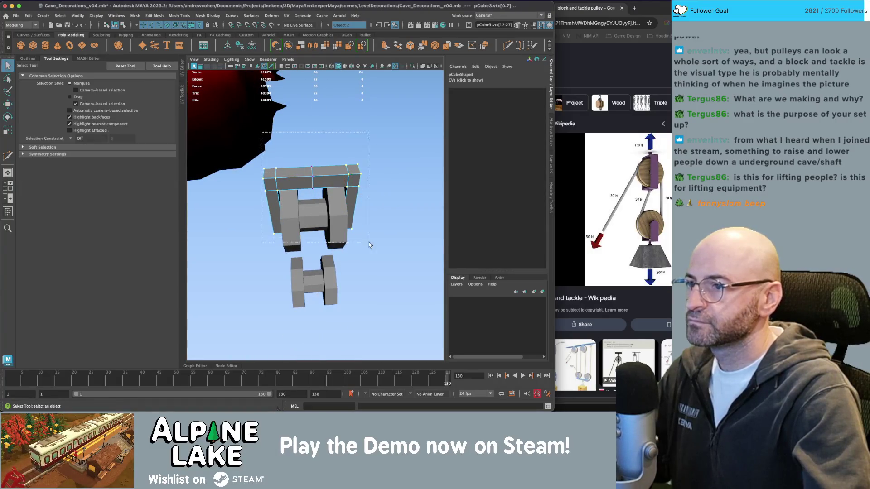
{"action": "mouse_move", "coordinate": [332, 195]}
{"action": "left_mouse_down"}
{"action": "mouse_move", "coordinate": [317, 186]}
{"action": "mouse_move", "coordinate": [345, 207]}
{"action": "mouse_move", "coordinate": [382, 194]}
{"action": "mouse_move", "coordinate": [310, 148]}
{"action": "left_mouse_up"}
{"action": "mouse_move", "coordinate": [330, 151]}
{"action": "left_mouse_down"}
{"action": "mouse_move", "coordinate": [332, 158]}
{"action": "mouse_move", "coordinate": [213, 89]}
{"action": "mouse_move", "coordinate": [274, 188]}
{"action": "mouse_move", "coordinate": [335, 212]}
{"action": "mouse_move", "coordinate": [408, 199]}
{"action": "left_mouse_up"}
{"action": "key", "text": "w"}
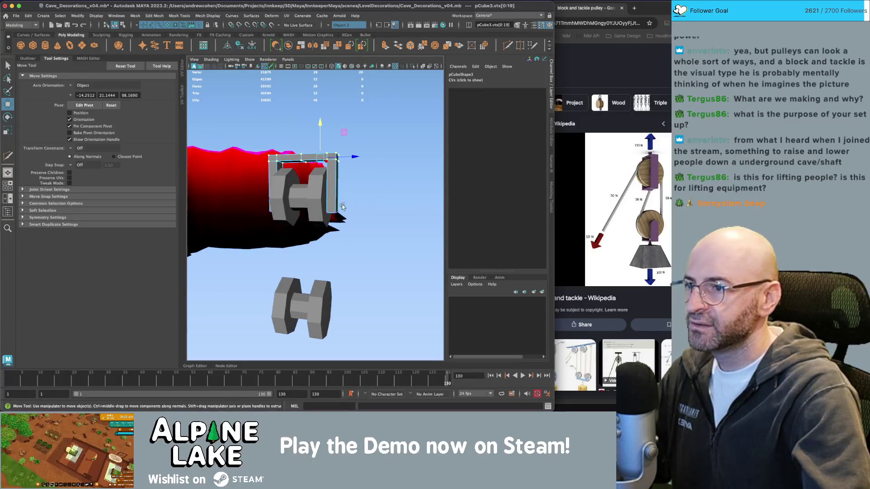
Step: Extrude a leg's bottom face down below the wheel, then extrude its inner face inward underneath
{"action": "left_click_drag", "start_coordinate": [299, 213], "coordinate": [320, 208]}
{"action": "scroll", "coordinate": [348, 194], "scroll_direction": "up", "scroll_amount": 3}
{"action": "key", "text": "q"}
{"action": "right_click", "coordinate": [348, 188]}
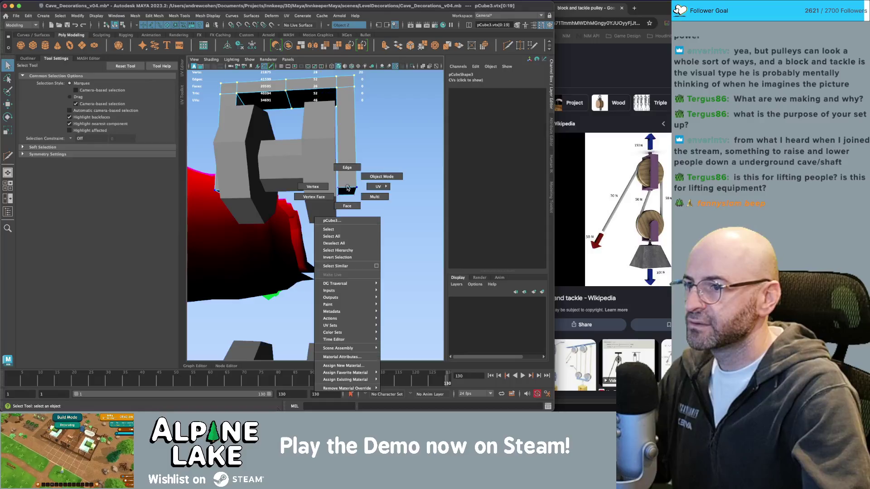
{"action": "left_click", "coordinate": [347, 206]}
{"action": "key", "text": "w"}
{"action": "left_click", "coordinate": [346, 216]}
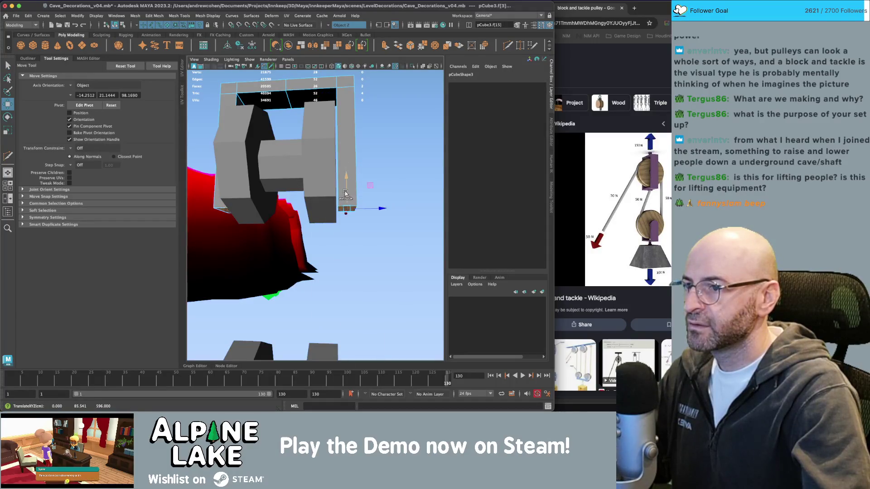
{"action": "key", "text": "ctrl+e"}
{"action": "mouse_move", "coordinate": [344, 217]}
{"action": "left_mouse_down"}
{"action": "mouse_move", "coordinate": [340, 243]}
{"action": "mouse_move", "coordinate": [286, 245]}
{"action": "left_mouse_up"}
{"action": "left_click", "coordinate": [340, 242]}
{"action": "key", "text": "ctrl+e"}
{"action": "left_click", "coordinate": [307, 243]}
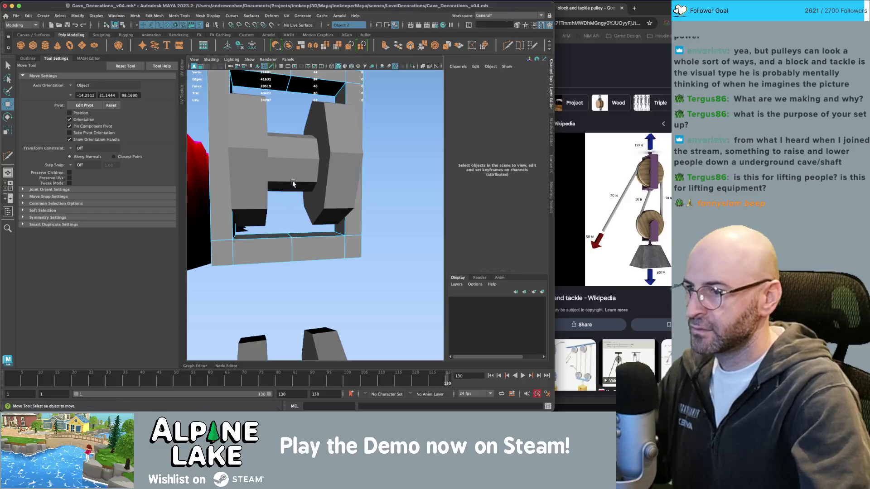
Step: Turn Symmetry off and merge the stray vertices at the bottom of pCube3's frame
{"action": "right_click", "coordinate": [307, 243]}
{"action": "key", "text": "q"}
{"action": "key", "text": "4"}
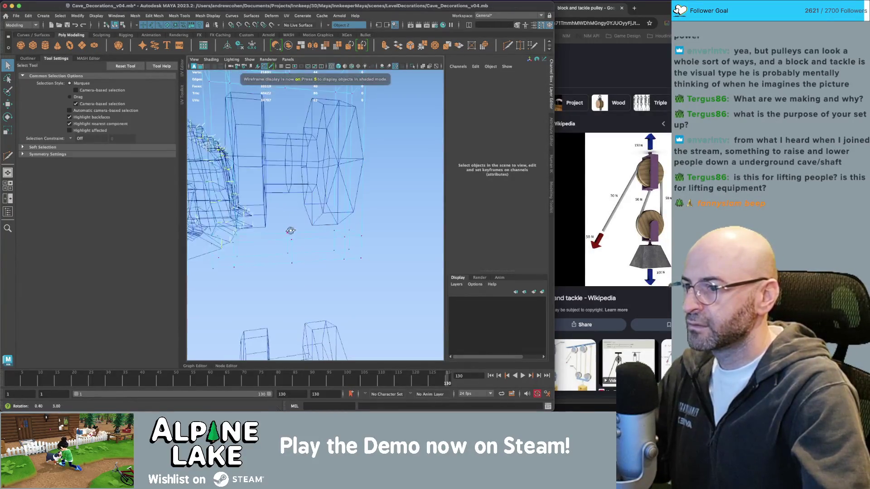
{"action": "left_click_drag", "start_coordinate": [290, 230], "coordinate": [285, 238]}
{"action": "left_click", "coordinate": [292, 240]}
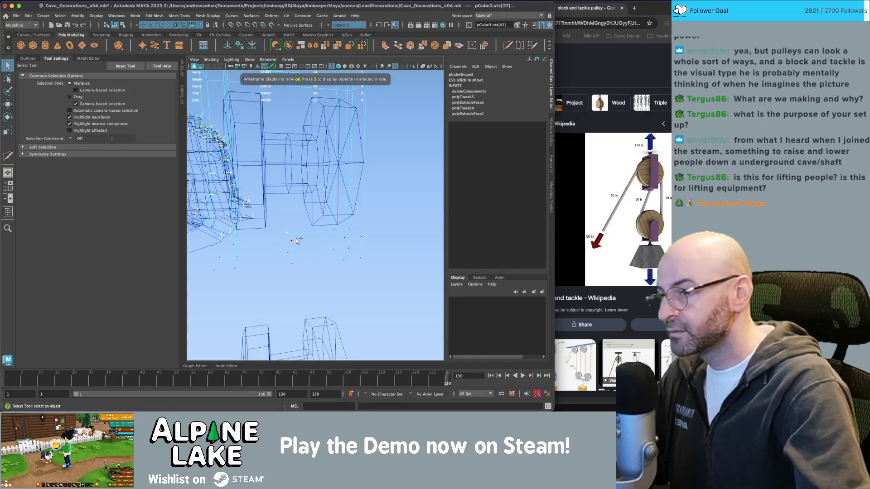
{"action": "left_click", "coordinate": [346, 25]}
{"action": "left_click", "coordinate": [345, 28]}
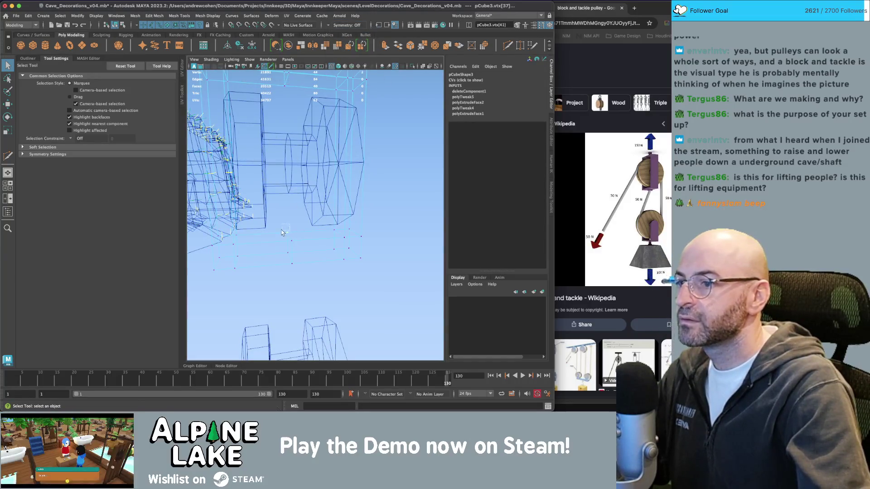
{"action": "key", "text": "g"}
{"action": "key", "text": "g"}
{"action": "key", "text": "g"}
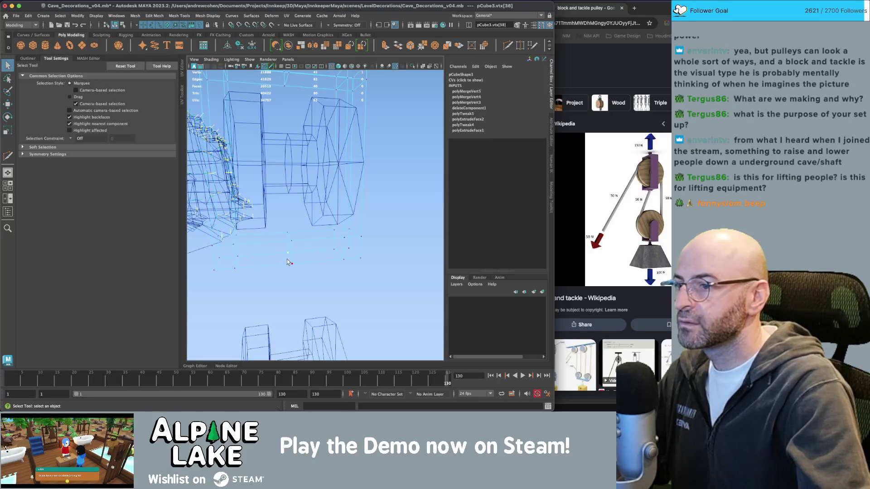
Step: Return to shaded view and select the frame plus the upper and lower pulley wheels
{"action": "key", "text": "5"}
{"action": "left_click_drag", "start_coordinate": [297, 251], "coordinate": [339, 237], "text": "alt"}
{"action": "key", "text": "F8"}
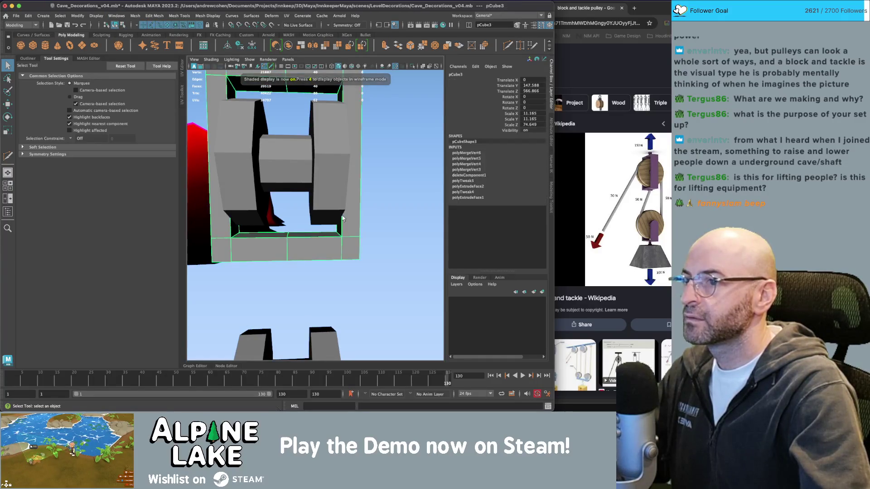
{"action": "left_click", "coordinate": [339, 246]}
{"action": "mouse_move", "coordinate": [339, 246]}
{"action": "left_mouse_down", "text": "alt"}
{"action": "mouse_move", "coordinate": [286, 214]}
{"action": "mouse_move", "coordinate": [319, 228]}
{"action": "mouse_move", "coordinate": [304, 224]}
{"action": "mouse_move", "coordinate": [304, 208]}
{"action": "left_mouse_up", "text": "alt"}
{"action": "left_click", "coordinate": [319, 229]}
{"action": "left_click", "coordinate": [304, 195]}
{"action": "left_click", "coordinate": [306, 277], "text": "shift"}
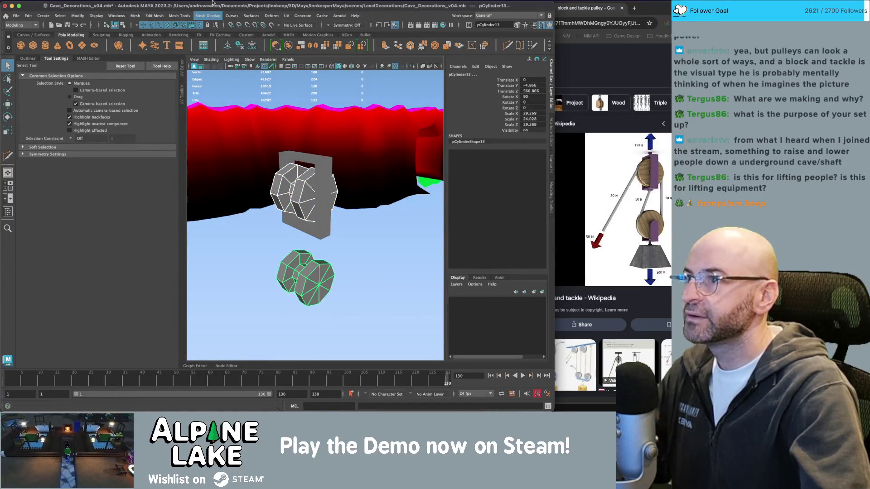
Step: Harden the pulley wheels' edges with Mesh Display > Soften/Harden Edges
{"action": "left_click", "coordinate": [208, 16]}
{"action": "left_click", "coordinate": [222, 86]}
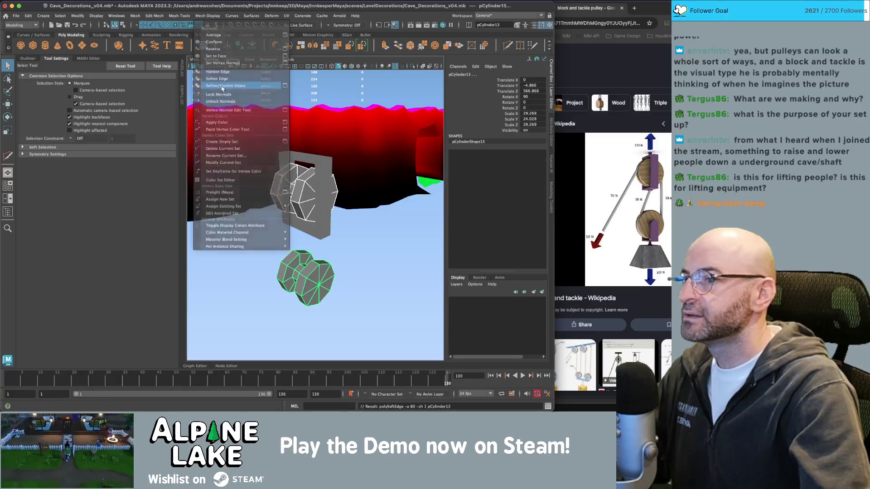
{"action": "left_click", "coordinate": [354, 239]}
{"action": "mouse_move", "coordinate": [354, 239]}
{"action": "left_mouse_down", "text": "alt"}
{"action": "mouse_move", "coordinate": [262, 223]}
{"action": "mouse_move", "coordinate": [314, 161]}
{"action": "mouse_move", "coordinate": [316, 179]}
{"action": "mouse_move", "coordinate": [292, 164]}
{"action": "mouse_move", "coordinate": [319, 150]}
{"action": "mouse_move", "coordinate": [317, 187]}
{"action": "mouse_move", "coordinate": [330, 166]}
{"action": "mouse_move", "coordinate": [237, 187]}
{"action": "left_mouse_up", "text": "alt"}
Step: Lower the second frame, pCube4, to Translate Y 30 and select its top faces
{"action": "left_click", "coordinate": [318, 149]}
{"action": "key", "text": "w"}
{"action": "key", "text": "f"}
{"action": "key", "text": "q"}
{"action": "right_click", "coordinate": [330, 166]}
{"action": "left_click", "coordinate": [330, 182]}
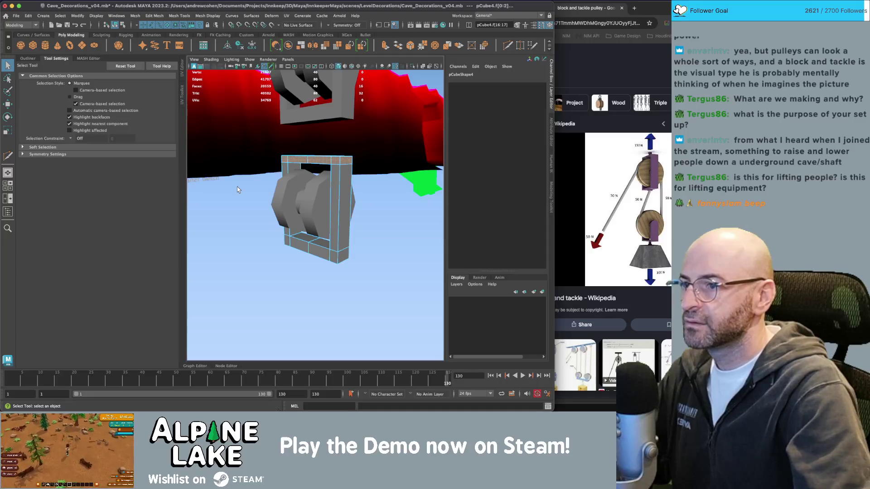
Step: Pull pCube4's top faces down to shorten the frame, then delete them
{"action": "key", "text": "w"}
{"action": "left_click_drag", "start_coordinate": [314, 140], "coordinate": [315, 171]}
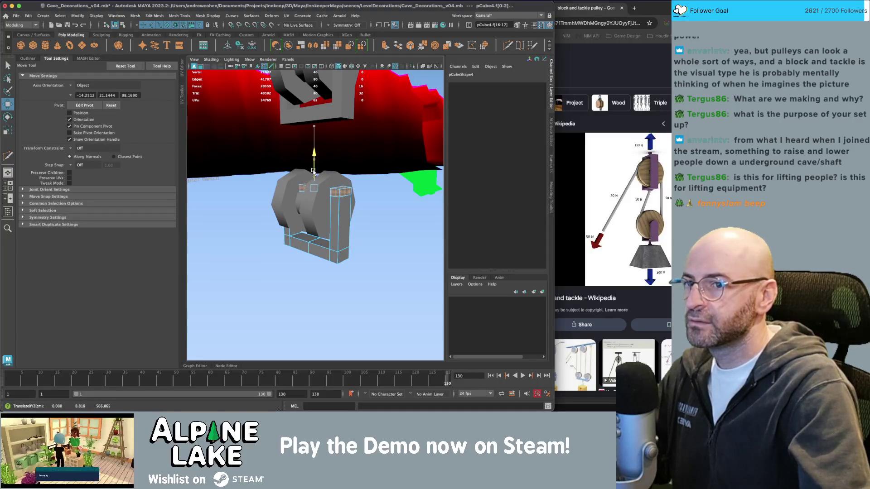
{"action": "key", "text": "Delete"}
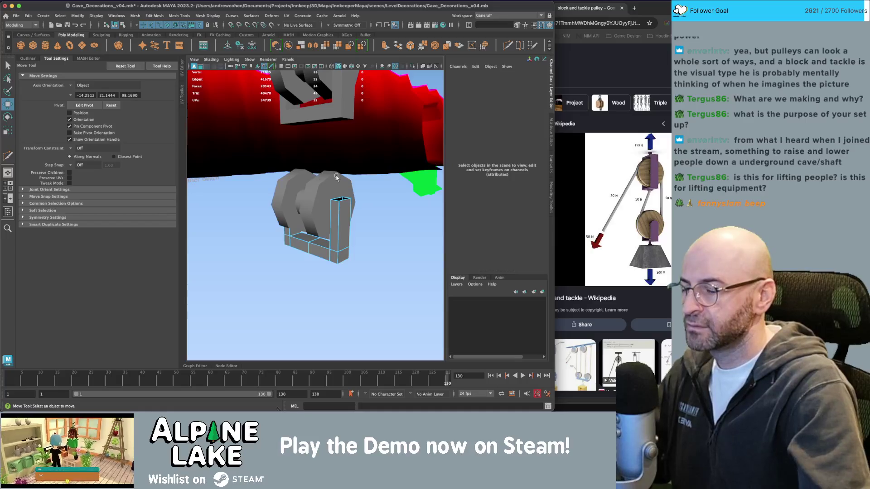
{"action": "left_click_drag", "start_coordinate": [336, 177], "coordinate": [375, 201], "text": "alt"}
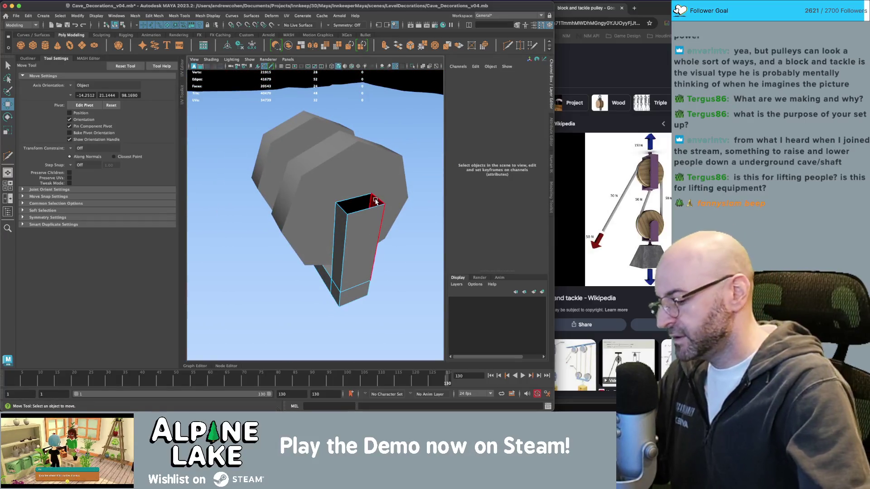
Step: Select the open border edges and cap both openings of pCube4 with Fill Hole
{"action": "key", "text": "ctrl+shift+x"}
{"action": "left_click", "coordinate": [372, 194]}
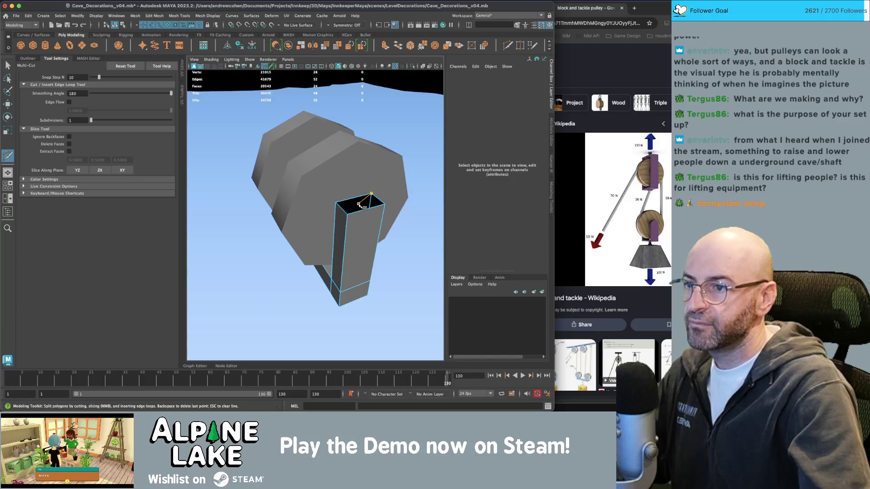
{"action": "key", "text": "q"}
{"action": "right_click", "coordinate": [359, 199]}
{"action": "double_click", "coordinate": [363, 199]}
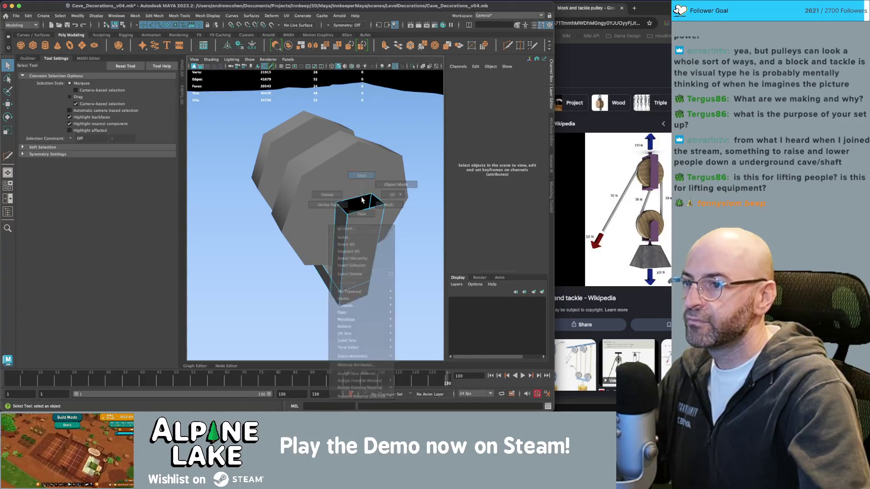
{"action": "left_click", "coordinate": [154, 15]}
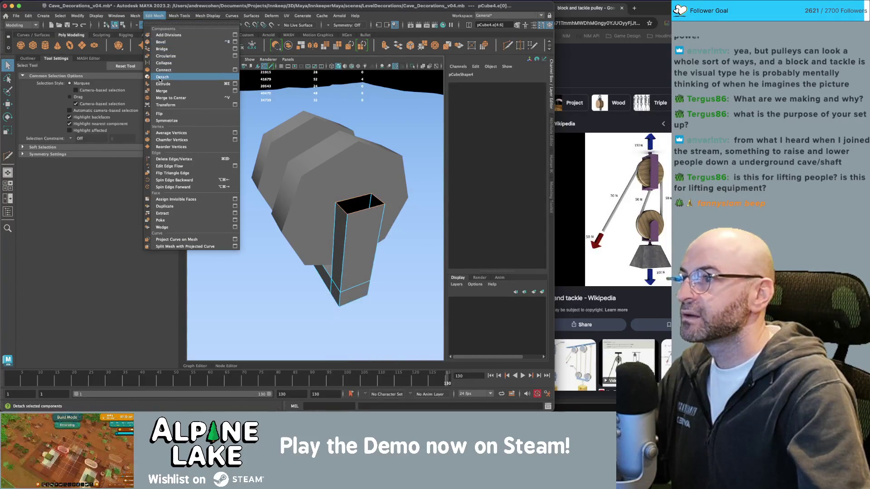
{"action": "mouse_move", "coordinate": [180, 15]}
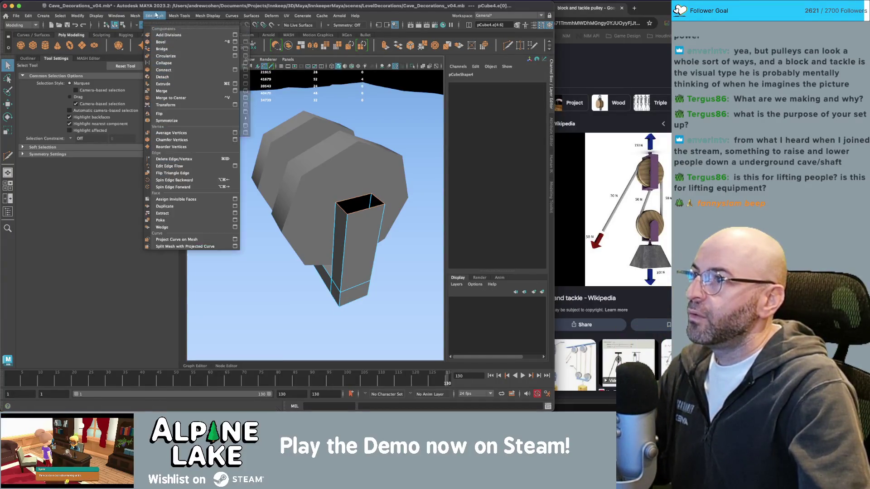
{"action": "mouse_move", "coordinate": [139, 15]}
{"action": "left_click", "coordinate": [148, 68]}
{"action": "mouse_move", "coordinate": [313, 172]}
{"action": "left_mouse_down"}
{"action": "mouse_move", "coordinate": [218, 220]}
{"action": "mouse_move", "coordinate": [293, 186]}
{"action": "left_mouse_up"}
{"action": "key", "text": "g"}
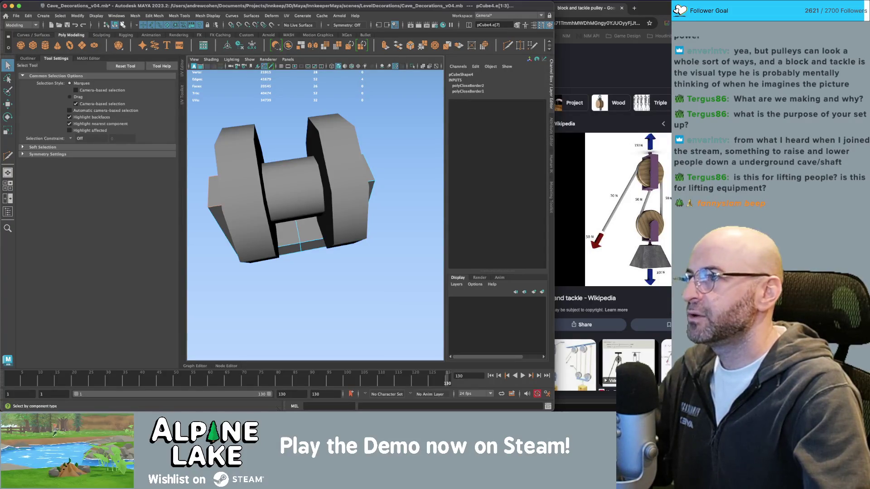
Step: Select the lower block's frame and orbit to face the pulley head-on
{"action": "key", "text": "F8"}
{"action": "left_click_drag", "start_coordinate": [272, 190], "coordinate": [363, 204]}
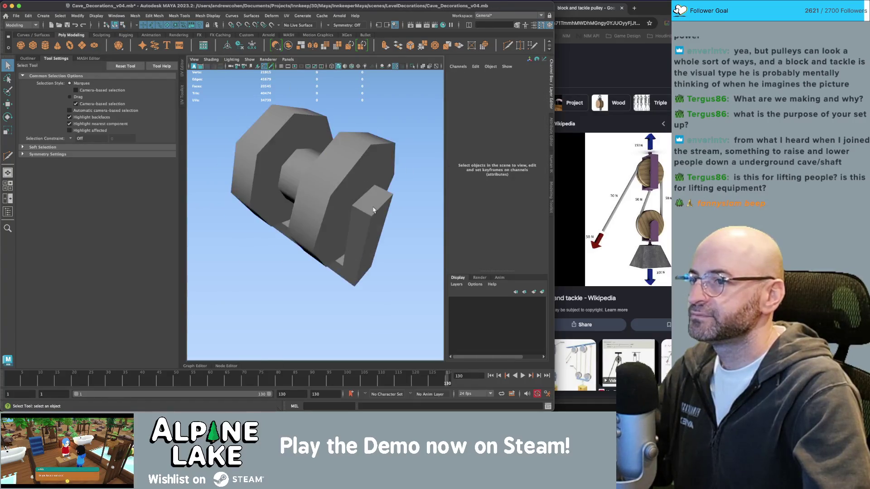
{"action": "left_click", "coordinate": [373, 206]}
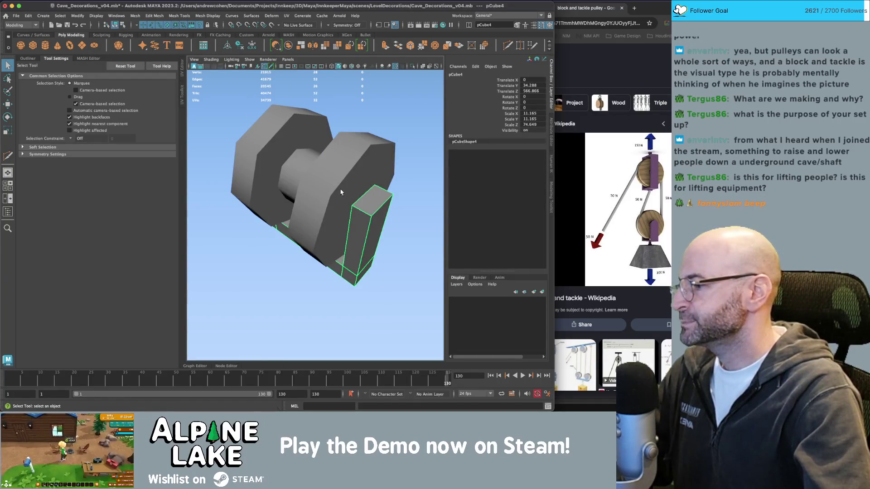
{"action": "scroll", "coordinate": [341, 185], "scroll_direction": "down", "scroll_amount": 5}
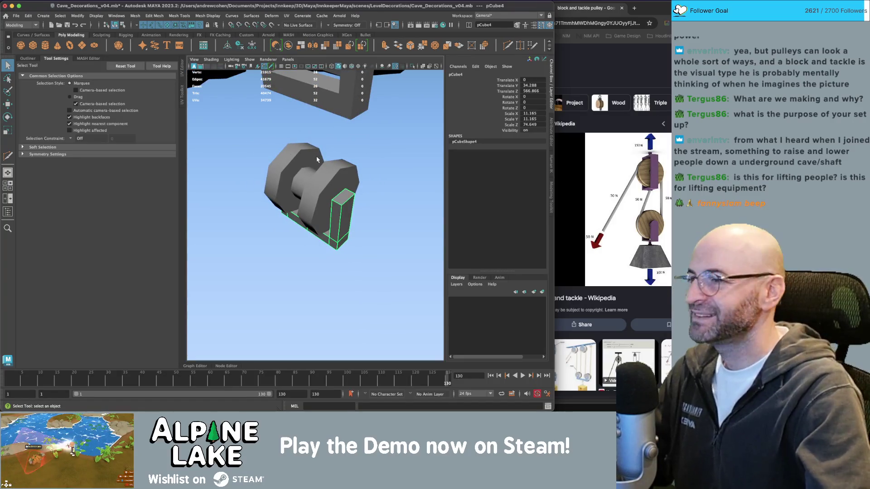
{"action": "left_click_drag", "start_coordinate": [366, 181], "coordinate": [331, 196]}
{"action": "right_click", "coordinate": [332, 196], "text": "shift"}
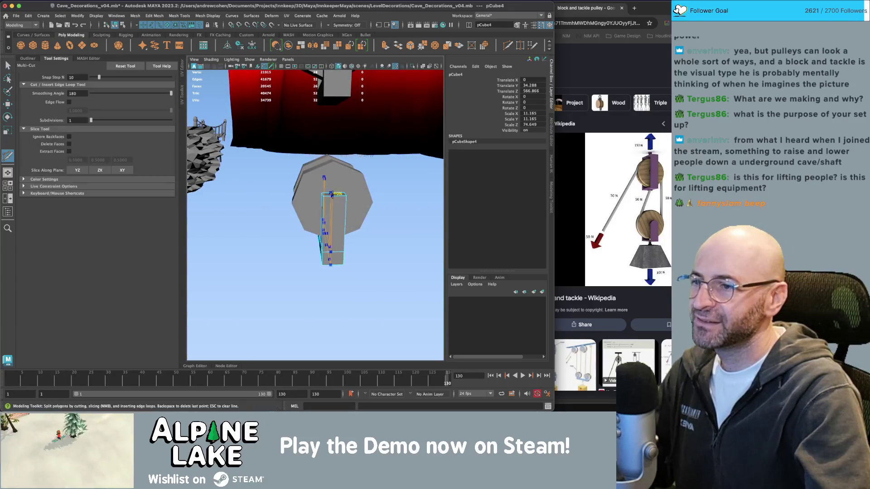
Step: Insert an edge loop across pCube4 with Multi-Cut and move one of its edges
{"action": "left_click", "coordinate": [332, 195], "text": "ctrl"}
{"action": "key", "text": "q"}
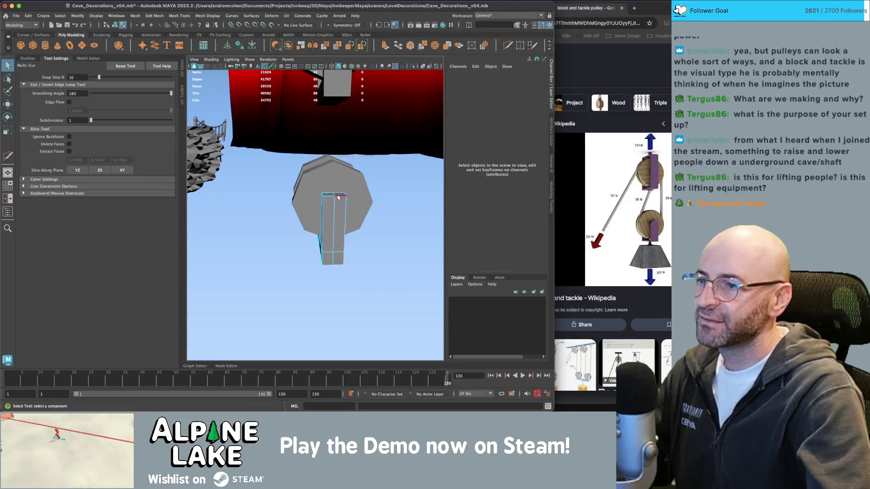
{"action": "scroll", "coordinate": [335, 196], "scroll_direction": "up", "scroll_amount": 5}
{"action": "right_click", "coordinate": [311, 186]}
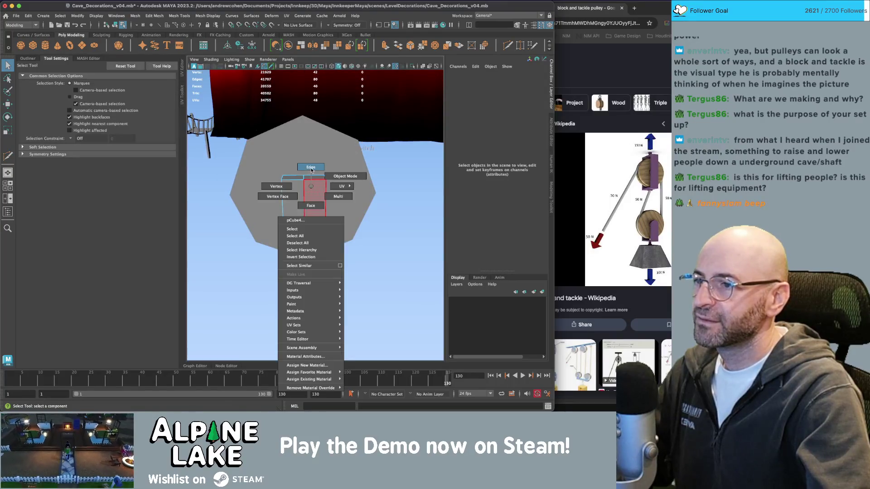
{"action": "left_click", "coordinate": [311, 168]}
{"action": "mouse_move", "coordinate": [242, 169]}
{"action": "left_mouse_down"}
{"action": "mouse_move", "coordinate": [283, 210]}
{"action": "mouse_move", "coordinate": [348, 136]}
{"action": "mouse_move", "coordinate": [347, 119]}
{"action": "mouse_move", "coordinate": [237, 173]}
{"action": "left_mouse_up"}
{"action": "left_click", "coordinate": [285, 209]}
{"action": "key", "text": "w"}
{"action": "key", "text": "F8"}
{"action": "key", "text": "q"}
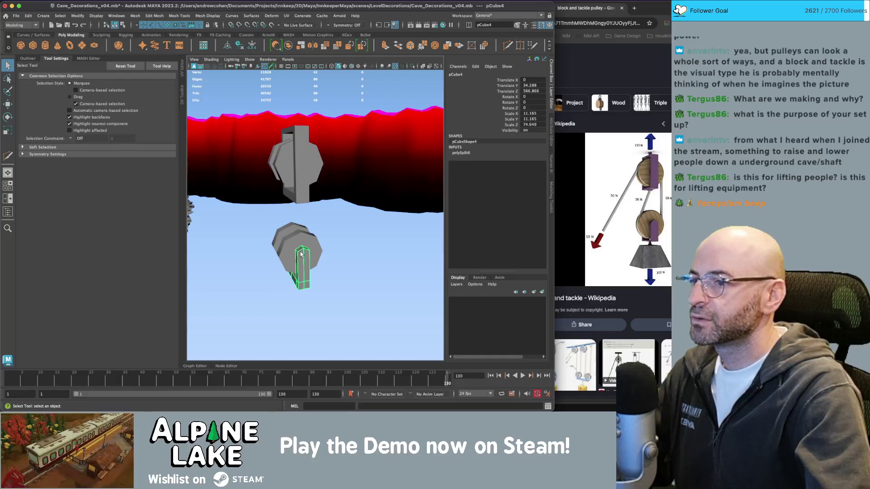
Step: Orbit around the pulley blocks to inspect them against the cave wall
{"action": "mouse_move", "coordinate": [304, 258]}
{"action": "left_mouse_down"}
{"action": "mouse_move", "coordinate": [351, 216]}
{"action": "mouse_move", "coordinate": [282, 176]}
{"action": "mouse_move", "coordinate": [318, 164]}
{"action": "mouse_move", "coordinate": [310, 150]}
{"action": "left_mouse_up"}
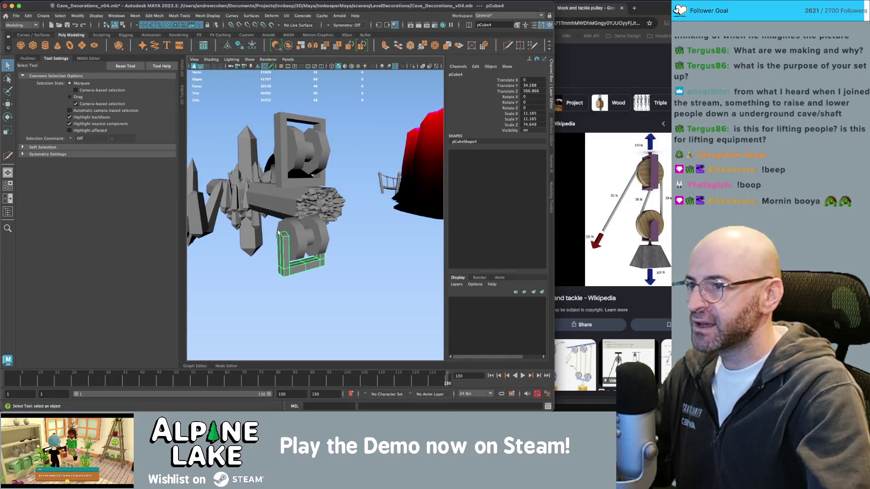
{"action": "left_click_drag", "start_coordinate": [277, 232], "coordinate": [387, 218]}
{"action": "left_click_drag", "start_coordinate": [326, 212], "coordinate": [310, 186]}
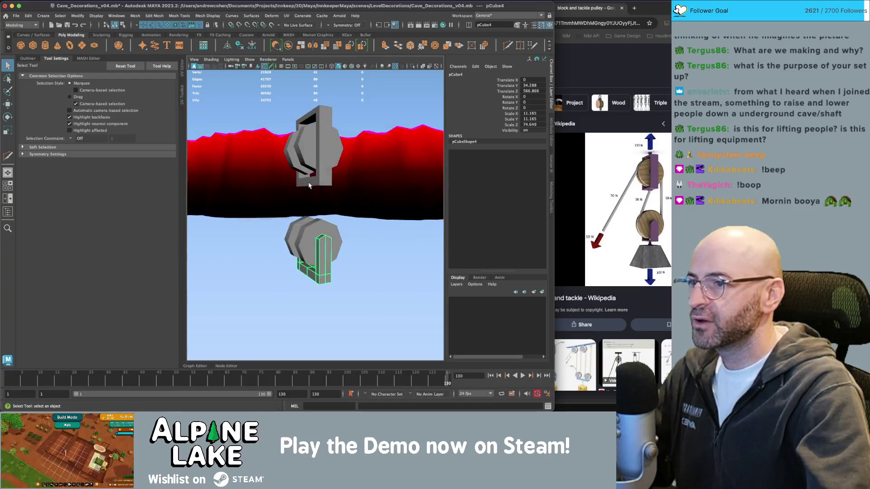
{"action": "mouse_move", "coordinate": [308, 236]}
{"action": "left_mouse_down"}
{"action": "mouse_move", "coordinate": [312, 228]}
{"action": "mouse_move", "coordinate": [412, 204]}
{"action": "mouse_move", "coordinate": [284, 216]}
{"action": "left_mouse_up"}
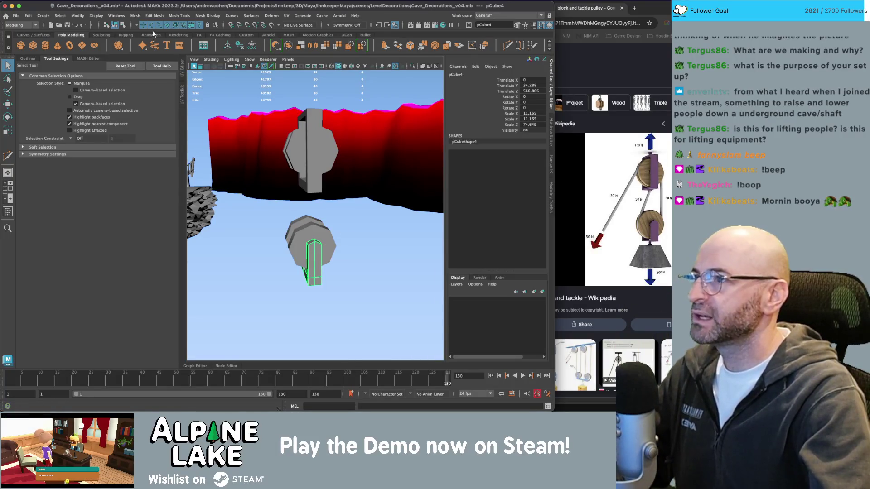
{"action": "left_click", "coordinate": [368, 217]}
{"action": "scroll", "coordinate": [332, 232], "scroll_direction": "down", "scroll_amount": 2}
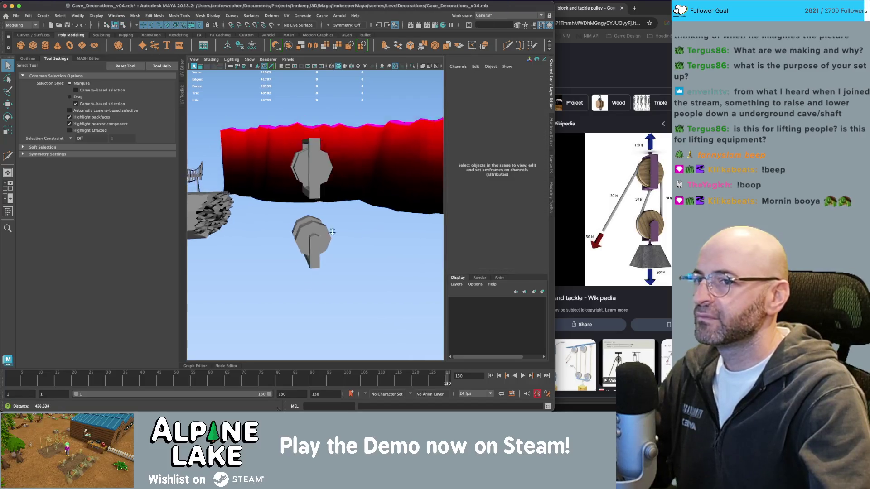
Step: Orbit toward the rope fence, then switch from Maya to the Unity cave scene
{"action": "mouse_move", "coordinate": [332, 232]}
{"action": "left_mouse_down"}
{"action": "mouse_move", "coordinate": [344, 222]}
{"action": "mouse_move", "coordinate": [333, 199]}
{"action": "mouse_move", "coordinate": [385, 194]}
{"action": "mouse_move", "coordinate": [317, 199]}
{"action": "mouse_move", "coordinate": [335, 195]}
{"action": "left_mouse_up"}
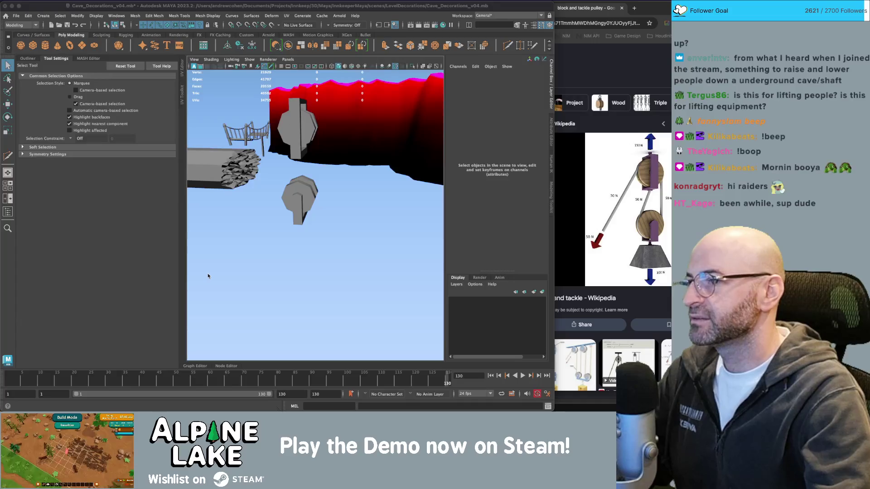
{"action": "left_click", "coordinate": [329, 235]}
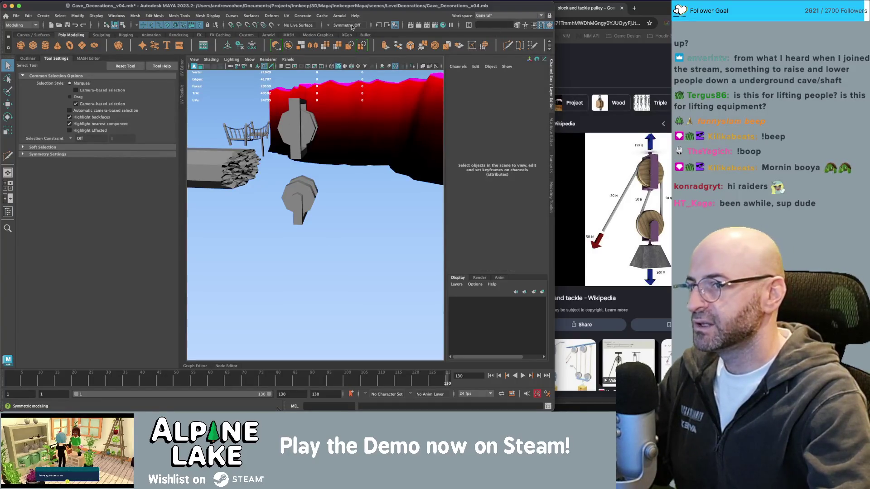
{"action": "key", "text": "super+Tab"}
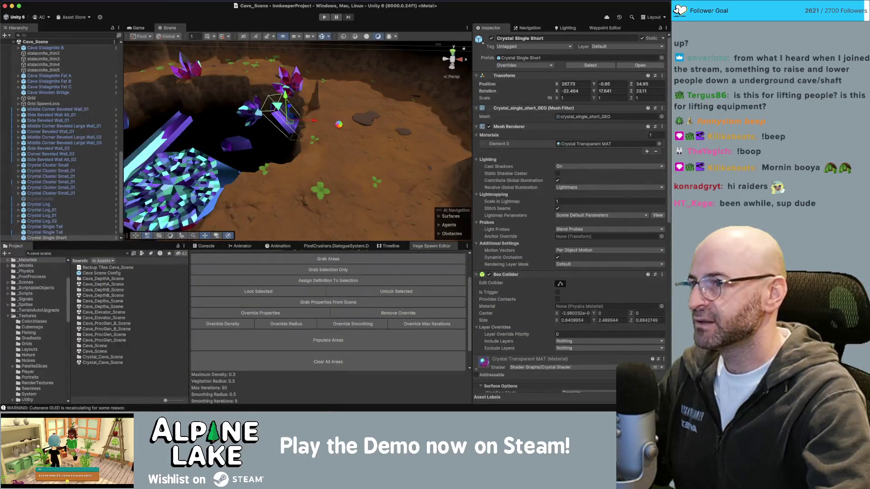
Step: Inspect the crater's grass plant in Unity's Scene view, then return to Maya
{"action": "left_click_drag", "start_coordinate": [316, 121], "coordinate": [336, 143]}
{"action": "left_click", "coordinate": [290, 161]}
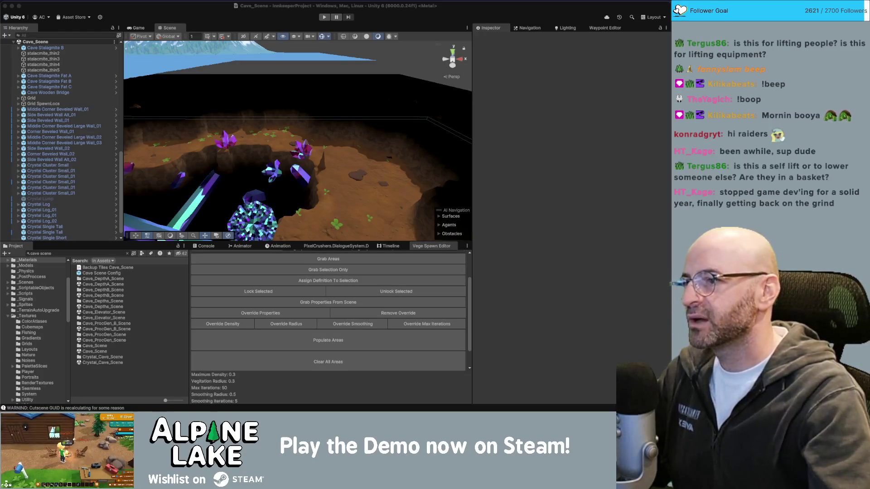
{"action": "scroll", "coordinate": [298, 158], "scroll_direction": "up", "scroll_amount": 10}
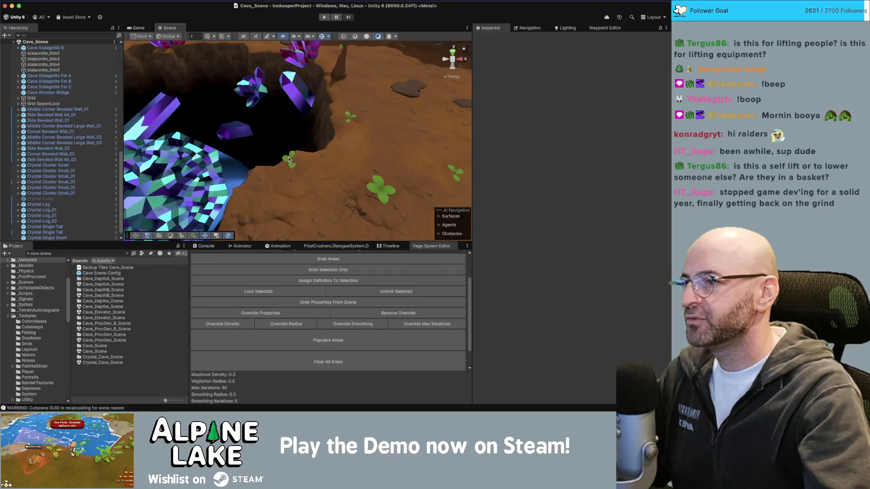
{"action": "left_click", "coordinate": [289, 159]}
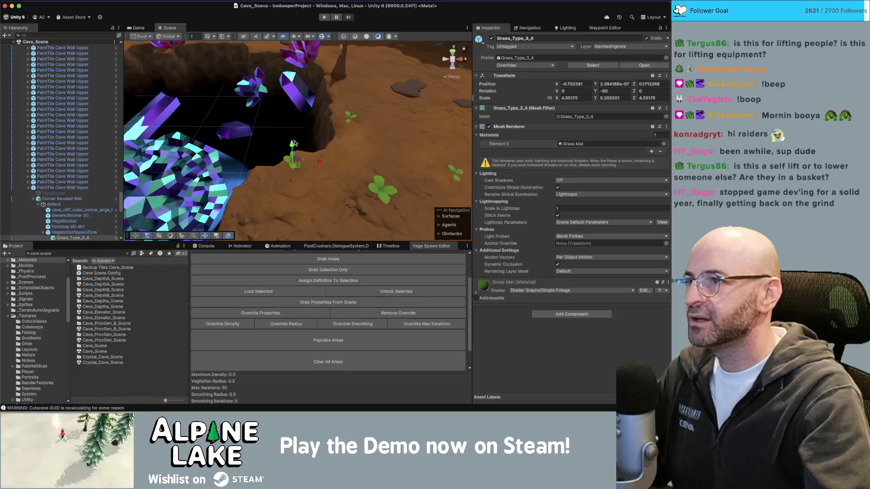
{"action": "mouse_move", "coordinate": [281, 145]}
{"action": "left_mouse_down"}
{"action": "mouse_move", "coordinate": [295, 97]}
{"action": "mouse_move", "coordinate": [308, 108]}
{"action": "left_mouse_up"}
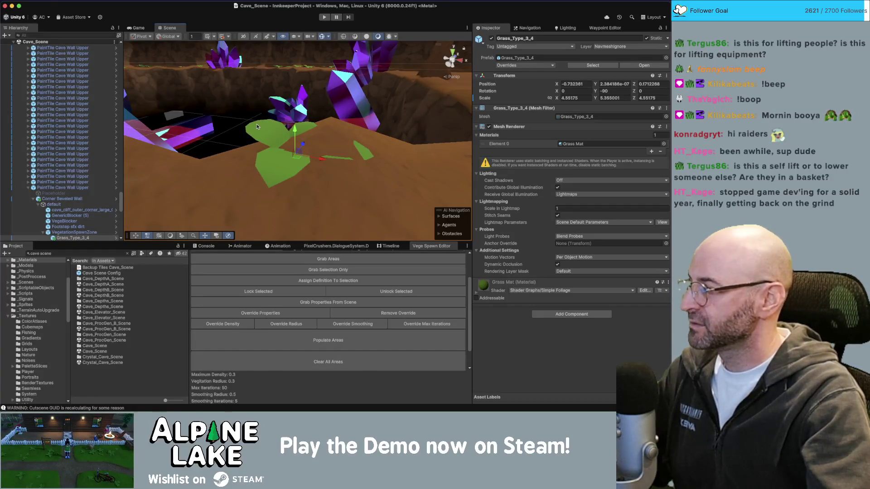
{"action": "scroll", "coordinate": [204, 137], "scroll_direction": "down", "scroll_amount": 5}
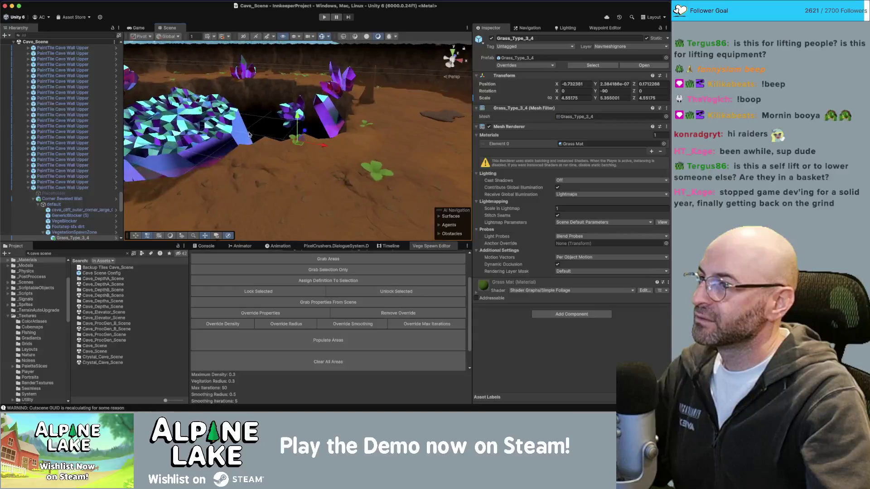
{"action": "mouse_move", "coordinate": [244, 133]}
{"action": "left_mouse_down"}
{"action": "mouse_move", "coordinate": [295, 101]}
{"action": "mouse_move", "coordinate": [277, 107]}
{"action": "mouse_move", "coordinate": [267, 127]}
{"action": "left_mouse_up"}
{"action": "left_click", "coordinate": [295, 101]}
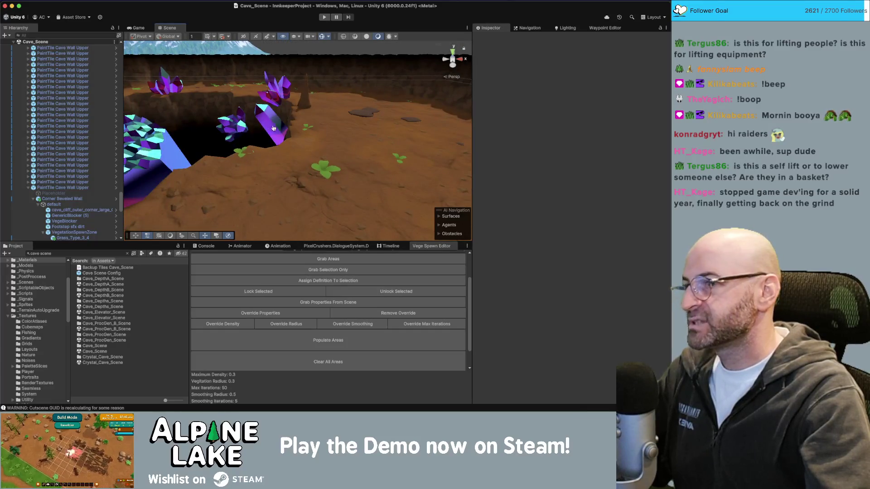
{"action": "key", "text": "super+Tab"}
{"action": "mouse_move", "coordinate": [352, 207]}
{"action": "left_mouse_down"}
{"action": "mouse_move", "coordinate": [381, 196]}
{"action": "mouse_move", "coordinate": [353, 207]}
{"action": "left_mouse_up"}
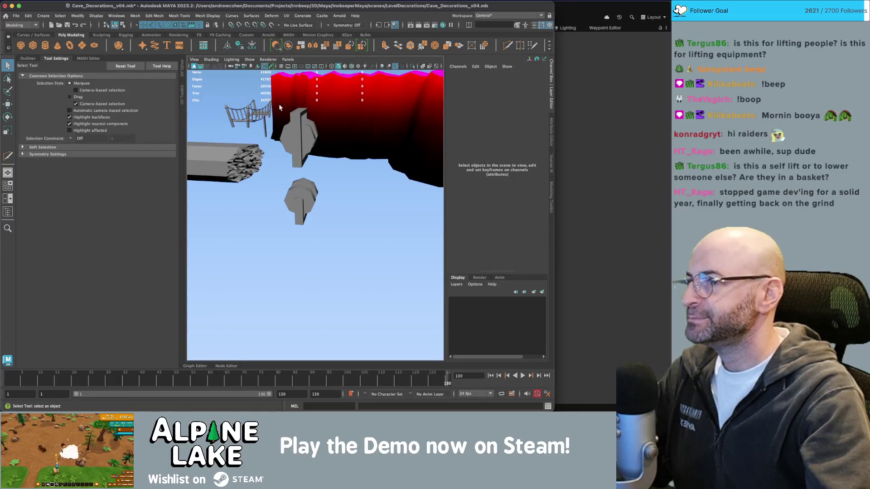
Step: Frame the hanging block and create a polygon helix from Create > Polygon Primitives
{"action": "left_click_drag", "start_coordinate": [280, 108], "coordinate": [260, 134]}
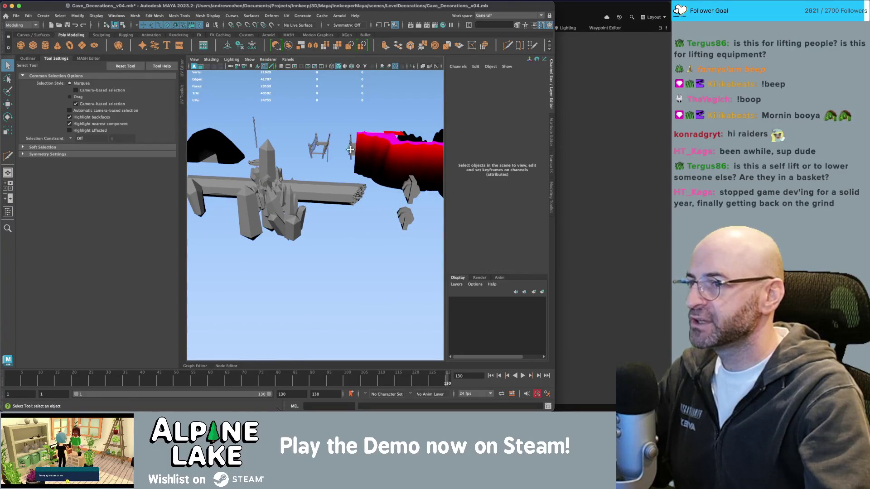
{"action": "left_click_drag", "start_coordinate": [351, 150], "coordinate": [399, 164]}
{"action": "scroll", "coordinate": [340, 173], "scroll_direction": "up", "scroll_amount": 5}
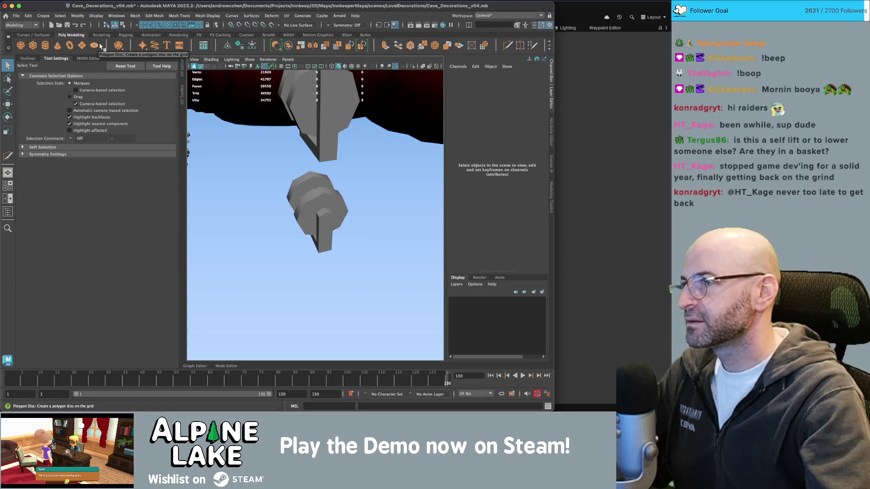
{"action": "left_click", "coordinate": [56, 16]}
{"action": "left_click", "coordinate": [54, 18]}
{"action": "left_click", "coordinate": [55, 18]}
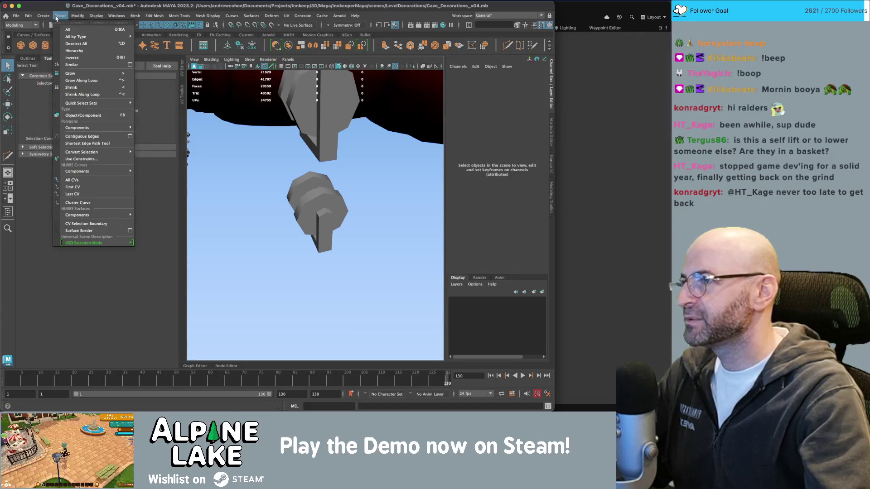
{"action": "left_click", "coordinate": [57, 18]}
{"action": "left_click", "coordinate": [43, 16]}
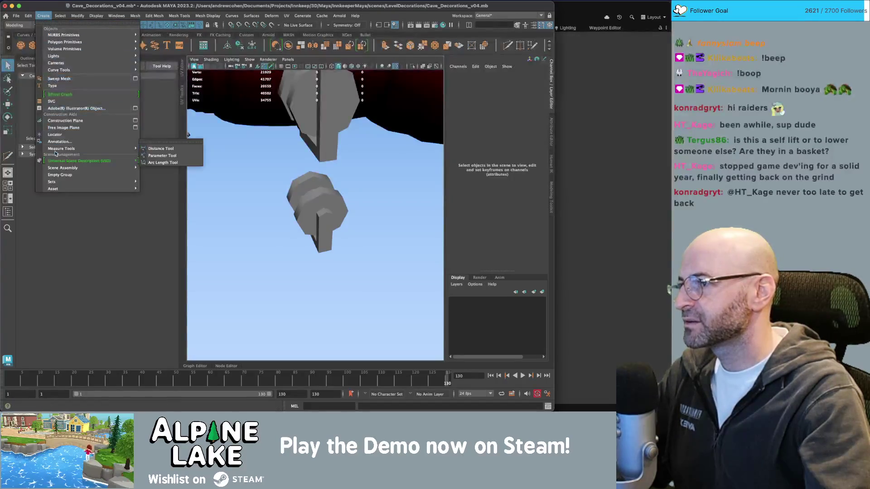
{"action": "mouse_move", "coordinate": [65, 72]}
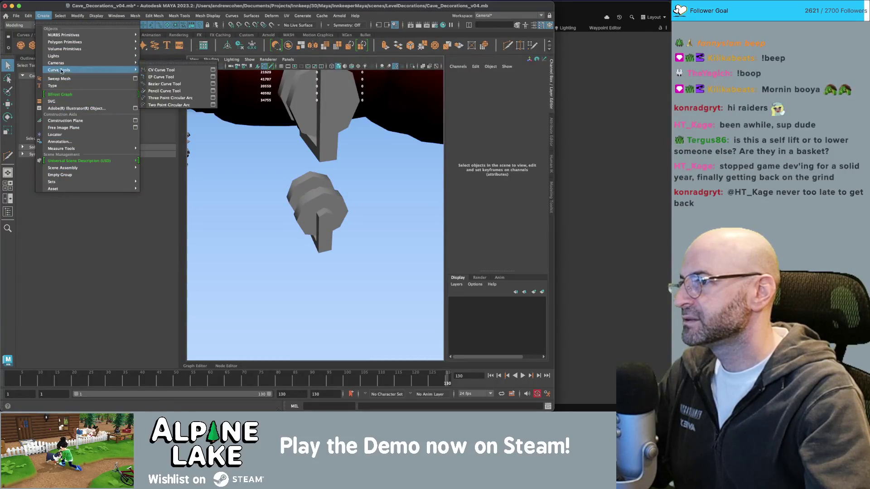
{"action": "mouse_move", "coordinate": [72, 42]}
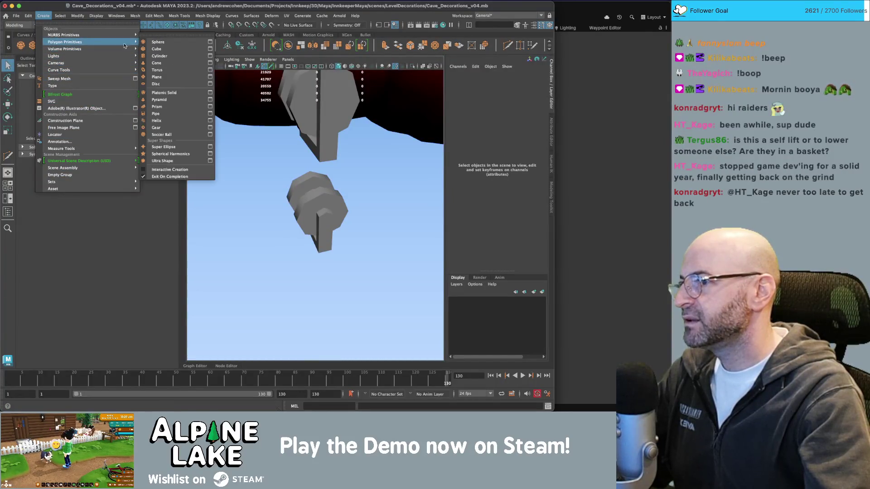
{"action": "left_click", "coordinate": [174, 120]}
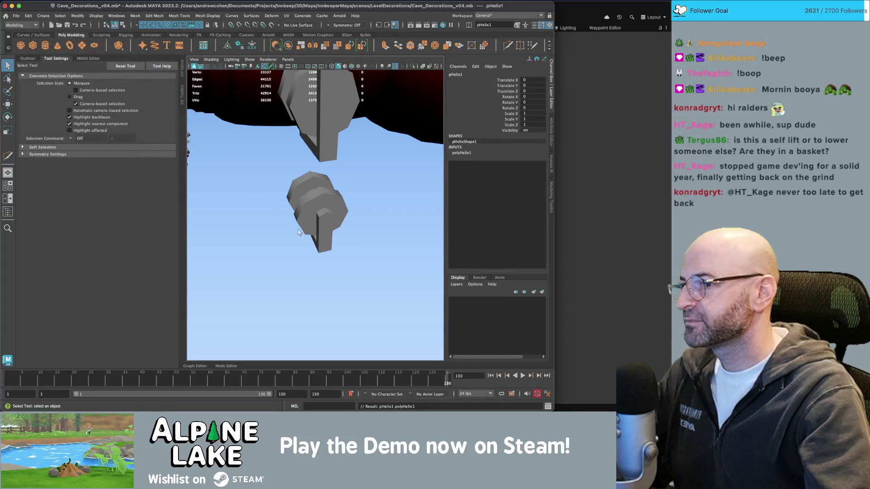
Step: Move the helix beside the hanging block and stretch it tall to about 36.4 by 97.8
{"action": "key", "text": "w"}
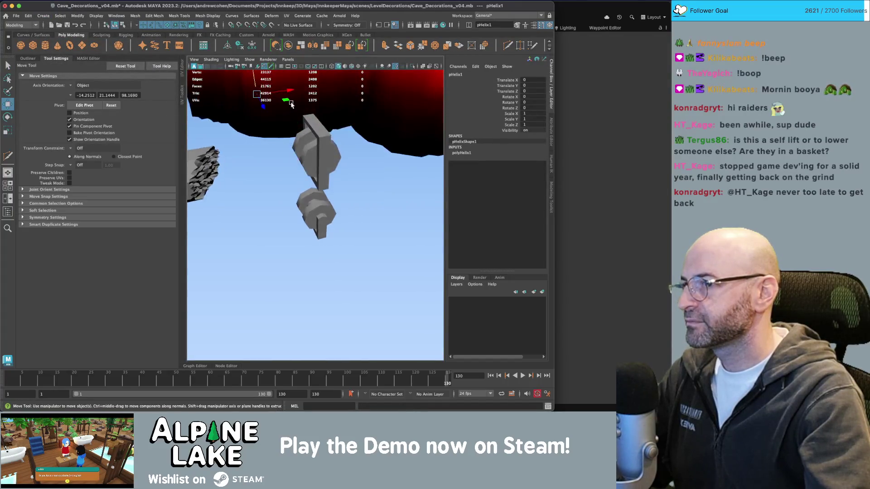
{"action": "left_click_drag", "start_coordinate": [292, 226], "coordinate": [304, 225]}
{"action": "key", "text": "r"}
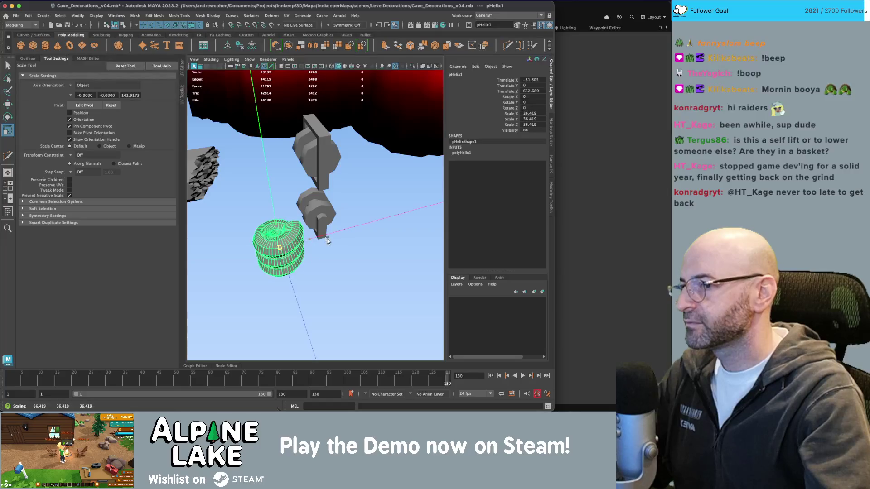
{"action": "key", "text": "f"}
{"action": "left_click_drag", "start_coordinate": [277, 186], "coordinate": [277, 132]}
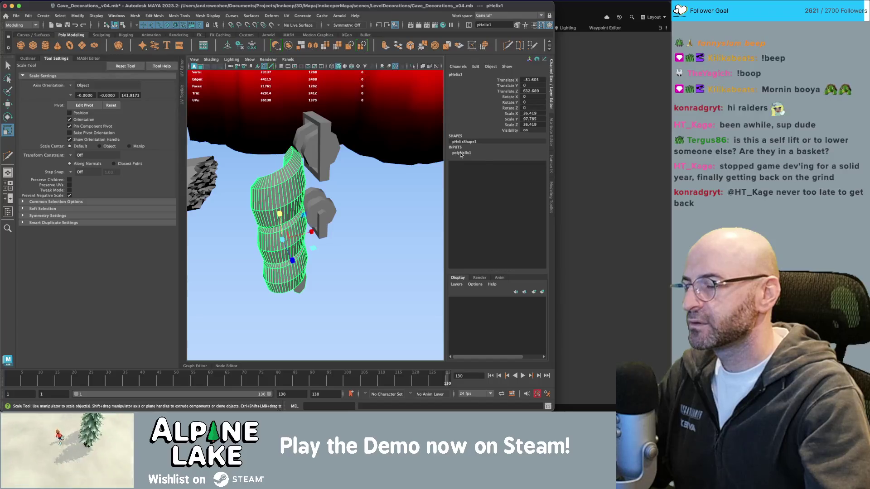
Step: Replace the helix with a new polygon cylinder moved beside the hanging block
{"action": "key", "text": "q"}
{"action": "left_click", "coordinate": [395, 278]}
{"action": "left_click", "coordinate": [288, 270]}
{"action": "key", "text": "Delete"}
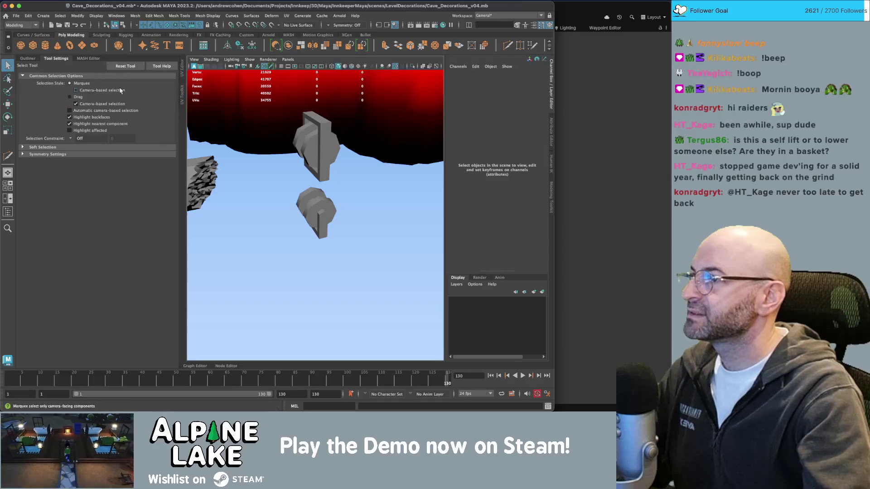
{"action": "left_click", "coordinate": [45, 45]}
{"action": "key", "text": "w"}
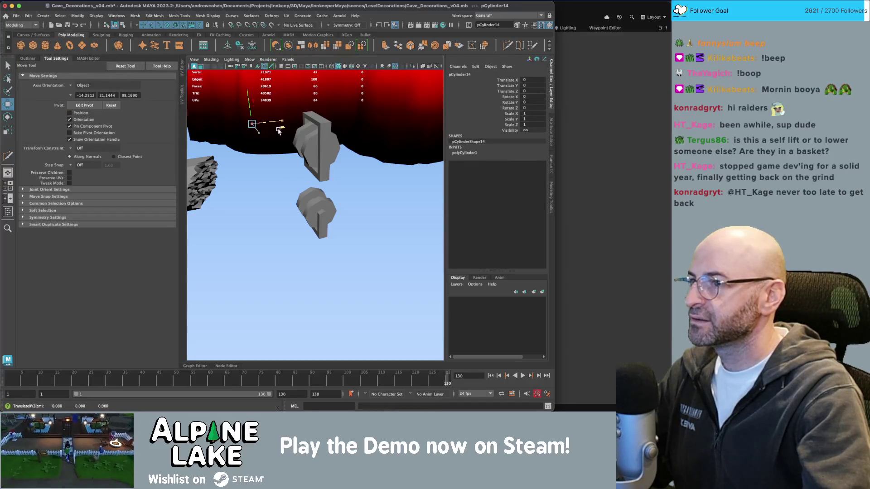
{"action": "mouse_move", "coordinate": [272, 131]}
{"action": "left_mouse_down"}
{"action": "mouse_move", "coordinate": [303, 275]}
{"action": "mouse_move", "coordinate": [317, 272]}
{"action": "mouse_move", "coordinate": [308, 275]}
{"action": "mouse_move", "coordinate": [268, 136]}
{"action": "mouse_move", "coordinate": [272, 240]}
{"action": "mouse_move", "coordinate": [266, 154]}
{"action": "left_mouse_up"}
{"action": "key", "text": "r"}
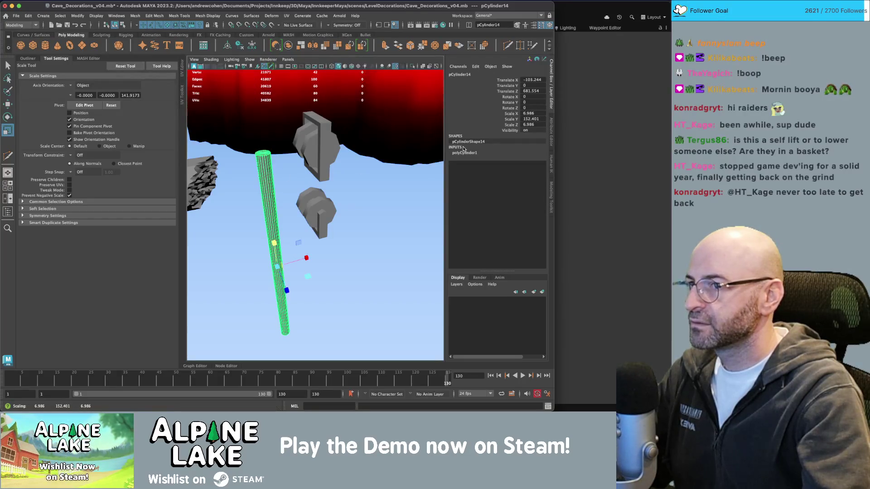
Step: Give the cylinder Subdivisions Axis 9 and Subdivisions Height 26
{"action": "left_click", "coordinate": [465, 153]}
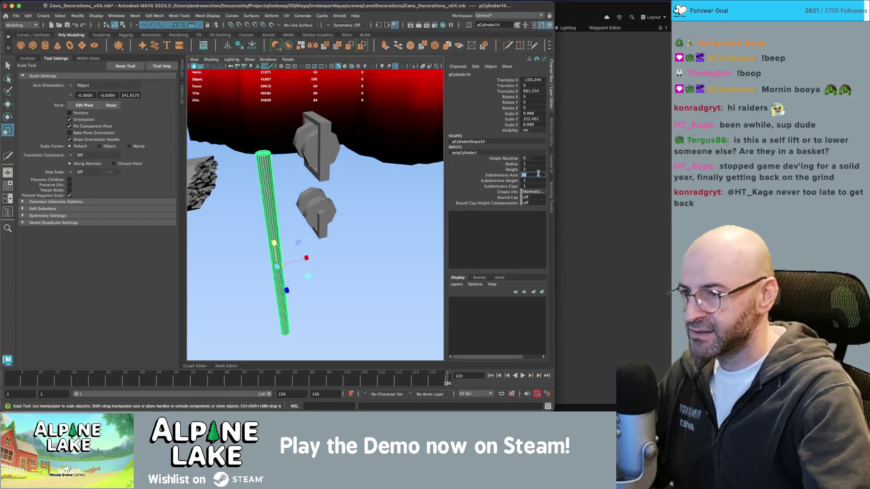
{"action": "type", "text": "9"}
{"action": "key", "text": "Return"}
{"action": "mouse_move", "coordinate": [327, 195]}
{"action": "left_mouse_down"}
{"action": "mouse_move", "coordinate": [347, 202]}
{"action": "mouse_move", "coordinate": [384, 177]}
{"action": "left_mouse_up"}
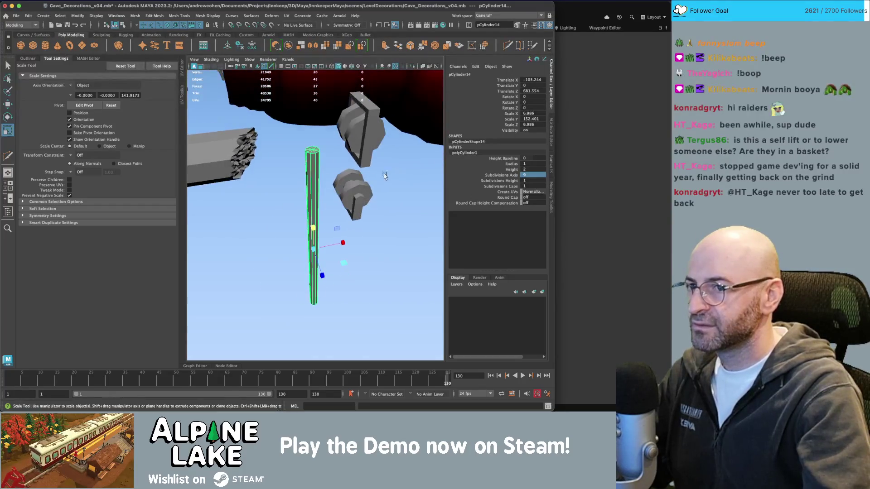
{"action": "left_click", "coordinate": [503, 181]}
{"action": "mouse_move", "coordinate": [266, 196]}
{"action": "left_mouse_down"}
{"action": "mouse_move", "coordinate": [351, 191]}
{"action": "mouse_move", "coordinate": [319, 186]}
{"action": "mouse_move", "coordinate": [308, 206]}
{"action": "left_mouse_up"}
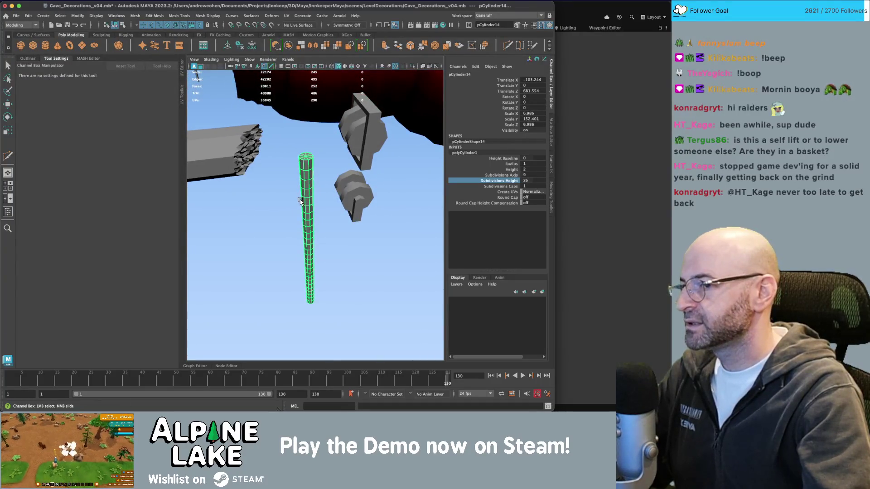
{"action": "scroll", "coordinate": [308, 195], "scroll_direction": "up", "scroll_amount": 5}
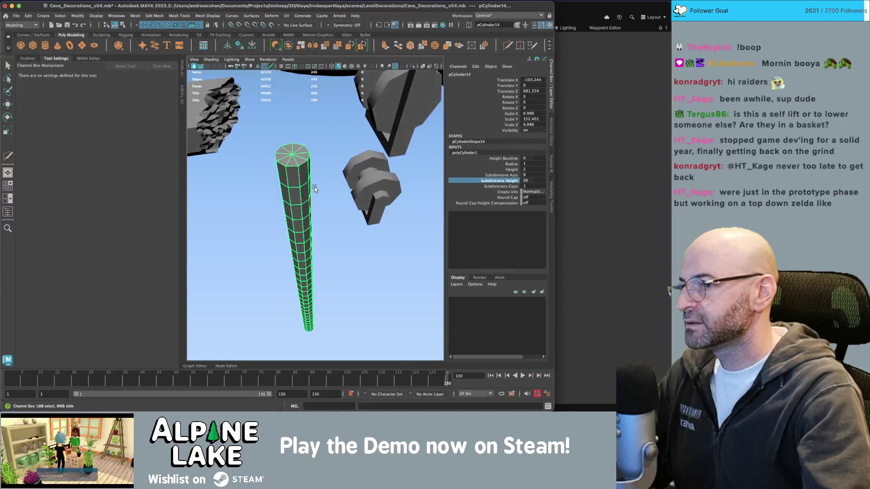
Step: Switch the cylinder to face component mode and select a face
{"action": "right_click", "coordinate": [301, 180]}
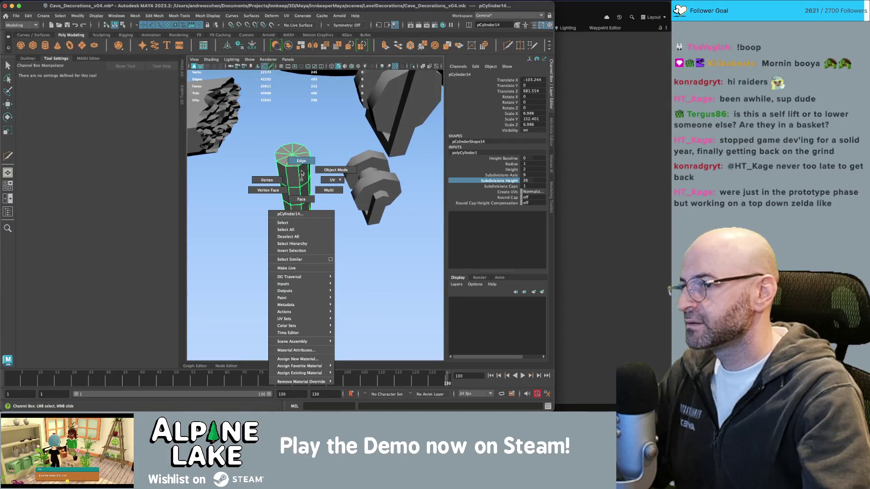
{"action": "left_click", "coordinate": [301, 180]}
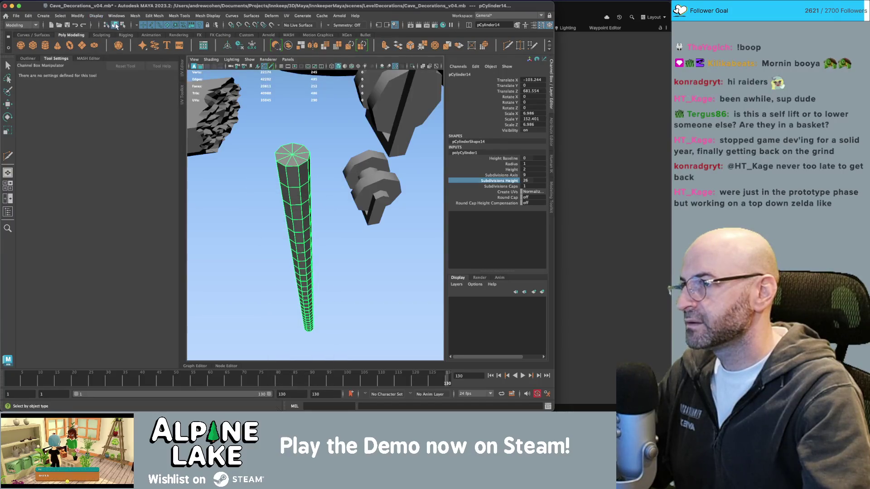
{"action": "key", "text": "r"}
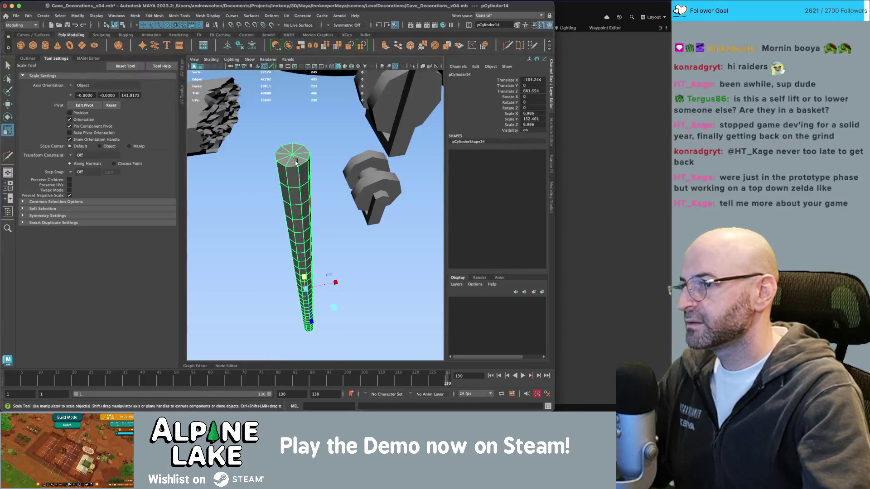
{"action": "right_click", "coordinate": [295, 163]}
{"action": "left_click", "coordinate": [295, 181]}
{"action": "key", "text": "q"}
{"action": "left_click", "coordinate": [295, 172]}
Step: Select the cylinder's edges and scale them inward into a star-shaped profile
{"action": "right_click", "coordinate": [295, 172]}
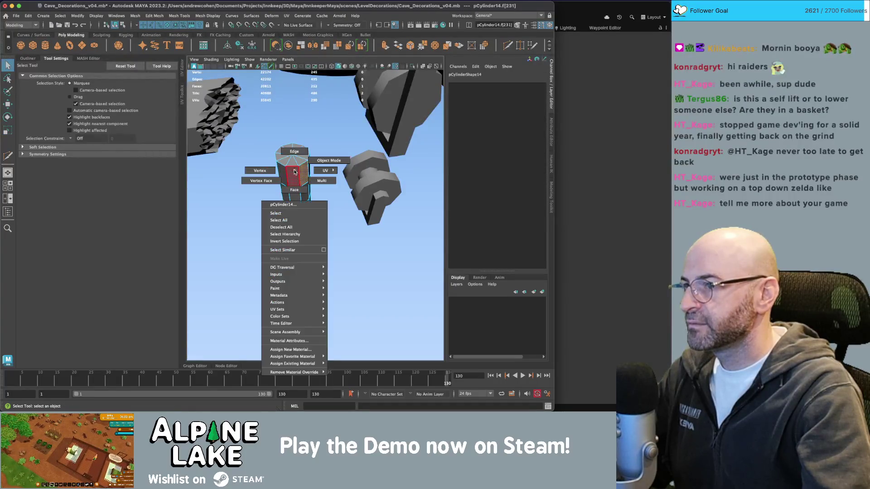
{"action": "left_click", "coordinate": [295, 151]}
{"action": "left_click", "coordinate": [299, 181]}
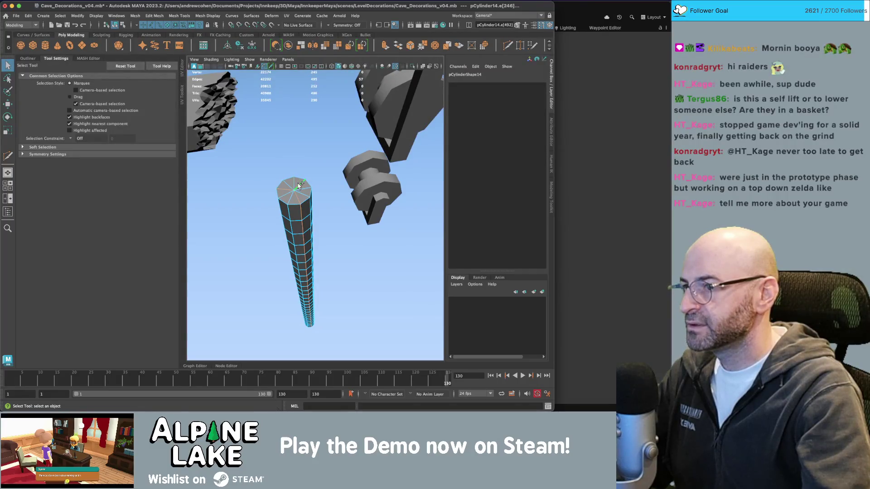
{"action": "key", "text": "r"}
{"action": "left_click", "coordinate": [306, 288]}
{"action": "left_click_drag", "start_coordinate": [332, 314], "coordinate": [328, 311]}
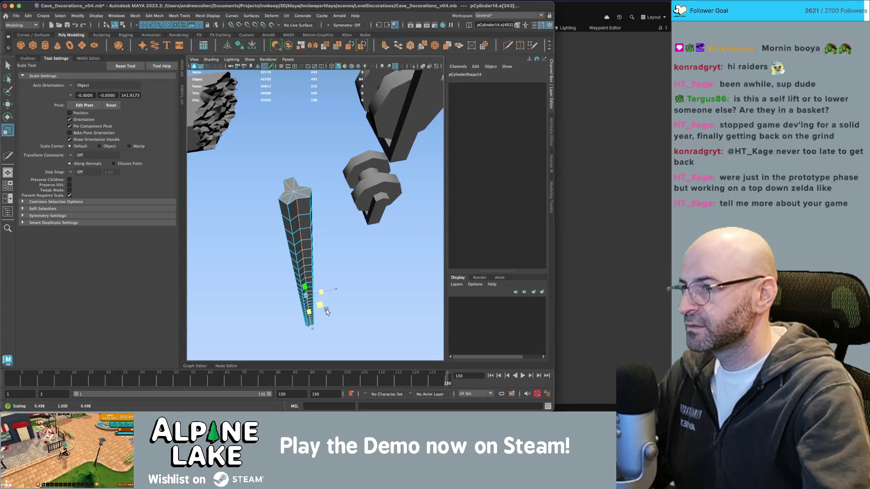
{"action": "left_click_drag", "start_coordinate": [327, 311], "coordinate": [290, 204]}
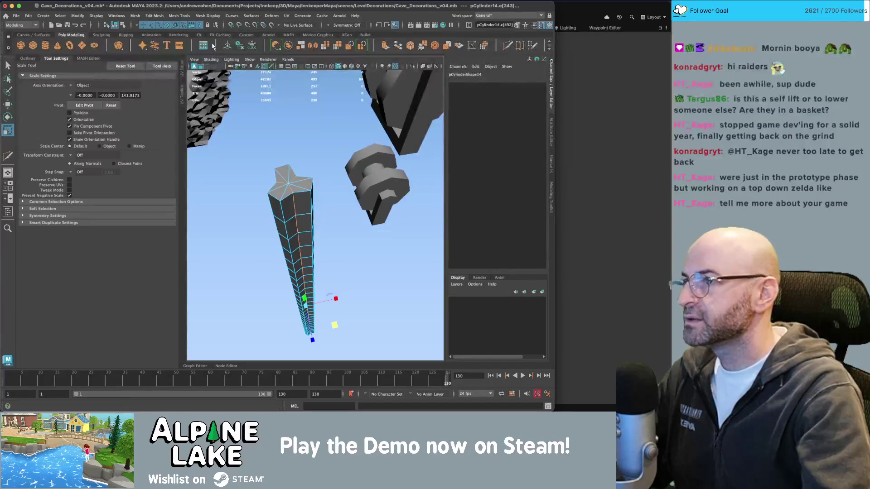
{"action": "left_click", "coordinate": [207, 16]}
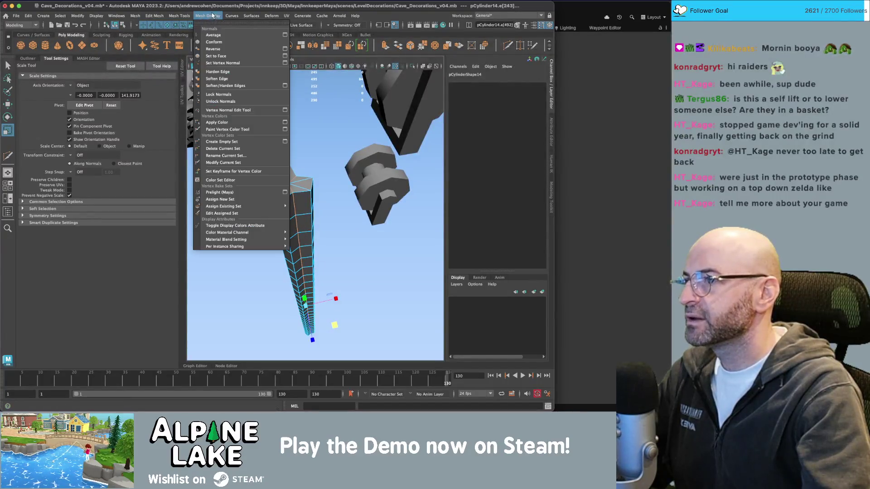
Step: Harden the selected cylinder edges, then invert the selection and set shading on the remaining edges
{"action": "left_click", "coordinate": [219, 73]}
{"action": "key", "text": "q"}
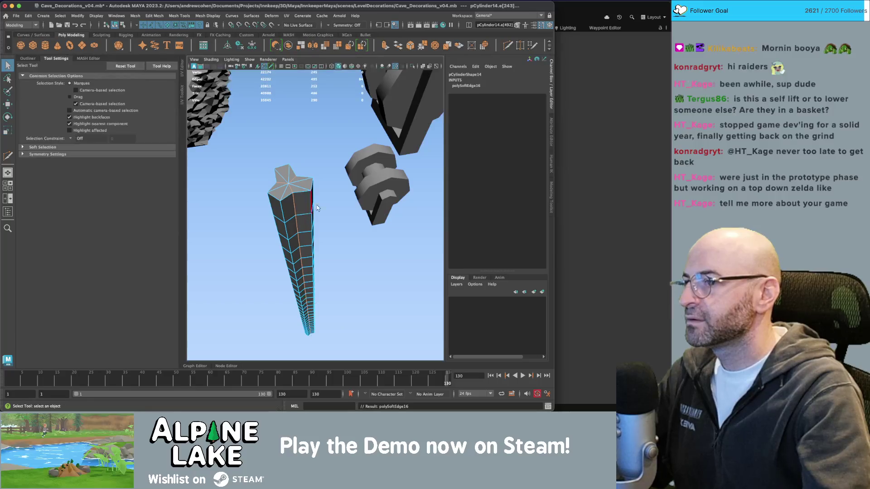
{"action": "left_click_drag", "start_coordinate": [302, 216], "coordinate": [268, 149]}
{"action": "key", "text": "ctrl+shift+i"}
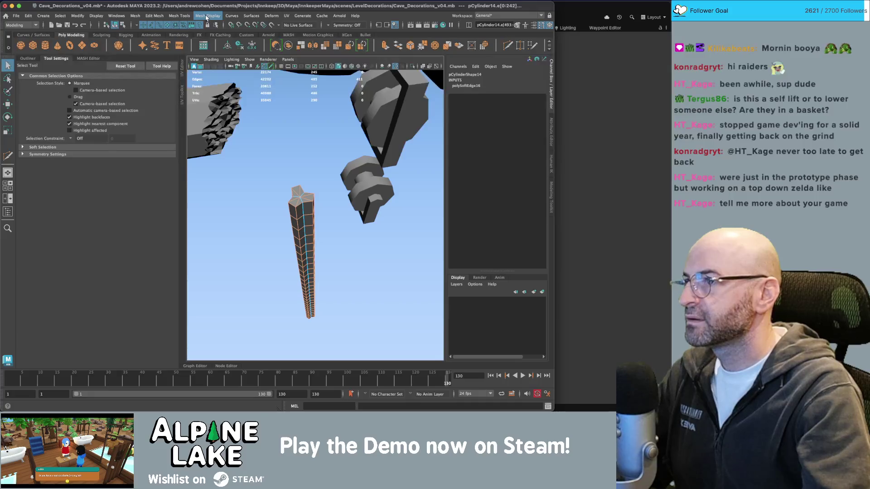
{"action": "left_click", "coordinate": [206, 17]}
{"action": "left_click", "coordinate": [216, 80]}
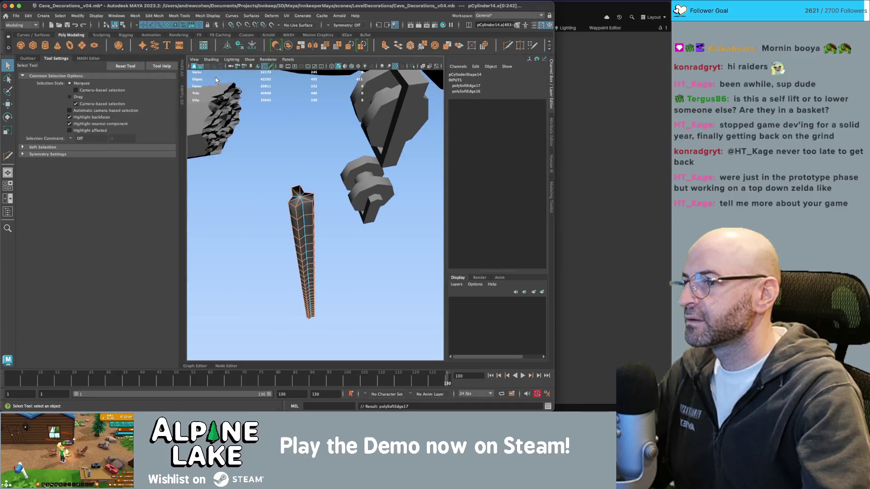
{"action": "left_click", "coordinate": [115, 24]}
{"action": "left_click", "coordinate": [281, 141]}
Step: Select the tall cylinder pCylinder14 and add a Nonlinear Twist deformer to it
{"action": "mouse_move", "coordinate": [281, 141]}
{"action": "left_mouse_down"}
{"action": "mouse_move", "coordinate": [305, 151]}
{"action": "mouse_move", "coordinate": [295, 145]}
{"action": "mouse_move", "coordinate": [289, 170]}
{"action": "left_mouse_up"}
{"action": "left_click", "coordinate": [289, 170]}
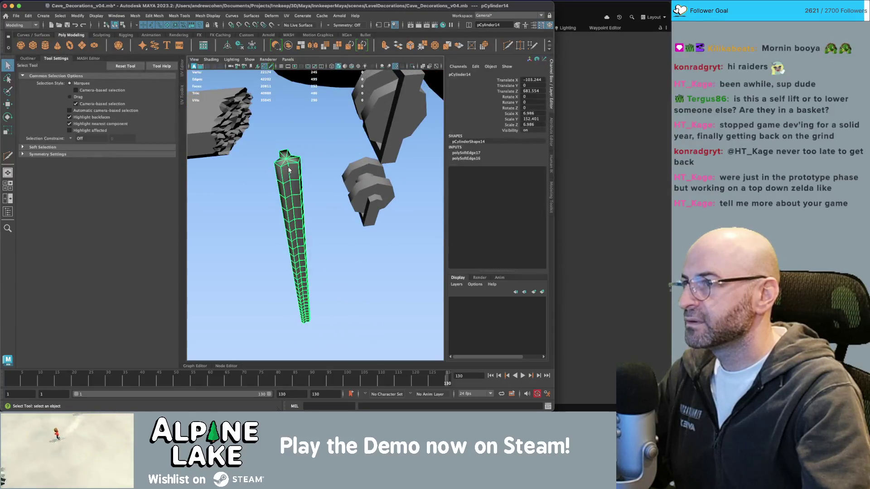
{"action": "key", "text": "alt+shift+d"}
{"action": "left_click", "coordinate": [208, 16]}
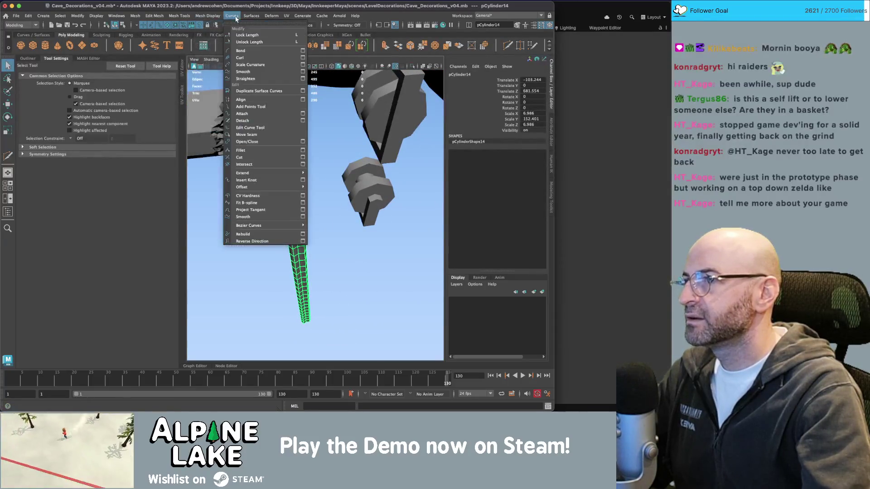
{"action": "mouse_move", "coordinate": [243, 18]}
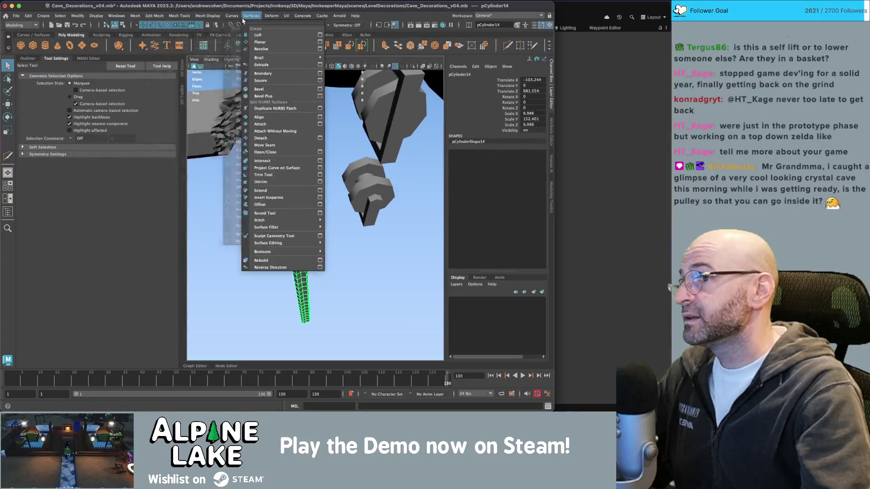
{"action": "mouse_move", "coordinate": [272, 16]}
{"action": "mouse_move", "coordinate": [317, 143]}
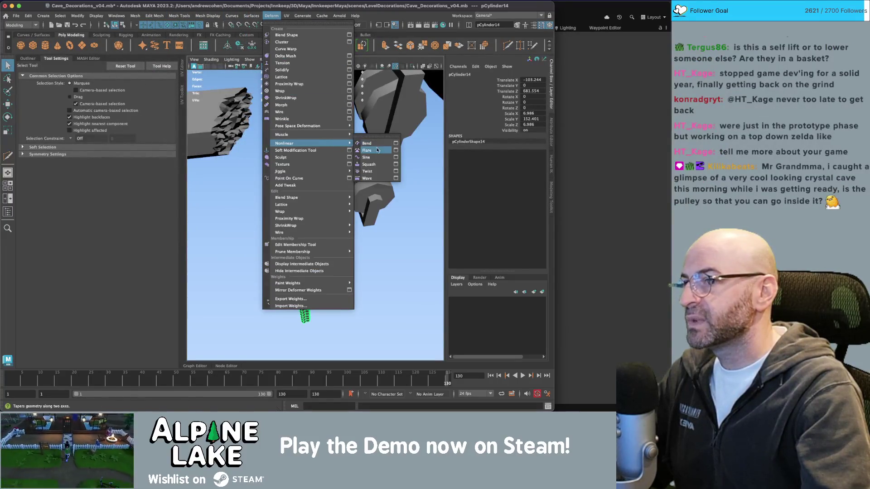
{"action": "left_click", "coordinate": [376, 171]}
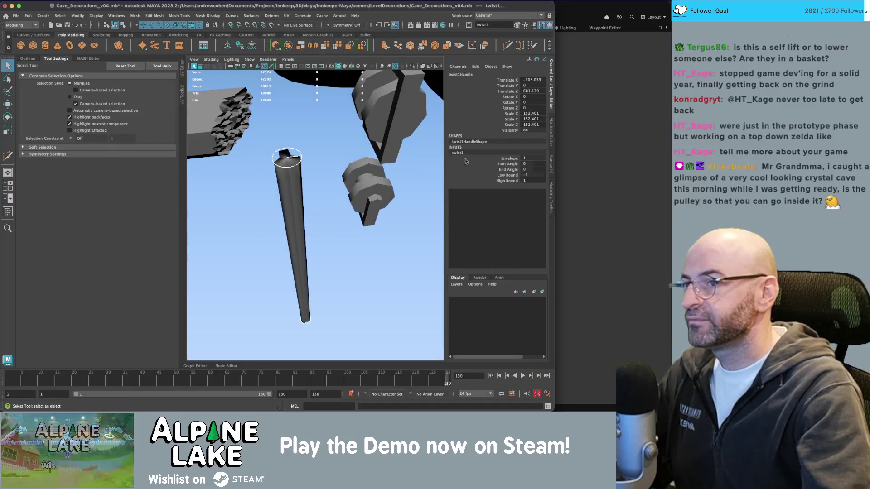
Step: Spiral the cylinder by raising the twist End Angle and setting a negative Start Angle
{"action": "left_click", "coordinate": [509, 170]}
{"action": "left_click_drag", "start_coordinate": [508, 170], "coordinate": [546, 162]}
{"action": "left_click_drag", "start_coordinate": [345, 209], "coordinate": [325, 213]}
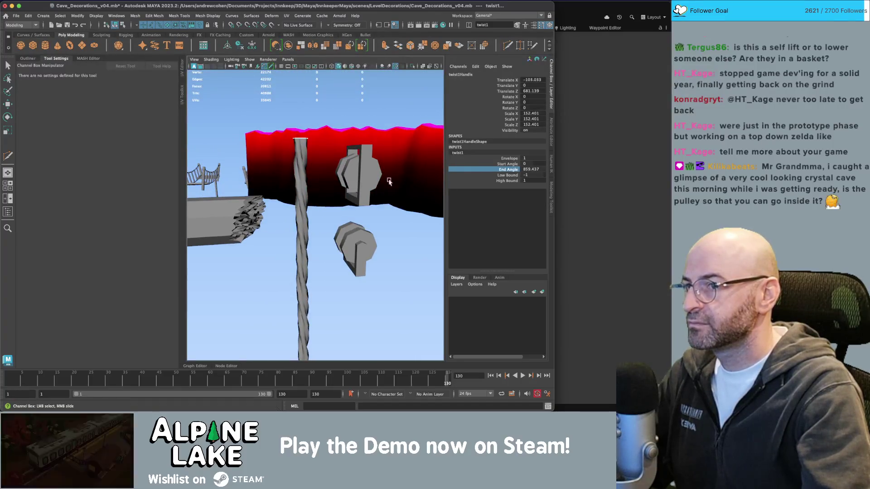
{"action": "left_click", "coordinate": [508, 164]}
{"action": "mouse_move", "coordinate": [374, 172]}
{"action": "left_mouse_down"}
{"action": "mouse_move", "coordinate": [136, 200]}
{"action": "mouse_move", "coordinate": [295, 203]}
{"action": "mouse_move", "coordinate": [268, 233]}
{"action": "mouse_move", "coordinate": [303, 225]}
{"action": "mouse_move", "coordinate": [239, 171]}
{"action": "left_mouse_up"}
Step: Inspect the twisted rope, then switch to the Steam store page and open the gameplay trailer
{"action": "key", "text": "q"}
{"action": "left_click", "coordinate": [263, 233]}
{"action": "left_click", "coordinate": [279, 226]}
{"action": "left_click", "coordinate": [254, 177]}
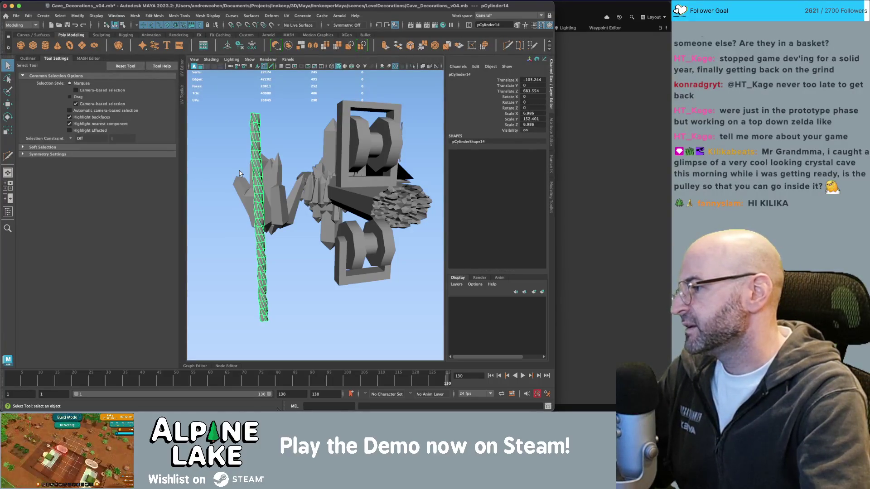
{"action": "left_click", "coordinate": [230, 111]}
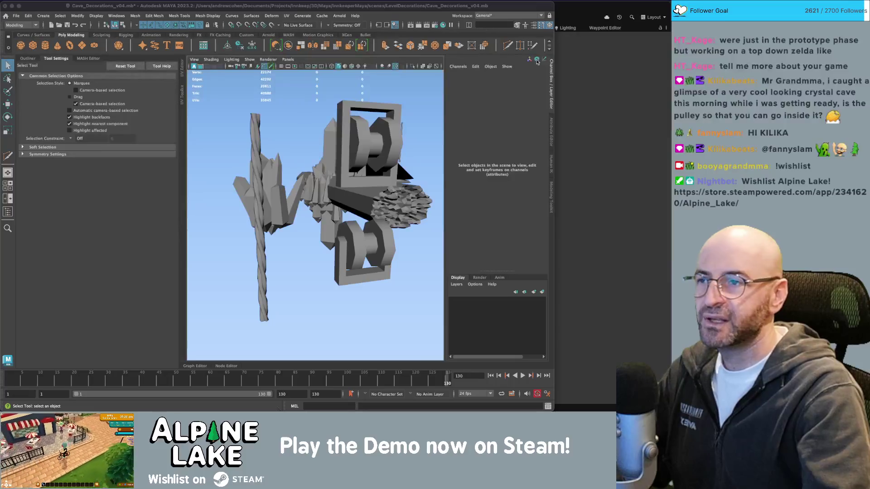
{"action": "key", "text": "super+Tab"}
{"action": "left_click", "coordinate": [84, 340]}
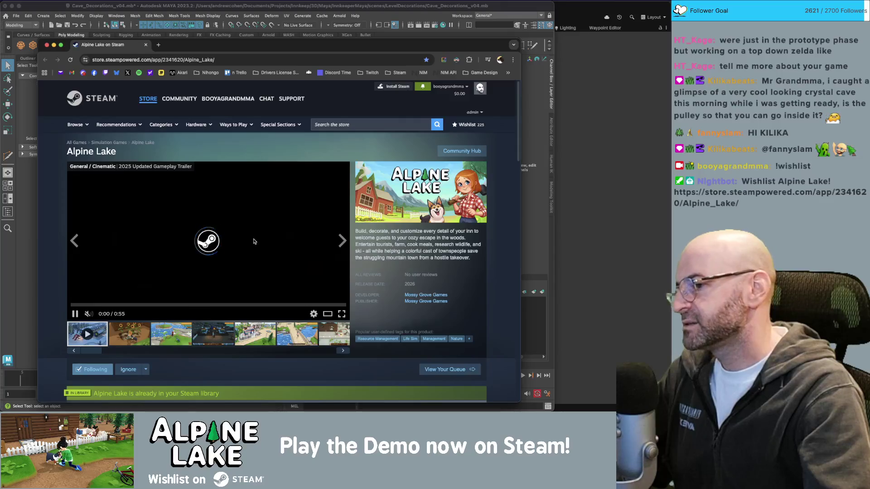
Step: Unmute and play the Alpine Lake trailer, then type 'd' to pick the Alpine Lake Demo suggestion
{"action": "left_click", "coordinate": [89, 313]}
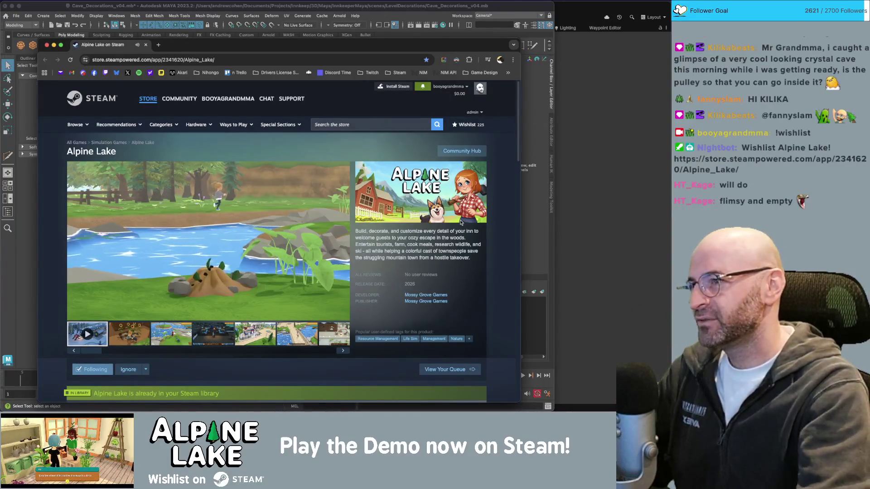
{"action": "mouse_move", "coordinate": [194, 99]}
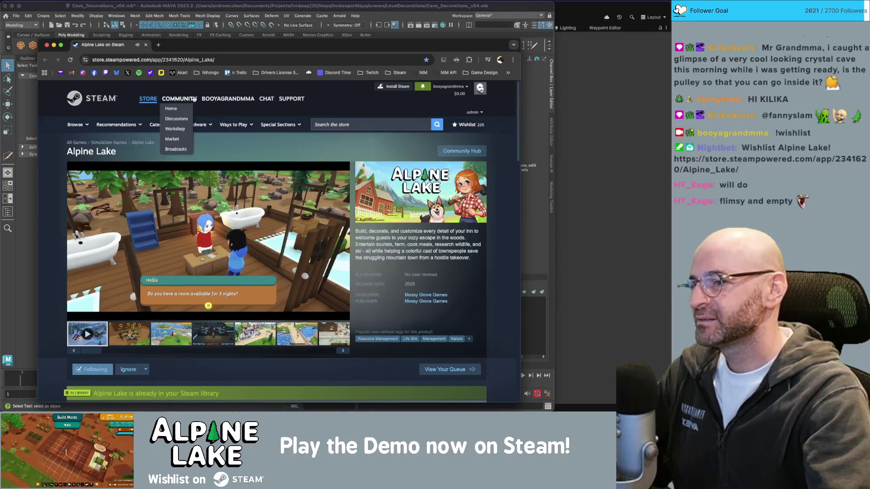
{"action": "left_click", "coordinate": [251, 59]}
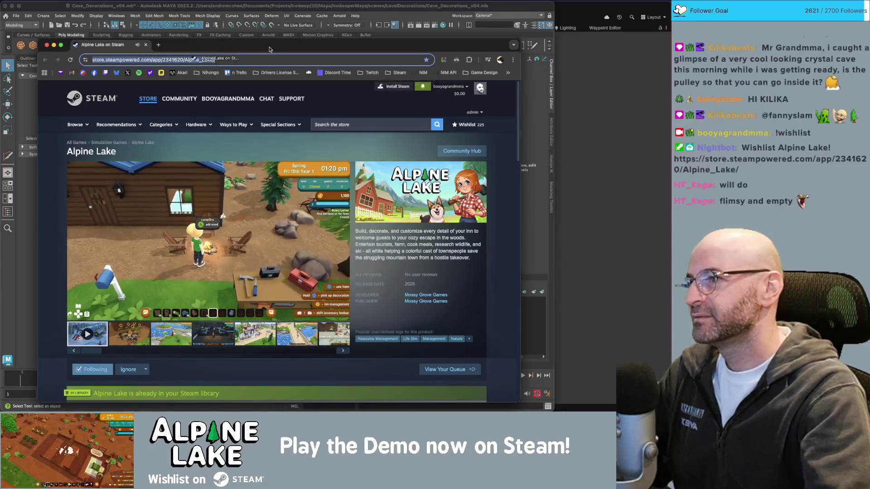
{"action": "type", "text": "demo"}
{"action": "key", "text": "Down"}
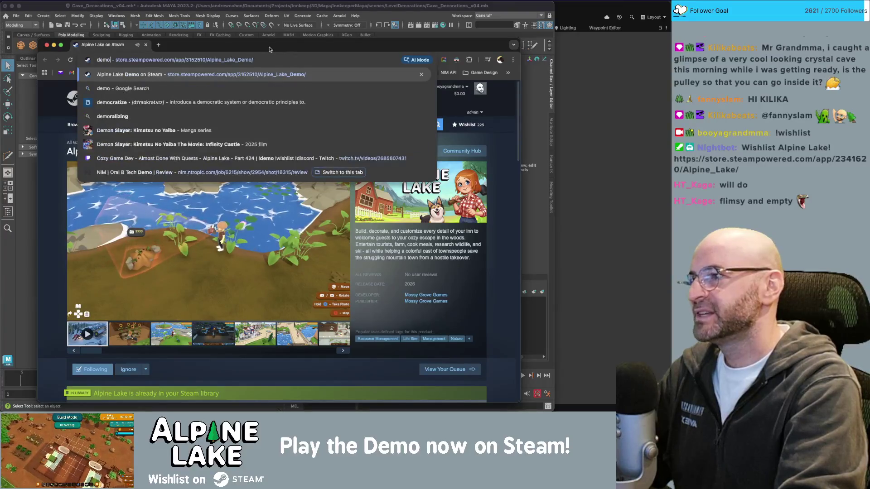
Step: Load the Alpine Lake Demo page, set Review Type to Negative, and close the Steam window
{"action": "key", "text": "Return"}
{"action": "scroll", "coordinate": [426, 232], "scroll_direction": "down", "scroll_amount": 20}
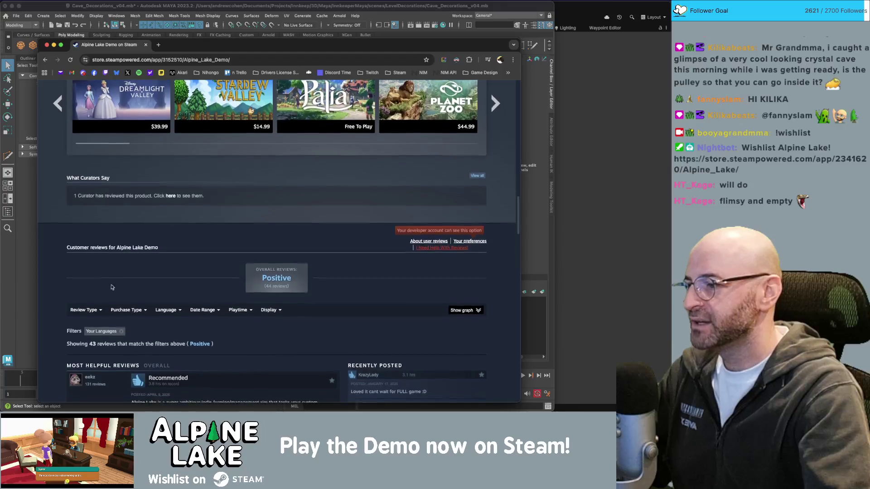
{"action": "mouse_move", "coordinate": [95, 312]}
{"action": "left_click", "coordinate": [80, 337]}
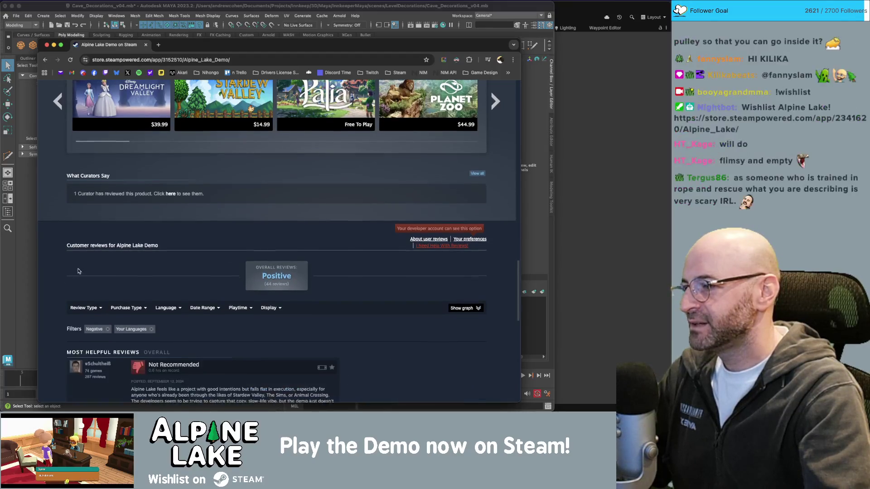
{"action": "scroll", "coordinate": [51, 239], "scroll_direction": "down", "scroll_amount": 5}
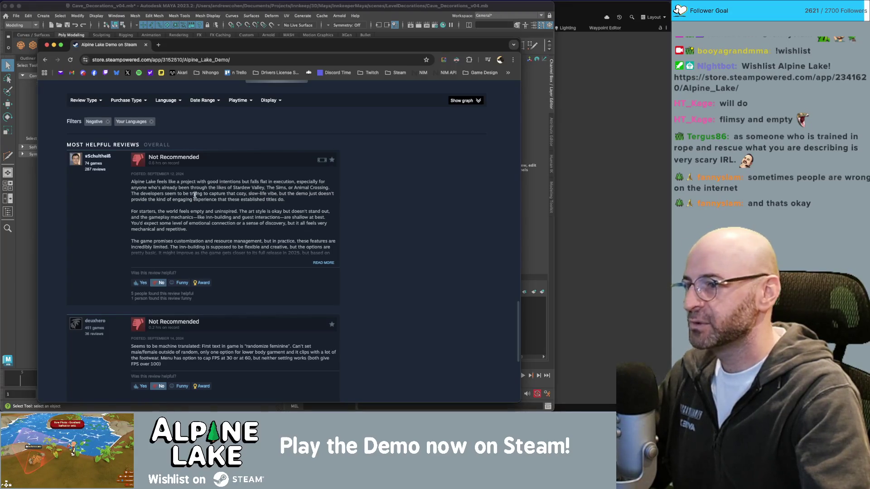
{"action": "key", "text": "super+w"}
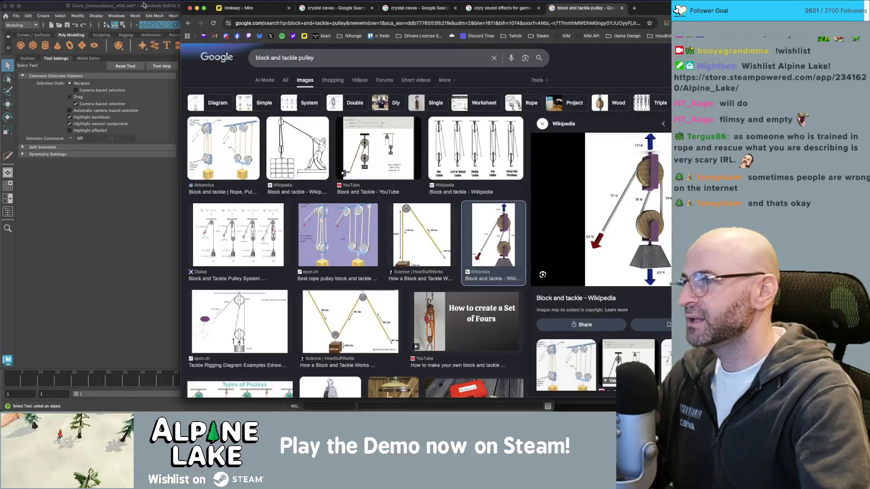
Step: Return to Maya, then select and frame the twisted rope
{"action": "left_click", "coordinate": [144, 5]}
{"action": "left_click", "coordinate": [258, 139]}
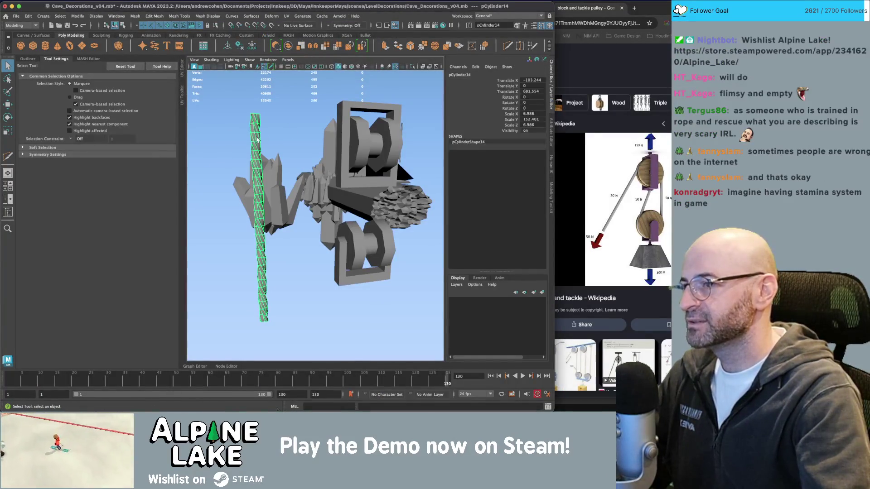
{"action": "key", "text": "f"}
{"action": "left_click", "coordinate": [374, 227]}
{"action": "mouse_move", "coordinate": [374, 227]}
{"action": "left_mouse_down"}
{"action": "mouse_move", "coordinate": [282, 185]}
{"action": "mouse_move", "coordinate": [315, 196]}
{"action": "left_mouse_up"}
{"action": "key", "text": "ctrl+z"}
Step: Move the rope copy right and tilt it about 47 degrees beside the upper pulley
{"action": "key", "text": "w"}
{"action": "left_click_drag", "start_coordinate": [310, 230], "coordinate": [287, 207]}
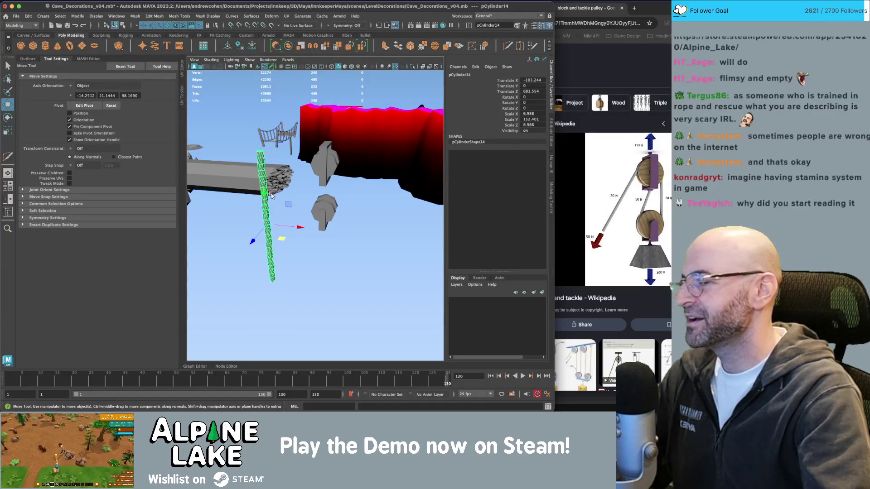
{"action": "left_click_drag", "start_coordinate": [271, 195], "coordinate": [275, 207]}
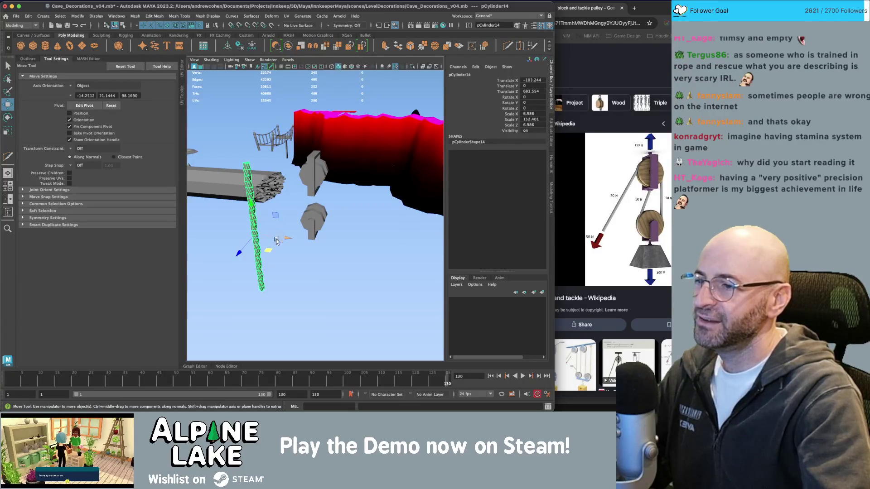
{"action": "mouse_move", "coordinate": [277, 241]}
{"action": "left_mouse_down"}
{"action": "mouse_move", "coordinate": [392, 229]}
{"action": "mouse_move", "coordinate": [341, 218]}
{"action": "mouse_move", "coordinate": [341, 205]}
{"action": "mouse_move", "coordinate": [361, 197]}
{"action": "mouse_move", "coordinate": [364, 170]}
{"action": "left_mouse_up"}
{"action": "key", "text": "e"}
{"action": "key", "text": "w"}
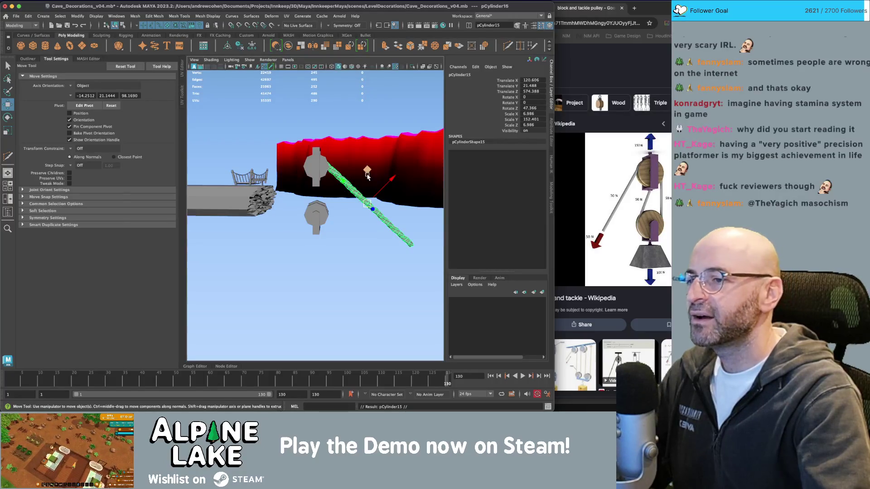
Step: Move pCylinder15 below the pulley, scale it, and raise its pivot toward the pulley
{"action": "mouse_move", "coordinate": [367, 176]}
{"action": "left_mouse_down"}
{"action": "mouse_move", "coordinate": [385, 200]}
{"action": "mouse_move", "coordinate": [359, 217]}
{"action": "mouse_move", "coordinate": [336, 215]}
{"action": "mouse_move", "coordinate": [288, 234]}
{"action": "mouse_move", "coordinate": [314, 207]}
{"action": "mouse_move", "coordinate": [283, 201]}
{"action": "left_mouse_up"}
{"action": "key", "text": "r"}
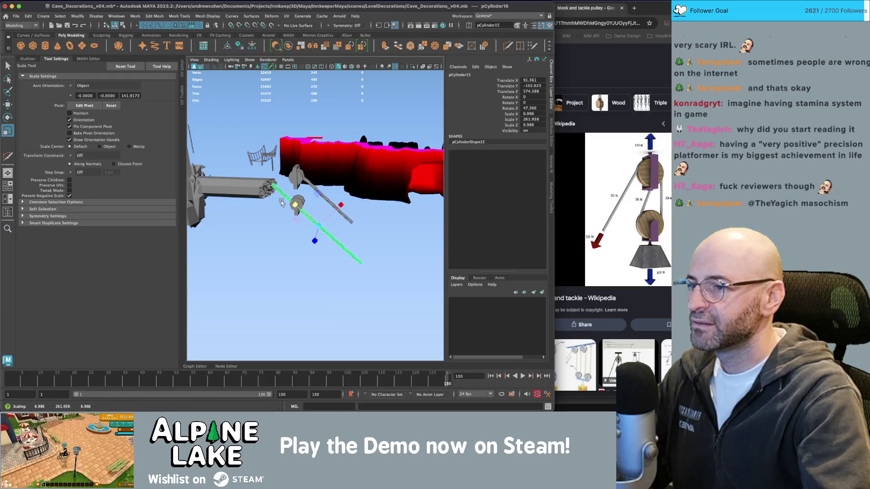
{"action": "left_click_drag", "start_coordinate": [284, 201], "coordinate": [407, 214], "text": "alt"}
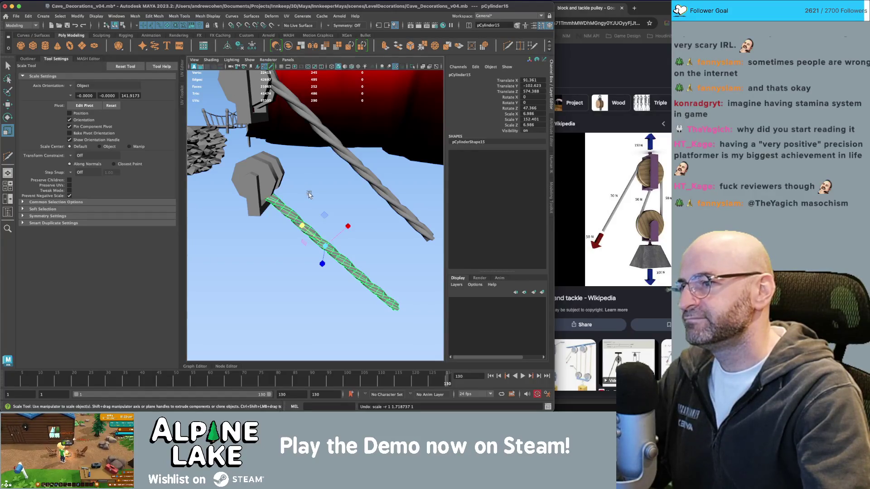
{"action": "key", "text": "d"}
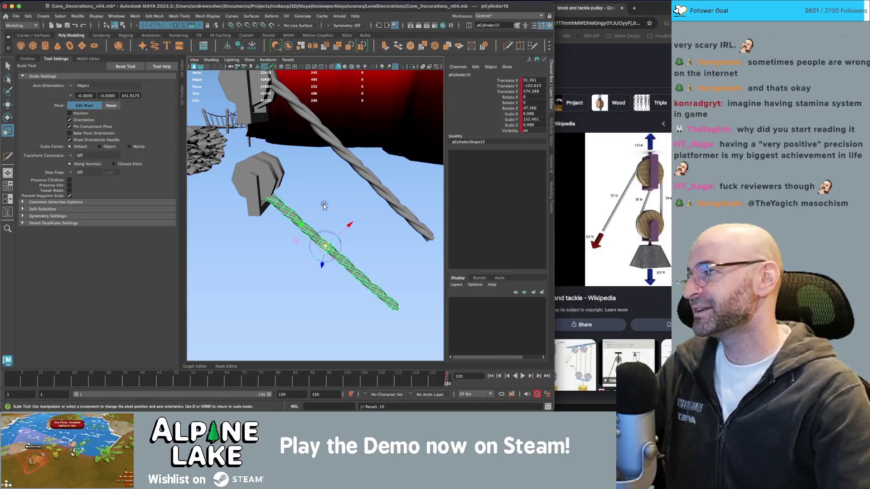
{"action": "left_click_drag", "start_coordinate": [324, 206], "coordinate": [294, 128]}
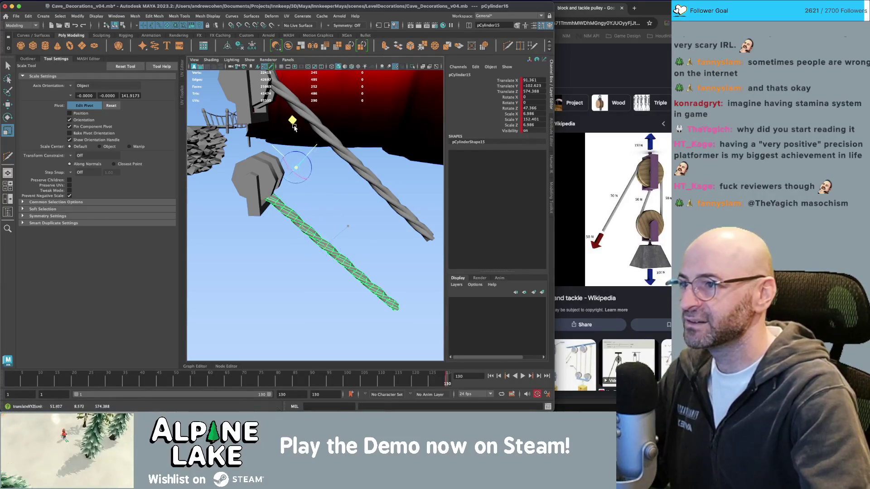
Step: Move and rotate pCylinder15 until it hangs tilted about 19 degrees between the pulleys
{"action": "key", "text": "w"}
{"action": "mouse_move", "coordinate": [317, 209]}
{"action": "left_mouse_down"}
{"action": "mouse_move", "coordinate": [298, 196]}
{"action": "mouse_move", "coordinate": [275, 128]}
{"action": "mouse_move", "coordinate": [323, 197]}
{"action": "mouse_move", "coordinate": [319, 190]}
{"action": "mouse_move", "coordinate": [308, 200]}
{"action": "left_mouse_up"}
{"action": "key", "text": "e"}
{"action": "key", "text": "w"}
{"action": "key", "text": "e"}
{"action": "key", "text": "w"}
{"action": "key", "text": "e"}
{"action": "key", "text": "w"}
{"action": "mouse_move", "coordinate": [308, 200]}
{"action": "left_mouse_down", "text": "alt"}
{"action": "mouse_move", "coordinate": [373, 234]}
{"action": "mouse_move", "coordinate": [359, 209]}
{"action": "mouse_move", "coordinate": [364, 223]}
{"action": "mouse_move", "coordinate": [418, 224]}
{"action": "mouse_move", "coordinate": [311, 164]}
{"action": "mouse_move", "coordinate": [341, 145]}
{"action": "left_mouse_up", "text": "alt"}
{"action": "key", "text": "e"}
{"action": "left_click", "coordinate": [363, 222]}
Step: Select pCube3, the box inside the upper pulley, and scale it
{"action": "left_click", "coordinate": [311, 164]}
{"action": "key", "text": "r"}
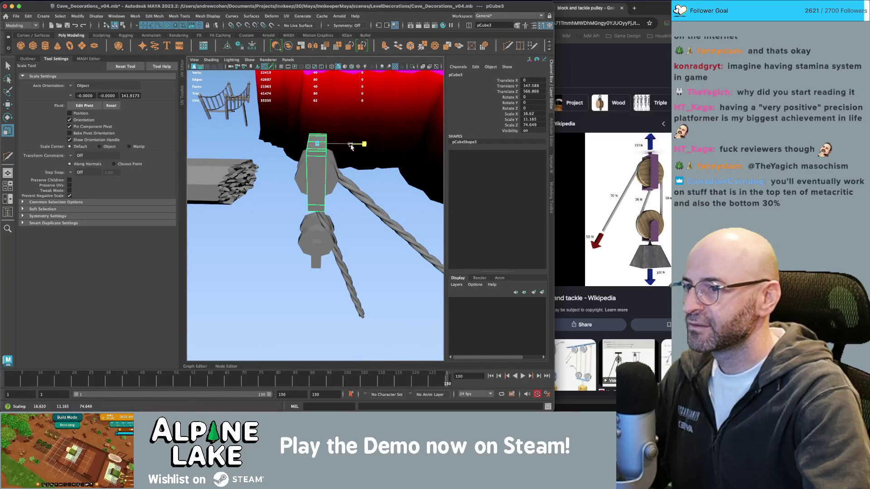
{"action": "key", "text": "q"}
{"action": "left_click", "coordinate": [357, 223]}
{"action": "mouse_move", "coordinate": [357, 223]}
{"action": "left_mouse_down", "text": "alt"}
{"action": "mouse_move", "coordinate": [322, 256]}
{"action": "mouse_move", "coordinate": [366, 225]}
{"action": "mouse_move", "coordinate": [340, 231]}
{"action": "mouse_move", "coordinate": [244, 208]}
{"action": "mouse_move", "coordinate": [274, 216]}
{"action": "left_mouse_up", "text": "alt"}
Step: Select the upper rope pCylinder14 and move it left into the top pulley block
{"action": "left_click", "coordinate": [340, 257]}
{"action": "left_click", "coordinate": [299, 183]}
{"action": "key", "text": "w"}
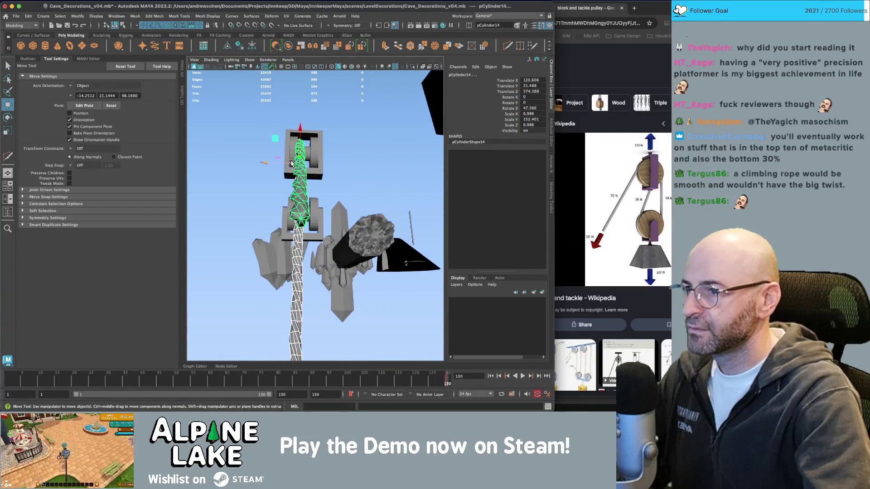
{"action": "left_click_drag", "start_coordinate": [283, 162], "coordinate": [272, 163]}
{"action": "key", "text": "q"}
{"action": "left_click", "coordinate": [330, 187]}
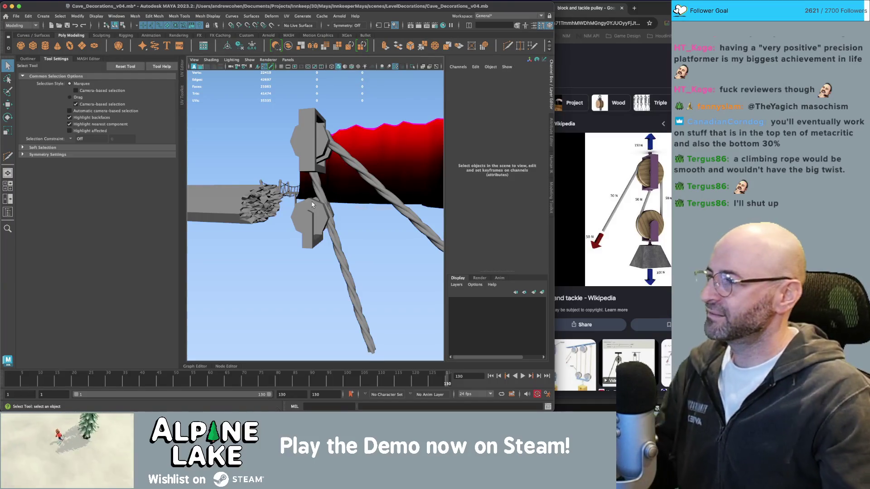
Step: Select the vertical rope and pick all its transform channels in the Channel Box
{"action": "left_click", "coordinate": [332, 226]}
{"action": "key", "text": "e"}
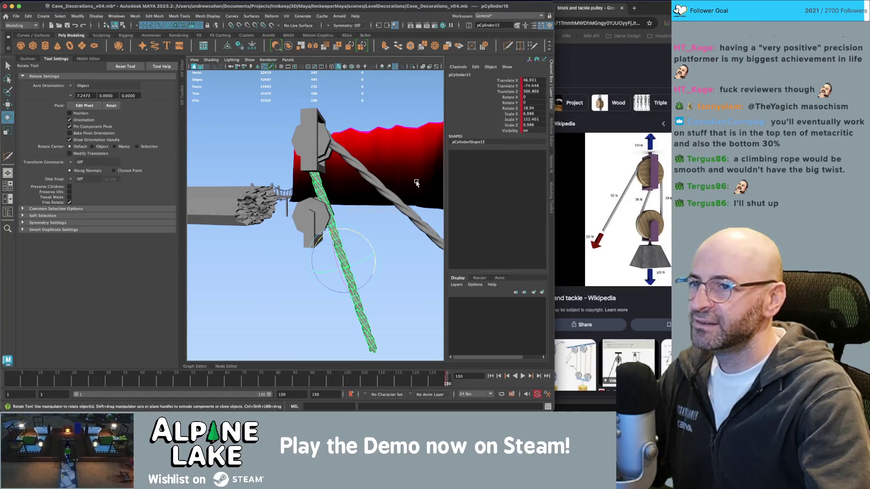
{"action": "left_click_drag", "start_coordinate": [512, 81], "coordinate": [512, 131]}
{"action": "right_click", "coordinate": [512, 119]}
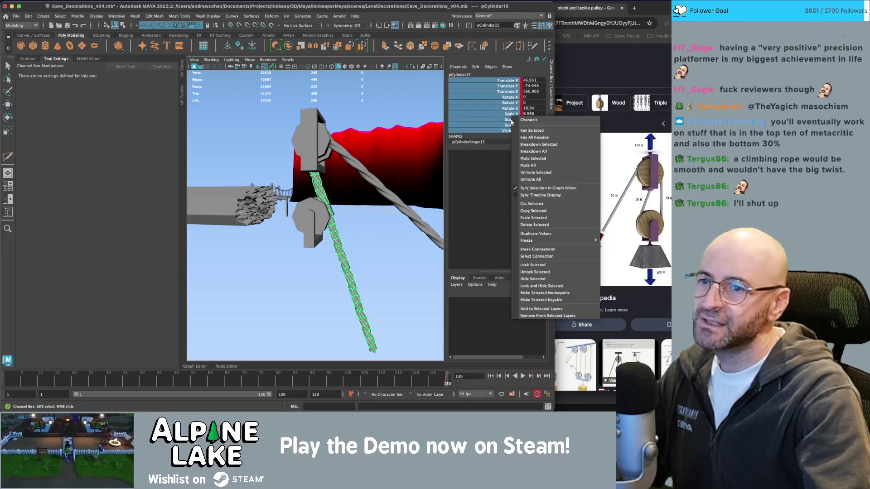
{"action": "key", "text": "Escape"}
{"action": "key", "text": "q"}
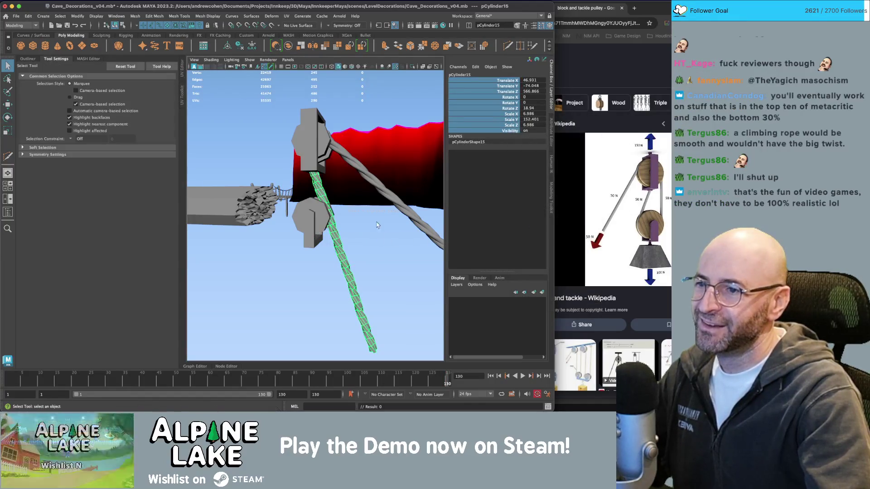
Step: Nudge pCylinder15 slightly left beside the lower pulley and re-angle it to about 16.7 degrees
{"action": "left_click", "coordinate": [395, 208]}
{"action": "key", "text": "w"}
{"action": "left_click", "coordinate": [343, 248]}
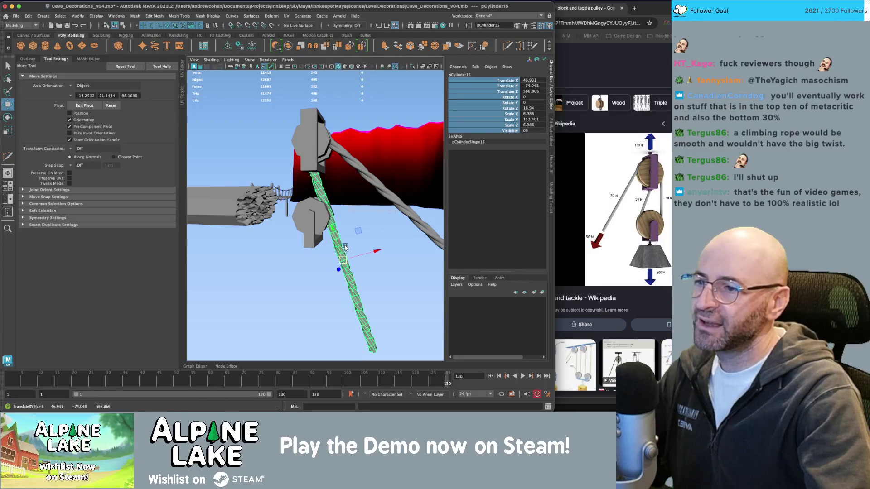
{"action": "mouse_move", "coordinate": [359, 232]}
{"action": "left_mouse_down"}
{"action": "mouse_move", "coordinate": [348, 232]}
{"action": "mouse_move", "coordinate": [435, 232]}
{"action": "mouse_move", "coordinate": [355, 231]}
{"action": "left_mouse_up"}
{"action": "key", "text": "e"}
{"action": "key", "text": "w"}
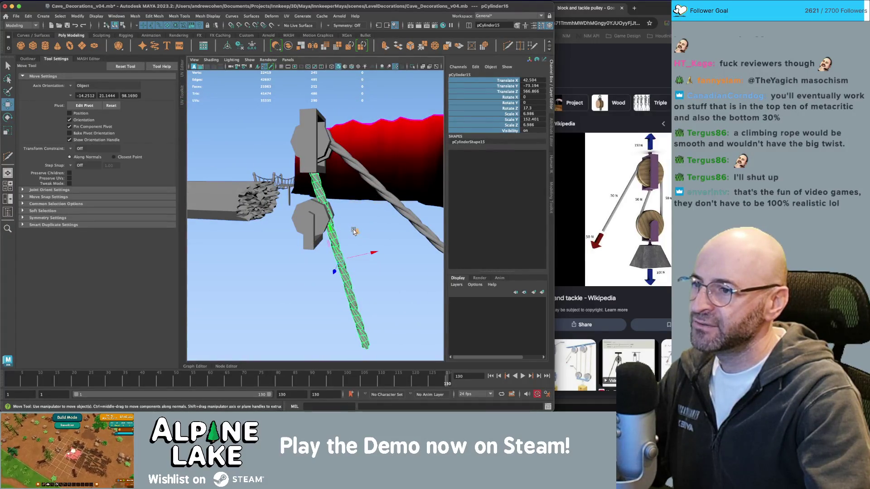
{"action": "mouse_move", "coordinate": [354, 231]}
{"action": "left_mouse_down"}
{"action": "mouse_move", "coordinate": [333, 207]}
{"action": "mouse_move", "coordinate": [349, 213]}
{"action": "mouse_move", "coordinate": [364, 245]}
{"action": "mouse_move", "coordinate": [348, 221]}
{"action": "mouse_move", "coordinate": [362, 224]}
{"action": "left_mouse_up"}
{"action": "key", "text": "e"}
{"action": "key", "text": "q"}
{"action": "left_click", "coordinate": [354, 226]}
Step: Reselect the vertical rope, orbit and dolly around the pulleys, and bring up the Curves menu
{"action": "left_click", "coordinate": [324, 193]}
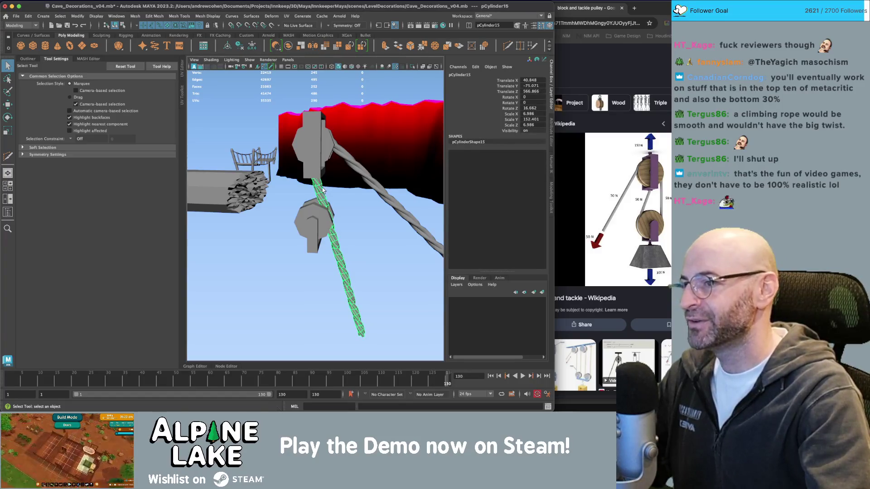
{"action": "left_click_drag", "start_coordinate": [324, 190], "coordinate": [332, 186], "text": "alt"}
{"action": "scroll", "coordinate": [331, 183], "scroll_direction": "down", "scroll_amount": 3}
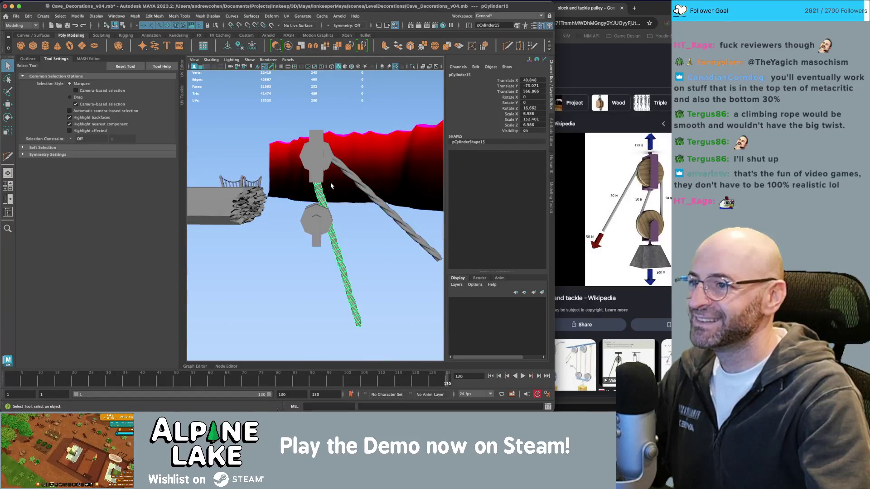
{"action": "left_click", "coordinate": [232, 16]}
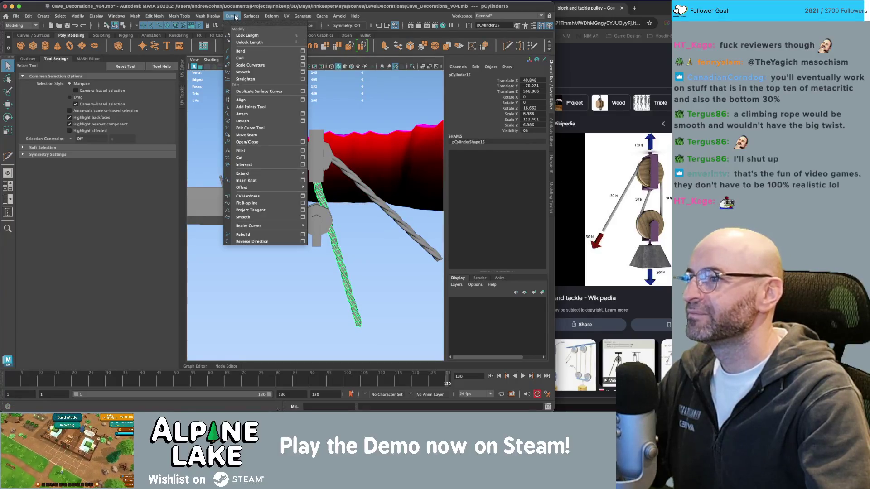
Step: Try a Flare deformer on the rope, undo it, and add a Nonlinear Bend deformer instead
{"action": "left_click", "coordinate": [233, 16]}
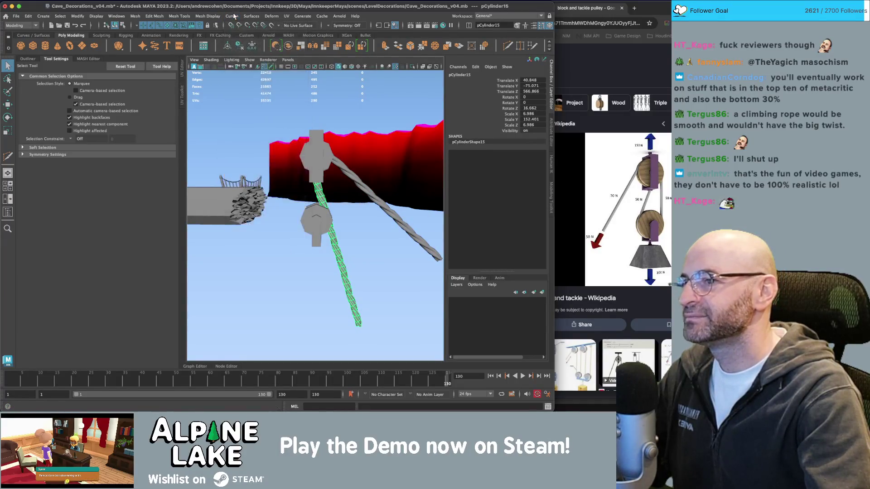
{"action": "left_click", "coordinate": [234, 17]}
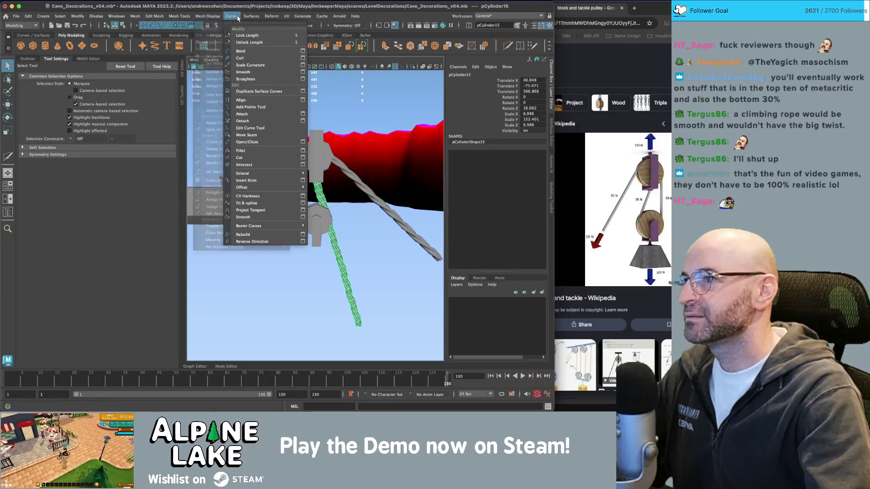
{"action": "mouse_move", "coordinate": [296, 135]}
{"action": "left_click", "coordinate": [370, 150]}
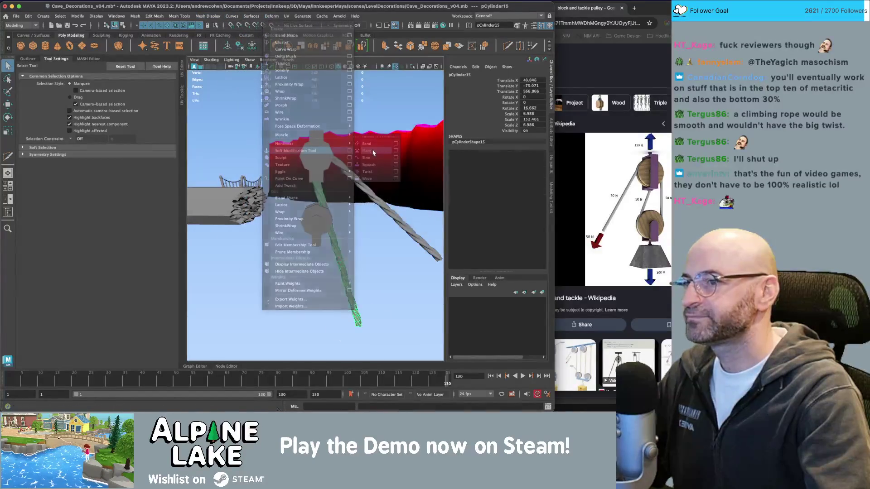
{"action": "key", "text": "ctrl+z"}
{"action": "left_click", "coordinate": [232, 16]}
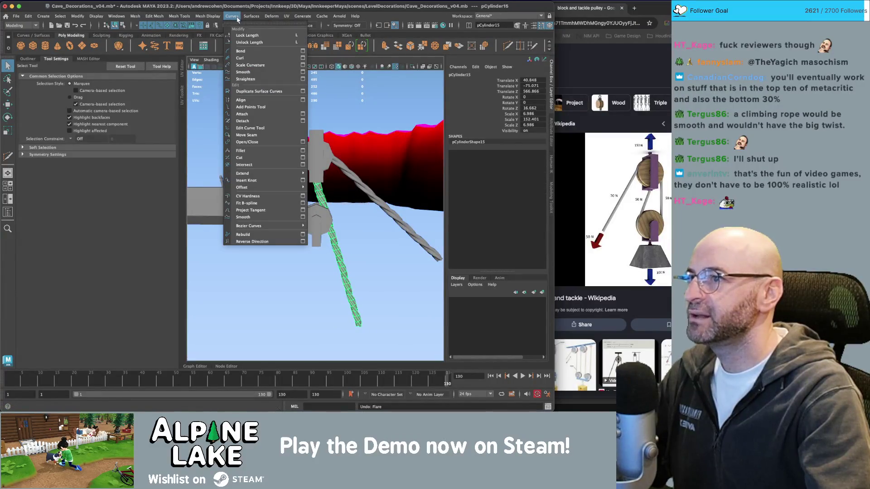
{"action": "mouse_move", "coordinate": [304, 143]}
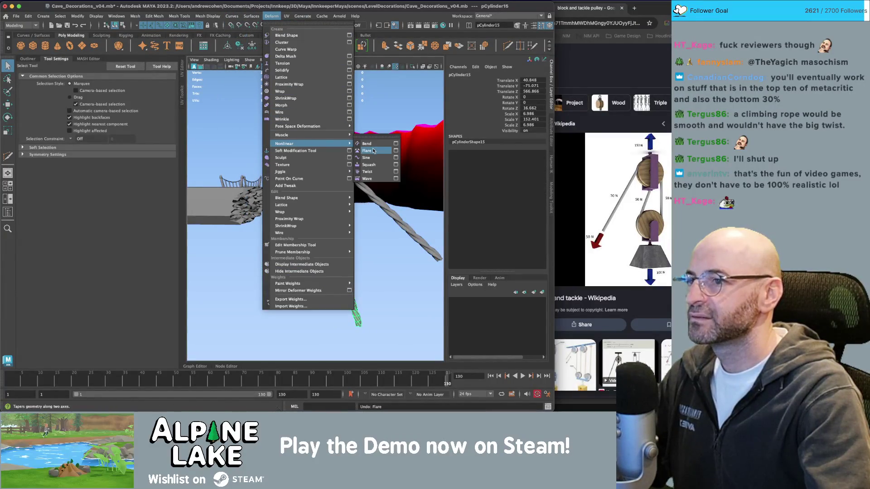
{"action": "left_click", "coordinate": [367, 144]}
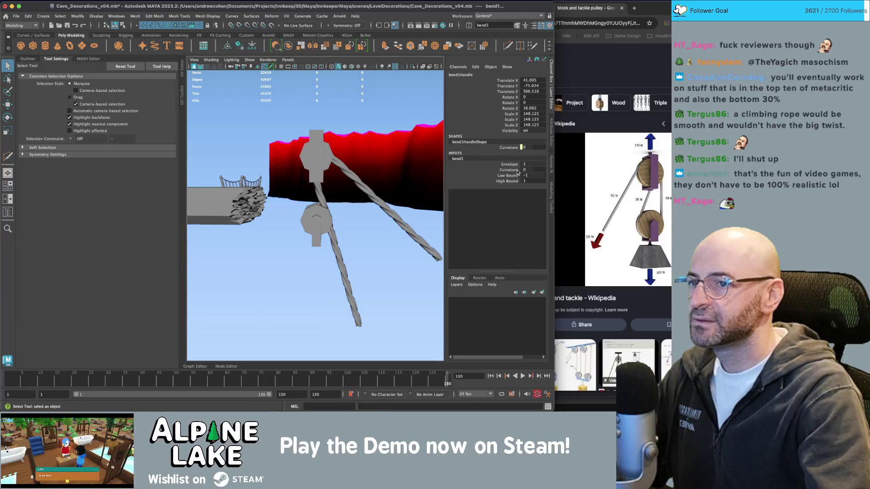
Step: Raise bend1 curvature to about 82, rotate its handle Y 180, and set bounds -1 to 0
{"action": "left_click", "coordinate": [508, 169]}
{"action": "mouse_move", "coordinate": [317, 235]}
{"action": "left_mouse_down"}
{"action": "mouse_move", "coordinate": [333, 236]}
{"action": "mouse_move", "coordinate": [322, 206]}
{"action": "mouse_move", "coordinate": [336, 202]}
{"action": "left_mouse_up"}
{"action": "key", "text": "w"}
{"action": "key", "text": "e"}
{"action": "double_click", "coordinate": [535, 103]}
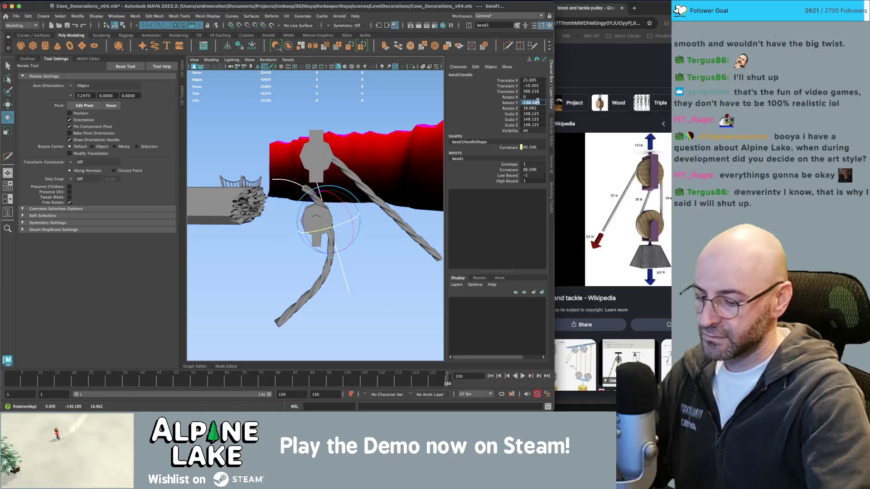
{"action": "type", "text": "180"}
{"action": "key", "text": "Tab"}
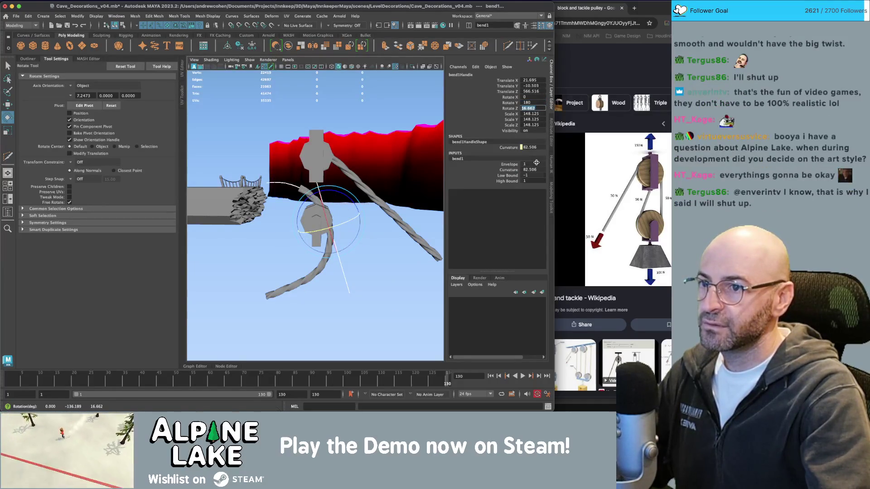
{"action": "key", "text": "Tab"}
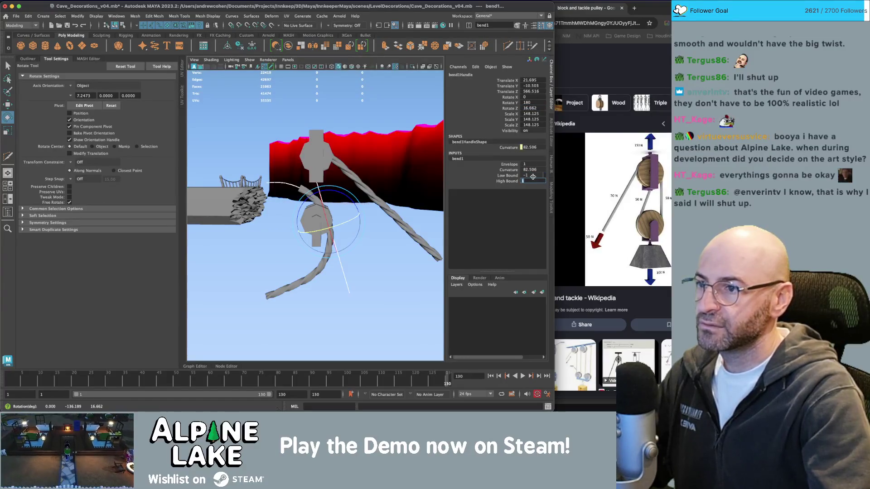
{"action": "key", "text": "Return"}
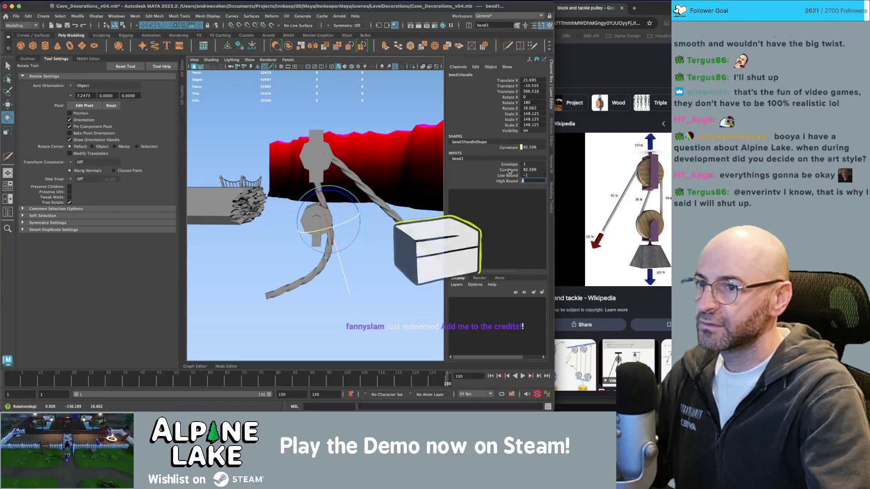
{"action": "left_click_drag", "start_coordinate": [329, 223], "coordinate": [308, 223]}
Step: Set bend1's Curvature to 180, briefly trying 190 before lowering it back
{"action": "key", "text": "r"}
{"action": "left_click", "coordinate": [509, 170]}
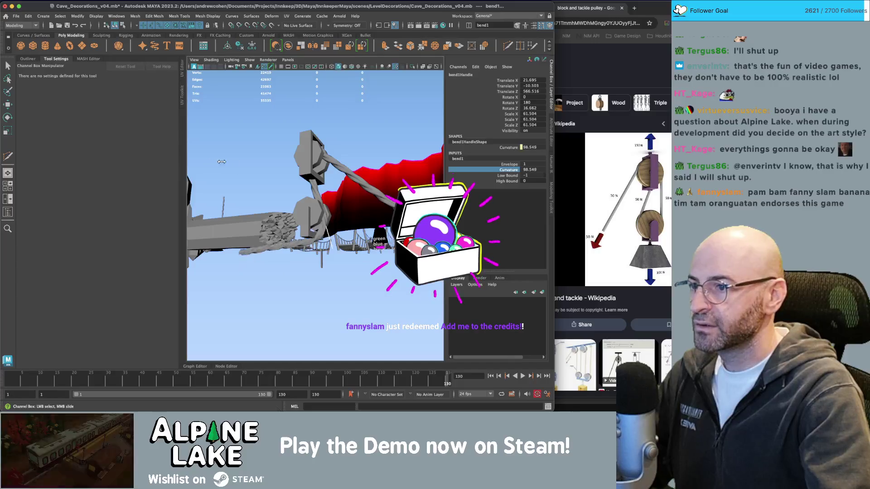
{"action": "left_click_drag", "start_coordinate": [221, 165], "coordinate": [318, 182]}
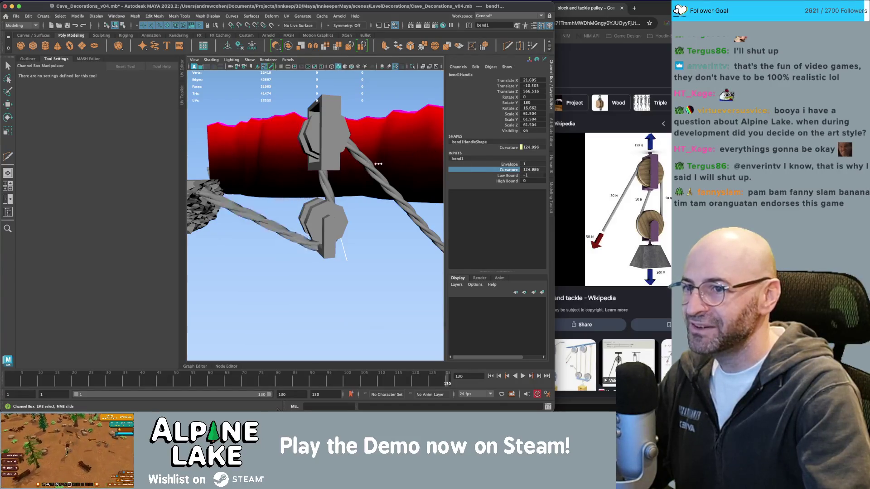
{"action": "left_click", "coordinate": [540, 169]}
{"action": "double_click", "coordinate": [540, 168]}
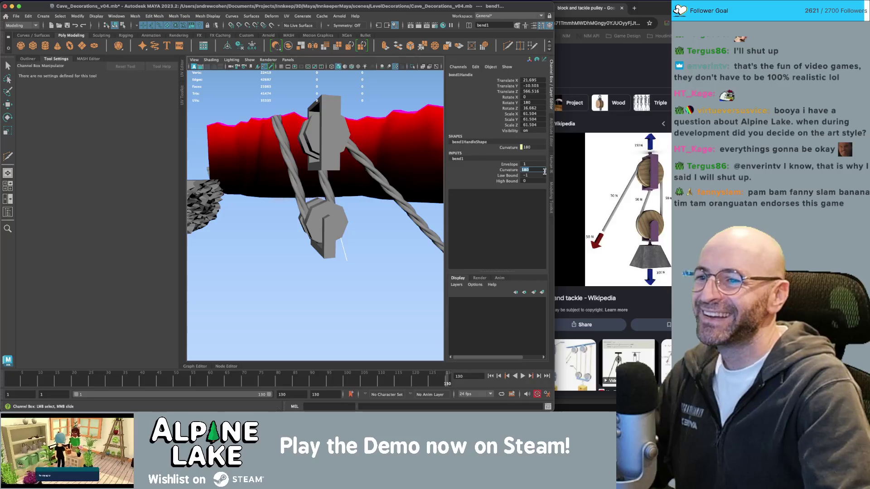
{"action": "type", "text": "0"}
{"action": "key", "text": "Return"}
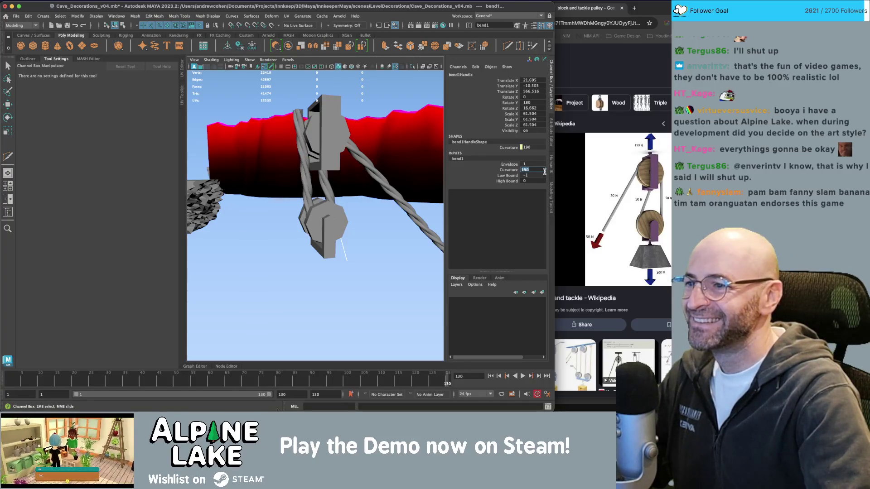
{"action": "left_click_drag", "start_coordinate": [410, 179], "coordinate": [313, 175]}
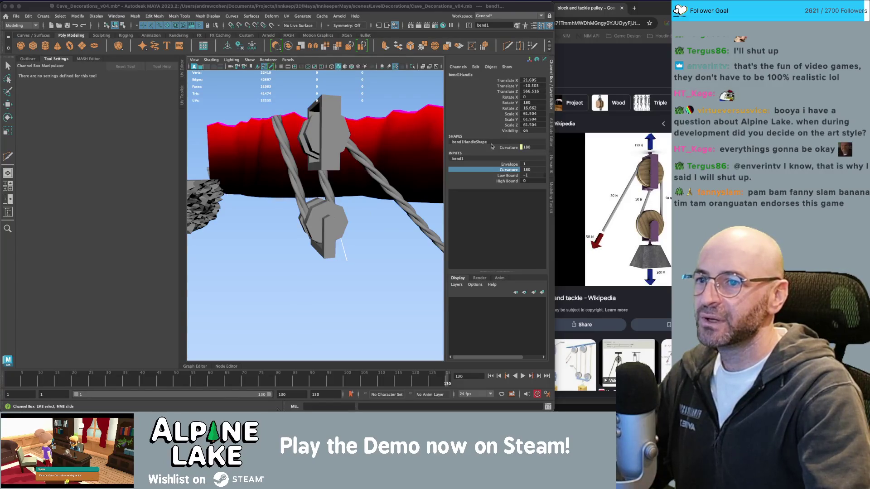
Step: Orbit around the bent rope and bring up bend1 in the Attribute Editor
{"action": "left_click_drag", "start_coordinate": [378, 170], "coordinate": [405, 158]}
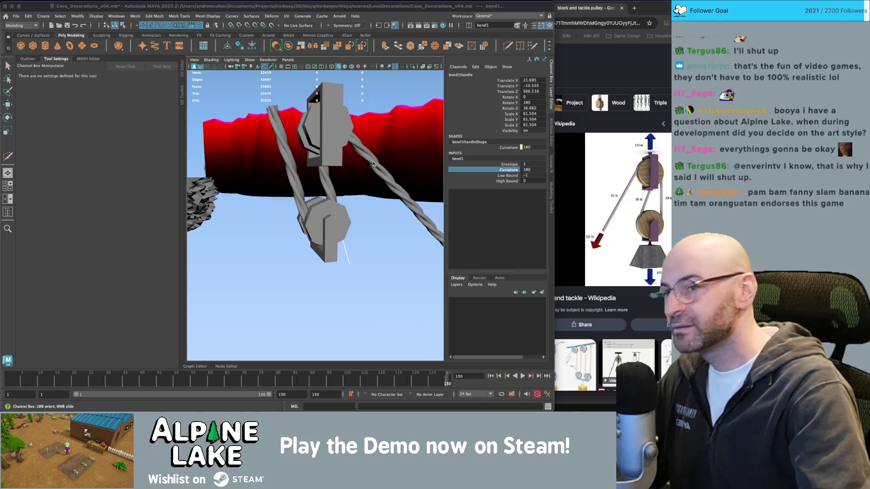
{"action": "key", "text": "ctrl+a"}
{"action": "key", "text": "r"}
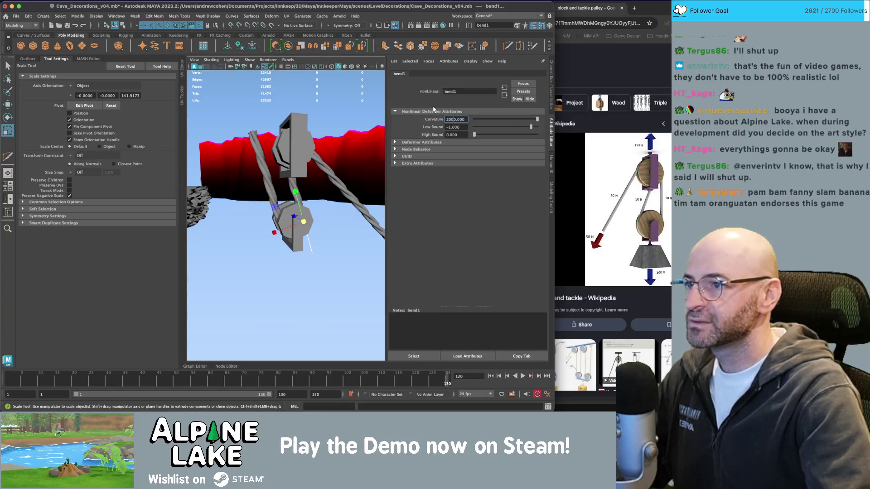
Step: Set bend1's Curvature to 200, then 195, and orbit to check the rope's wrap
{"action": "key", "text": "Return"}
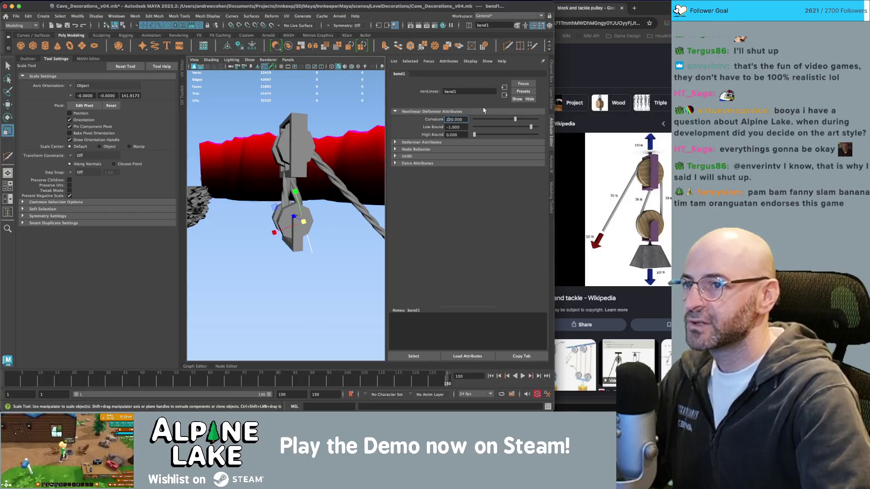
{"action": "type", "text": "5"}
{"action": "key", "text": "Return"}
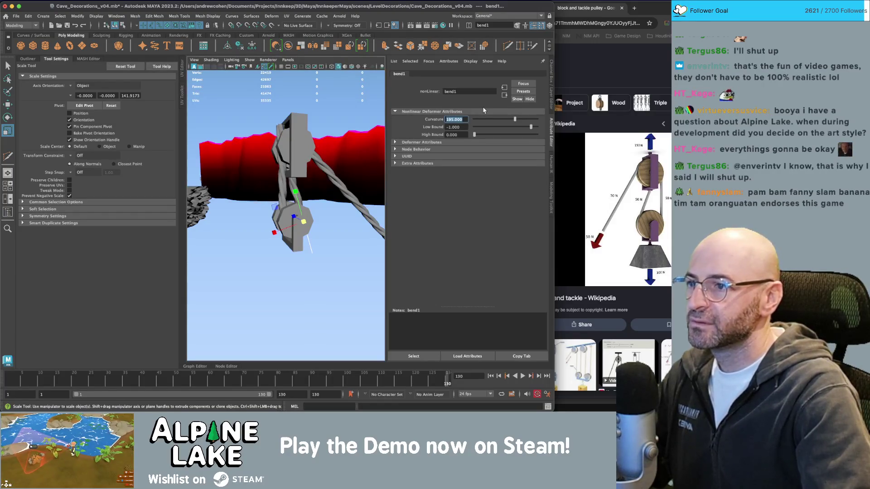
{"action": "mouse_move", "coordinate": [372, 132]}
{"action": "left_mouse_down"}
{"action": "mouse_move", "coordinate": [354, 136]}
{"action": "mouse_move", "coordinate": [402, 135]}
{"action": "mouse_move", "coordinate": [287, 148]}
{"action": "mouse_move", "coordinate": [283, 132]}
{"action": "mouse_move", "coordinate": [323, 159]}
{"action": "mouse_move", "coordinate": [243, 154]}
{"action": "mouse_move", "coordinate": [317, 223]}
{"action": "mouse_move", "coordinate": [303, 203]}
{"action": "mouse_move", "coordinate": [354, 227]}
{"action": "mouse_move", "coordinate": [262, 187]}
{"action": "left_mouse_up"}
Step: Reposition the bend handle under the lower pulley, then reselect the rope mesh
{"action": "key", "text": "w"}
{"action": "scroll", "coordinate": [261, 187], "scroll_direction": "up", "scroll_amount": 3}
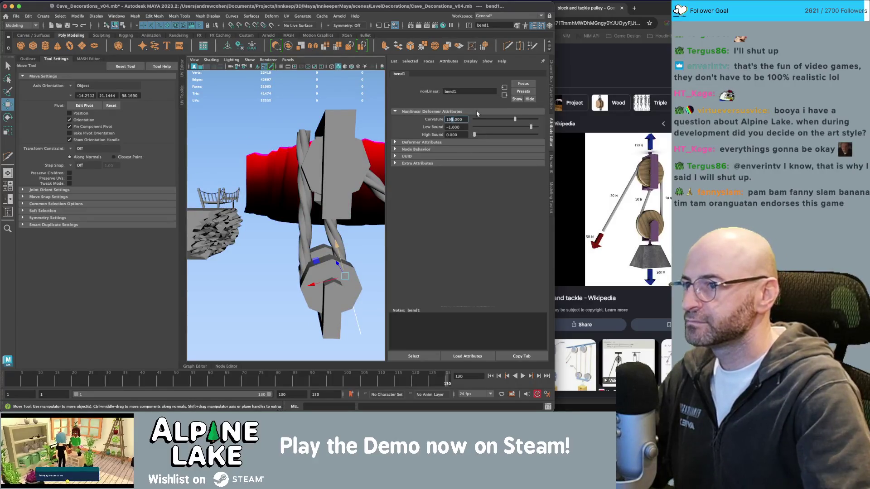
{"action": "key", "text": "Tab"}
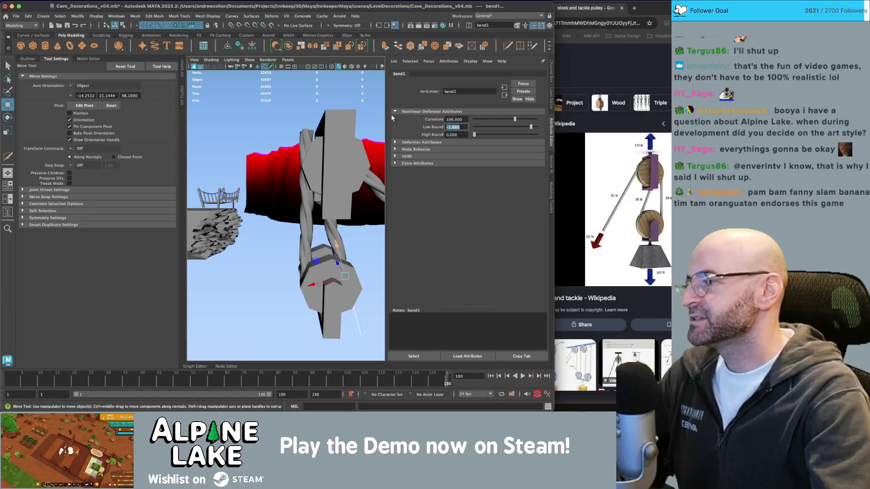
{"action": "mouse_move", "coordinate": [317, 131]}
{"action": "left_mouse_down"}
{"action": "mouse_move", "coordinate": [301, 120]}
{"action": "mouse_move", "coordinate": [364, 104]}
{"action": "mouse_move", "coordinate": [342, 140]}
{"action": "mouse_move", "coordinate": [263, 218]}
{"action": "mouse_move", "coordinate": [314, 241]}
{"action": "mouse_move", "coordinate": [361, 241]}
{"action": "mouse_move", "coordinate": [279, 220]}
{"action": "mouse_move", "coordinate": [279, 231]}
{"action": "mouse_move", "coordinate": [311, 200]}
{"action": "mouse_move", "coordinate": [262, 99]}
{"action": "left_mouse_up"}
{"action": "key", "text": "q"}
{"action": "left_click", "coordinate": [311, 199]}
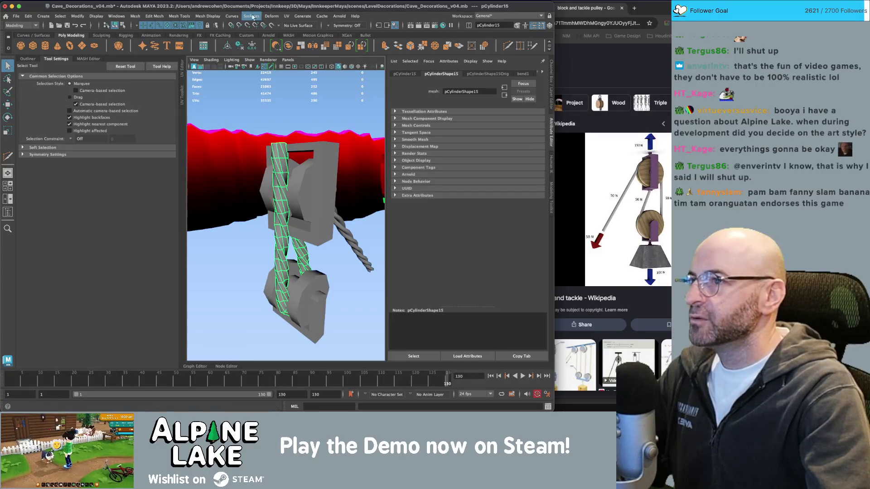
Step: Attach a Nonlinear Bend deformer, bend2, to pCylinder15 and ready its handle for positioning
{"action": "left_click", "coordinate": [272, 15]}
{"action": "mouse_move", "coordinate": [288, 145]}
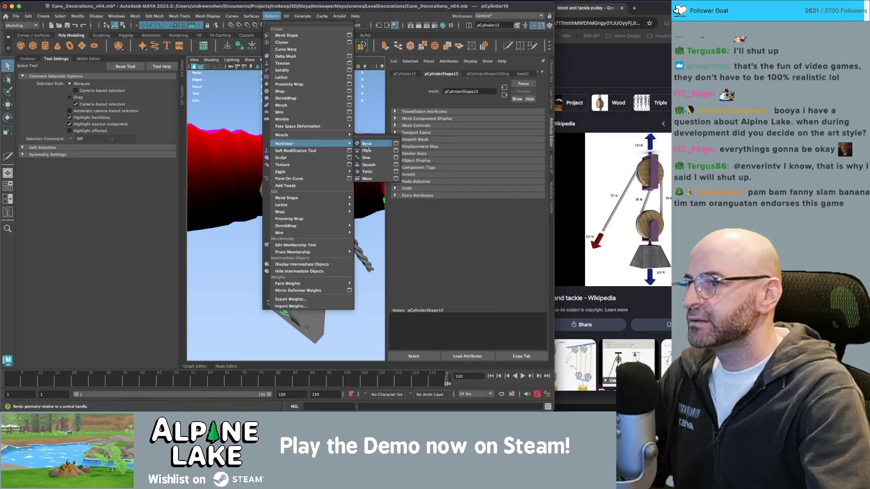
{"action": "left_click", "coordinate": [367, 144]}
{"action": "key", "text": "w"}
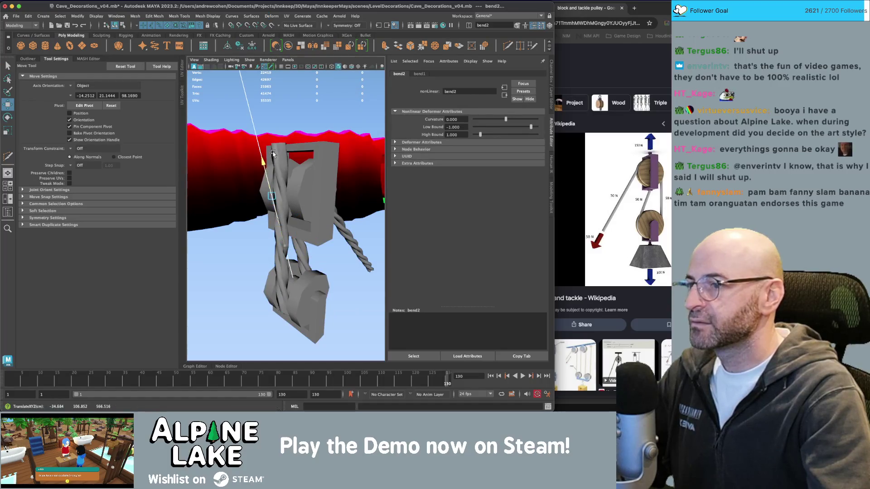
{"action": "key", "text": "e"}
{"action": "left_click_drag", "start_coordinate": [272, 153], "coordinate": [229, 168]}
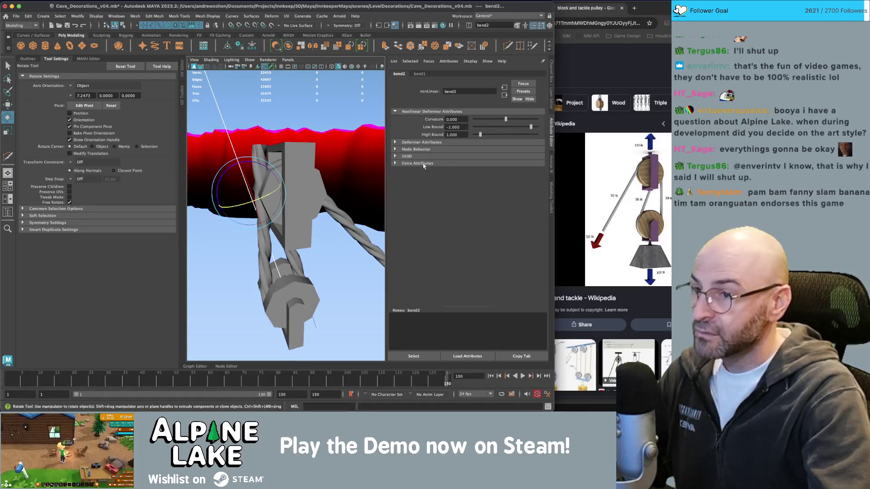